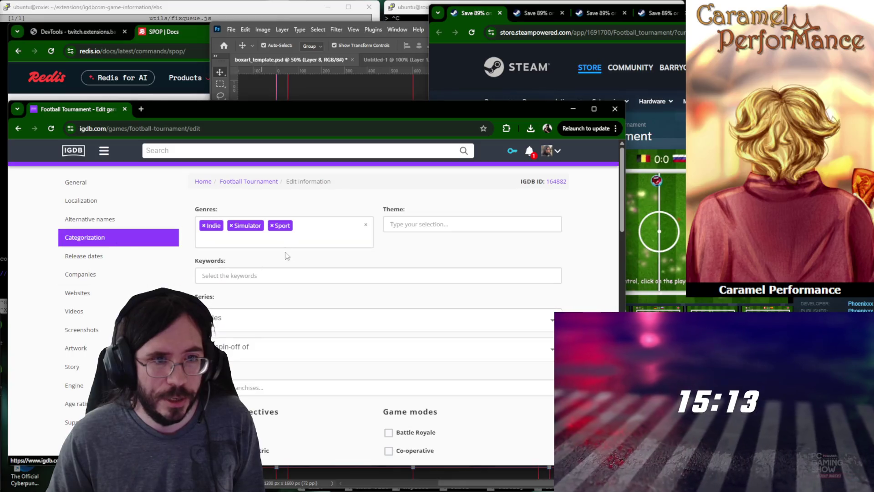
{"action": "scroll", "coordinate": [274, 372], "scroll_direction": "down", "scroll_amount": 4}
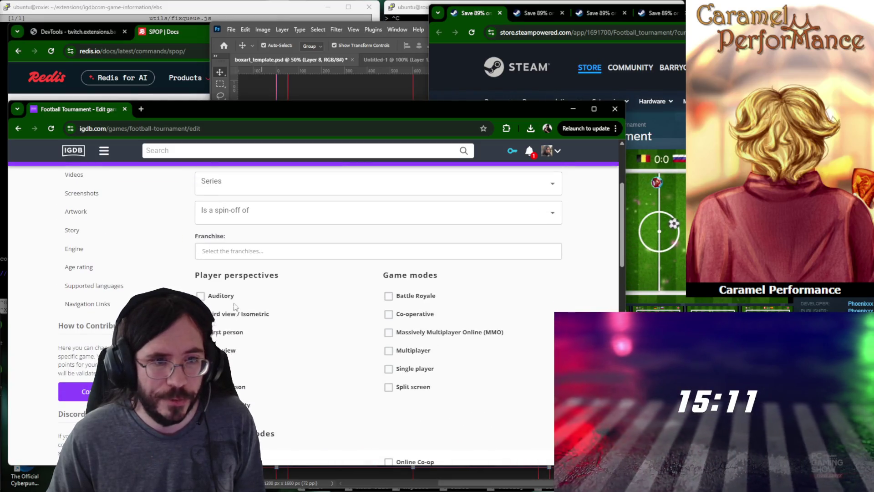
{"action": "scroll", "coordinate": [655, 205], "scroll_direction": "down", "scroll_amount": 5}
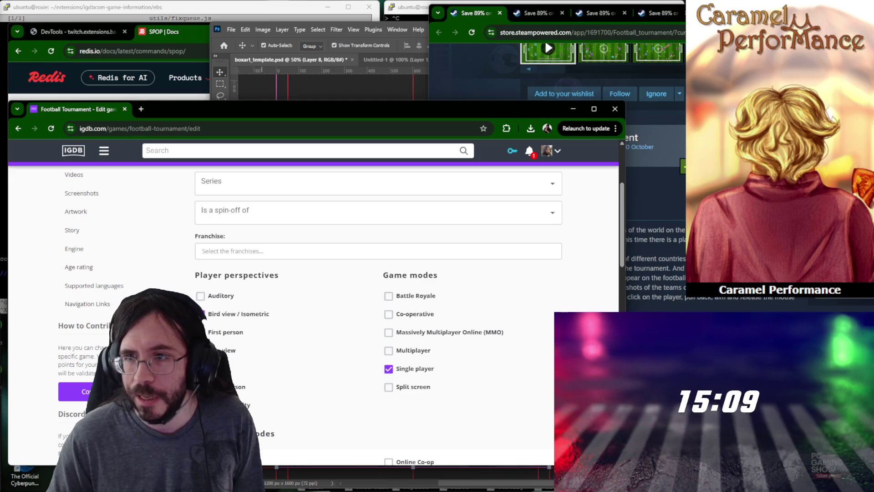
{"action": "scroll", "coordinate": [505, 299], "scroll_direction": "down", "scroll_amount": 5}
{"action": "scroll", "coordinate": [506, 299], "scroll_direction": "down", "scroll_amount": 5}
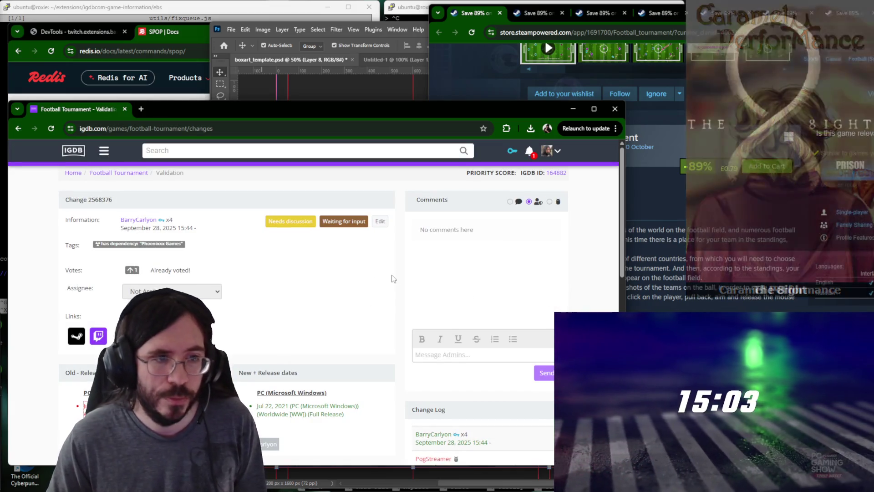
Bring the Steam store window forward for reference.
{"action": "left_click", "coordinate": [657, 106]}
Find Magic Adventures on IGDB and begin editing its entry.
{"action": "key", "text": "ctrl+w"}
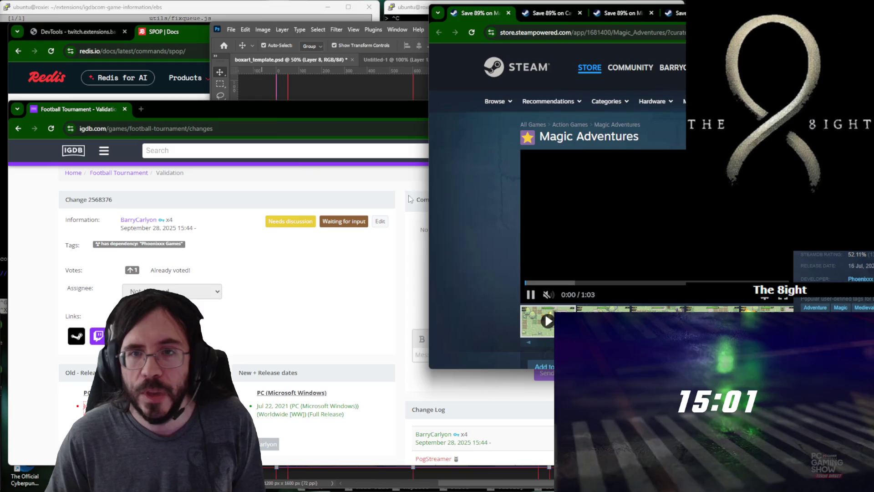
{"action": "left_click", "coordinate": [280, 151]}
{"action": "type", "text": "magic"}
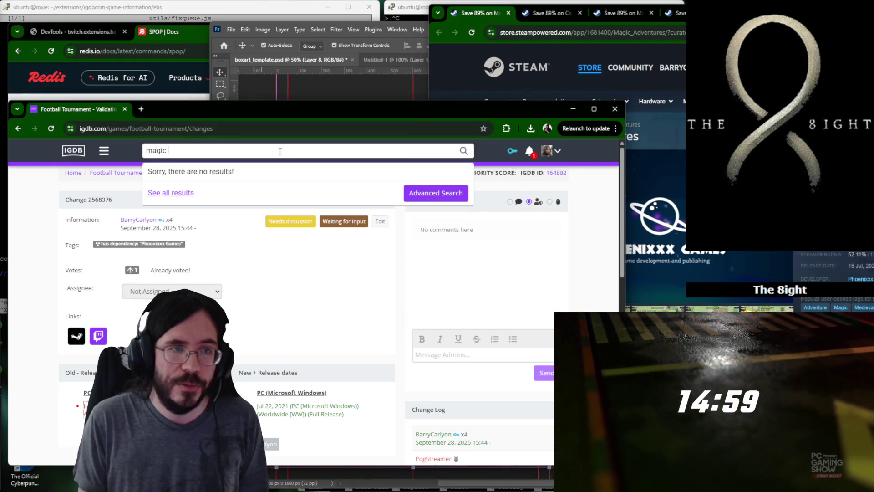
{"action": "type", "text": "res"}
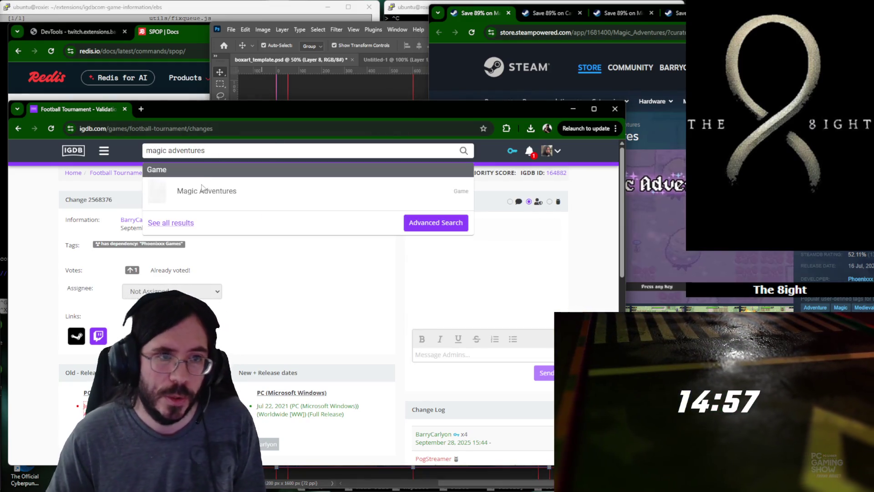
{"action": "left_click", "coordinate": [206, 193]}
{"action": "scroll", "coordinate": [206, 192], "scroll_direction": "down", "scroll_amount": 2}
{"action": "left_click", "coordinate": [543, 341]}
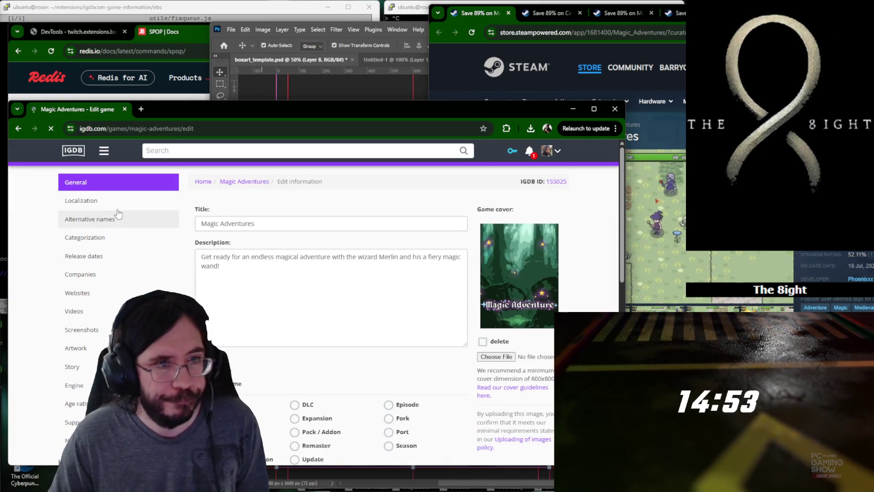
Set the release to Full Release status with Worldwide region.
{"action": "left_click", "coordinate": [84, 255]}
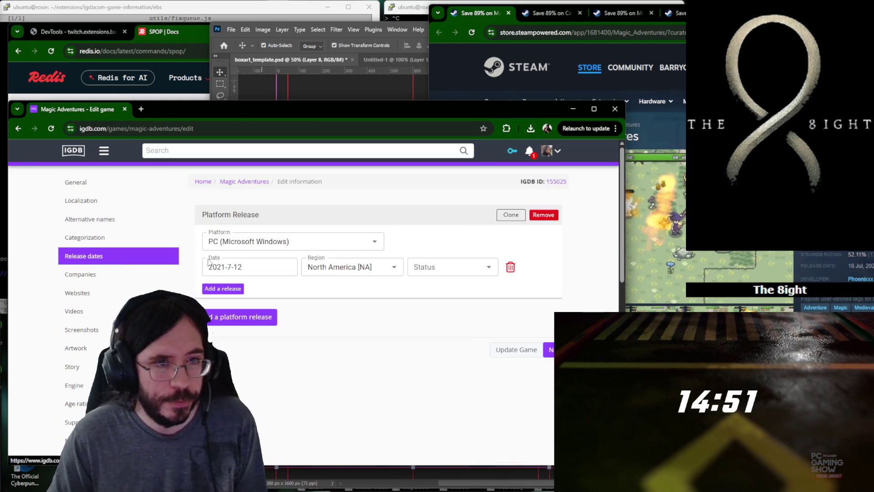
{"action": "left_click", "coordinate": [440, 266]}
{"action": "type", "text": "w"}
{"action": "key", "text": "BackSpace"}
{"action": "type", "text": "f"}
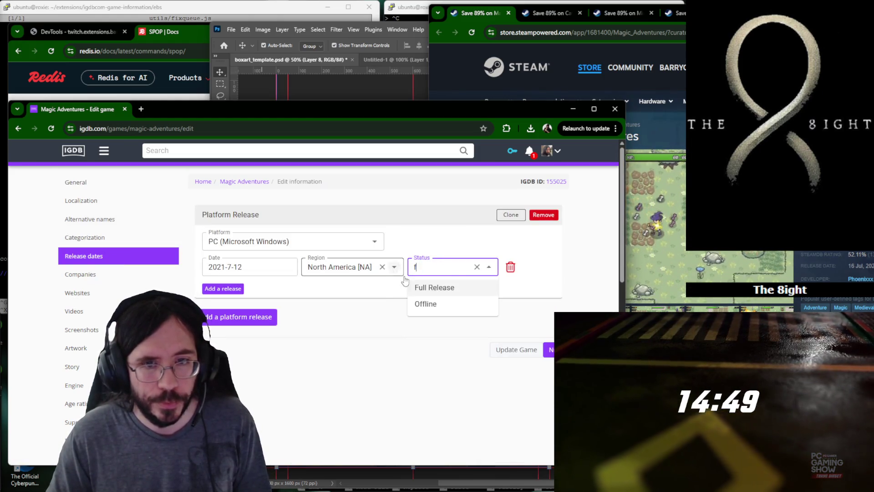
{"action": "key", "text": "Return"}
{"action": "left_click", "coordinate": [362, 268]}
{"action": "type", "text": "w"}
{"action": "key", "text": "Return"}
Credit Phoenixxx Games as publisher and main developer.
{"action": "left_click", "coordinate": [81, 274]}
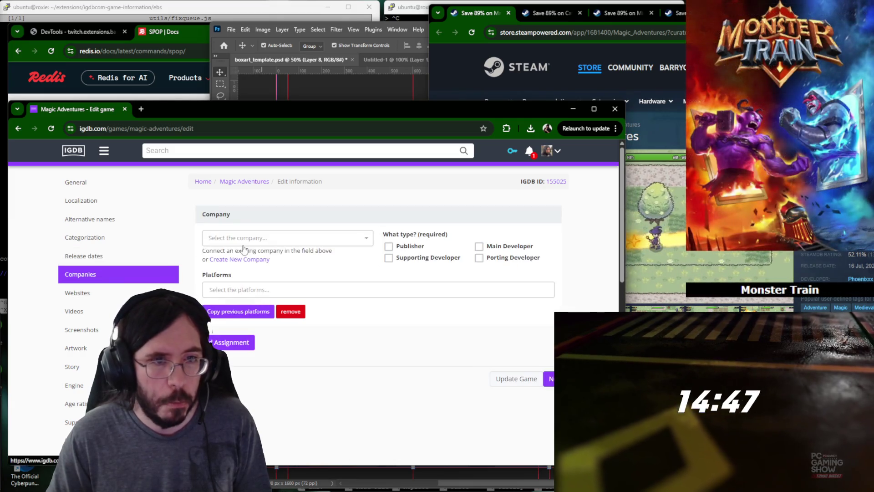
{"action": "left_click", "coordinate": [274, 238]}
{"action": "type", "text": "Phoenixxx Games"}
{"action": "left_click", "coordinate": [273, 271]}
{"action": "left_click", "coordinate": [410, 246]}
{"action": "left_click", "coordinate": [510, 247]}
{"action": "left_click", "coordinate": [99, 238]}
{"action": "scroll", "coordinate": [233, 320], "scroll_direction": "down", "scroll_amount": 3}
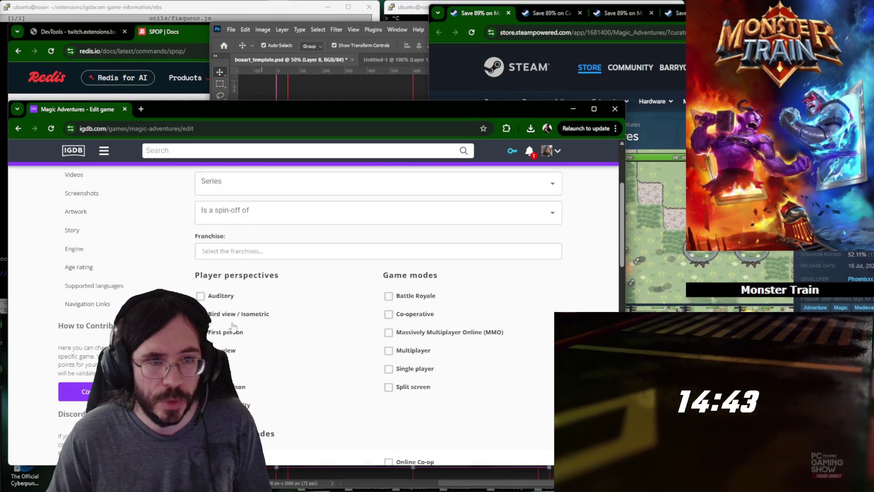
{"action": "scroll", "coordinate": [317, 336], "scroll_direction": "up", "scroll_amount": 3}
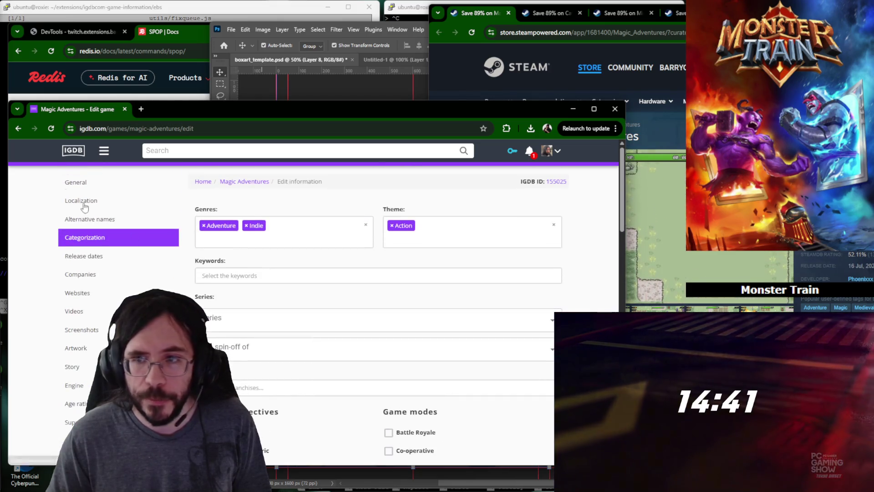
Date the release 16 July 2021, review the sections and submit the Magic Adventures edit.
{"action": "left_click", "coordinate": [101, 258]}
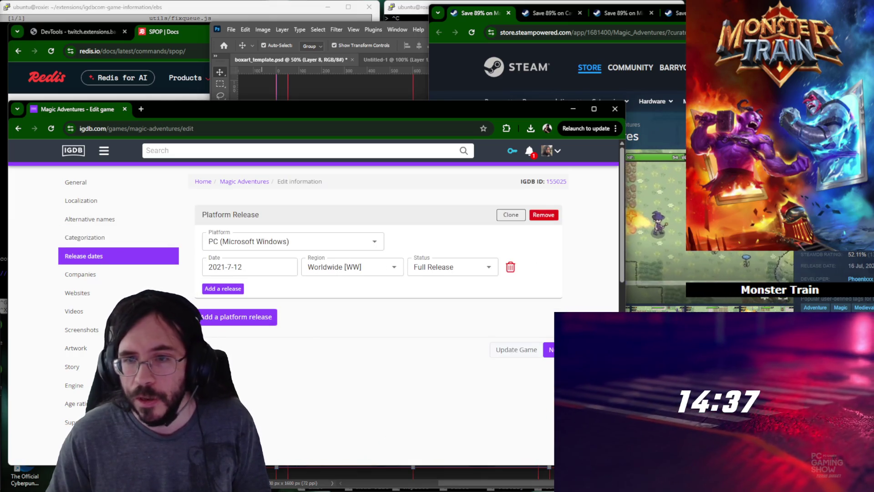
{"action": "left_click", "coordinate": [243, 266]}
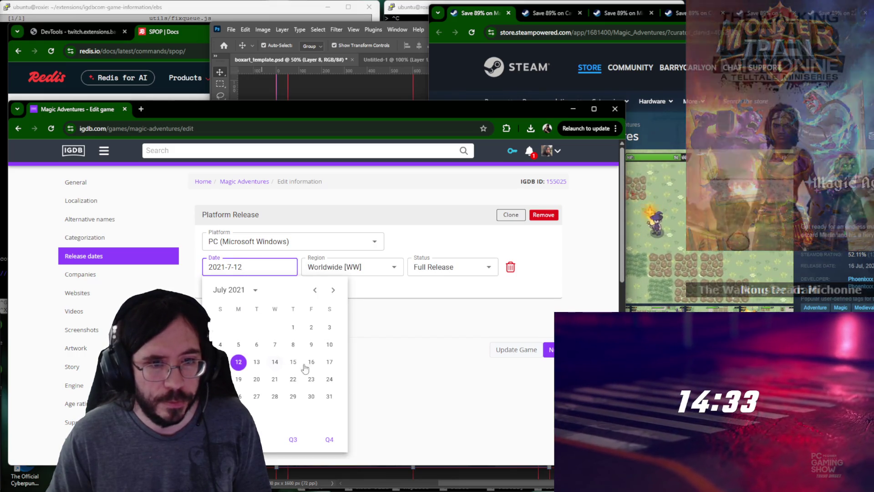
{"action": "left_click", "coordinate": [310, 361]}
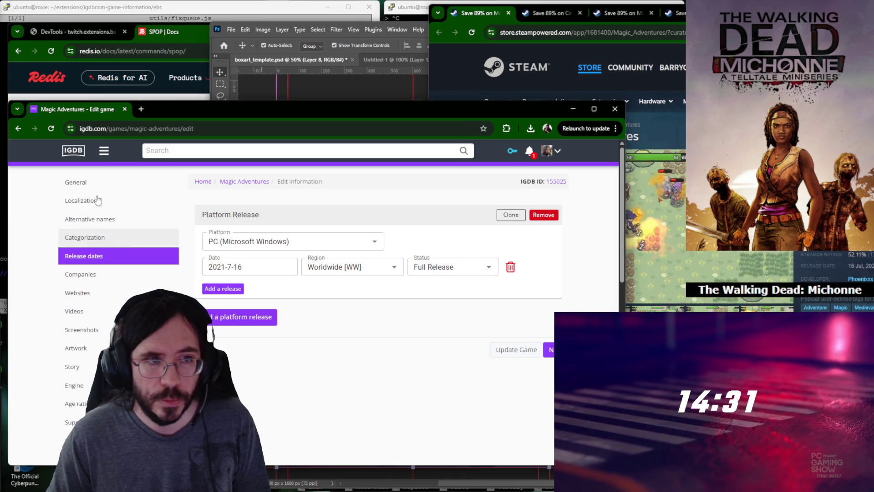
{"action": "left_click", "coordinate": [101, 184]}
{"action": "left_click", "coordinate": [104, 215]}
{"action": "left_click", "coordinate": [98, 238]}
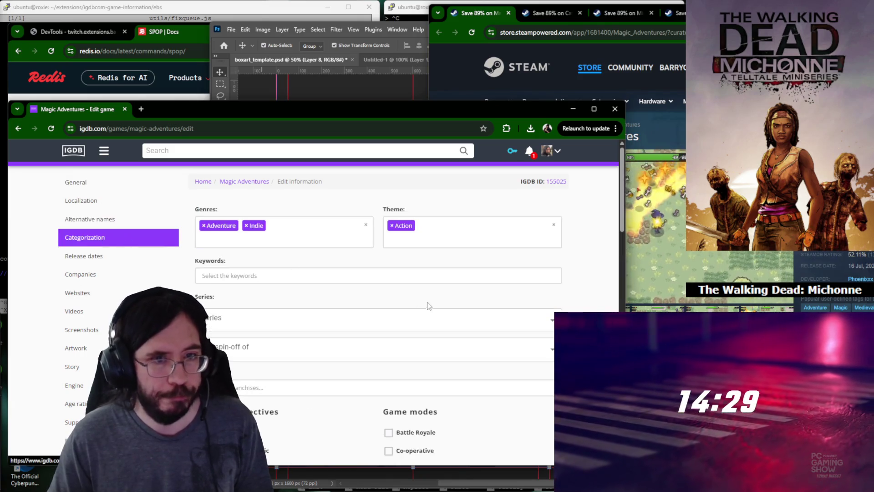
{"action": "scroll", "coordinate": [441, 279], "scroll_direction": "down", "scroll_amount": 5}
{"action": "scroll", "coordinate": [451, 270], "scroll_direction": "down", "scroll_amount": 5}
{"action": "scroll", "coordinate": [462, 257], "scroll_direction": "down", "scroll_amount": 10}
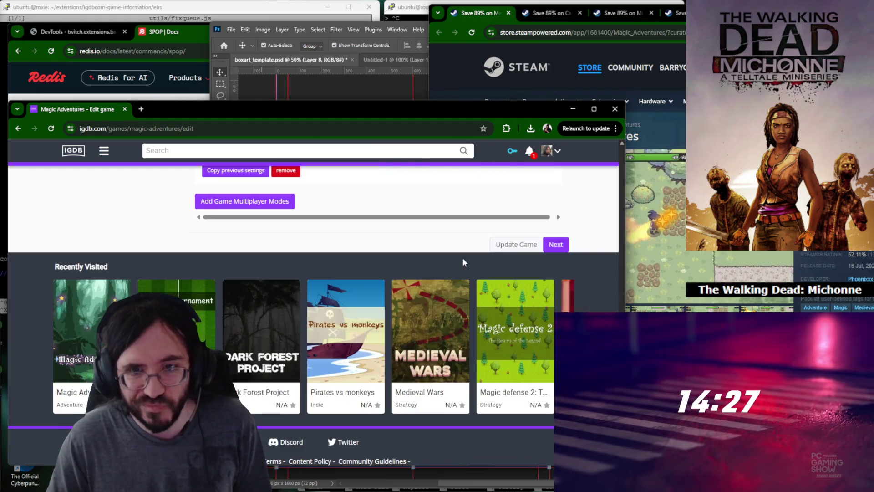
{"action": "scroll", "coordinate": [463, 257], "scroll_direction": "up", "scroll_amount": 5}
{"action": "scroll", "coordinate": [462, 262], "scroll_direction": "up", "scroll_amount": 10}
{"action": "left_click", "coordinate": [88, 274]}
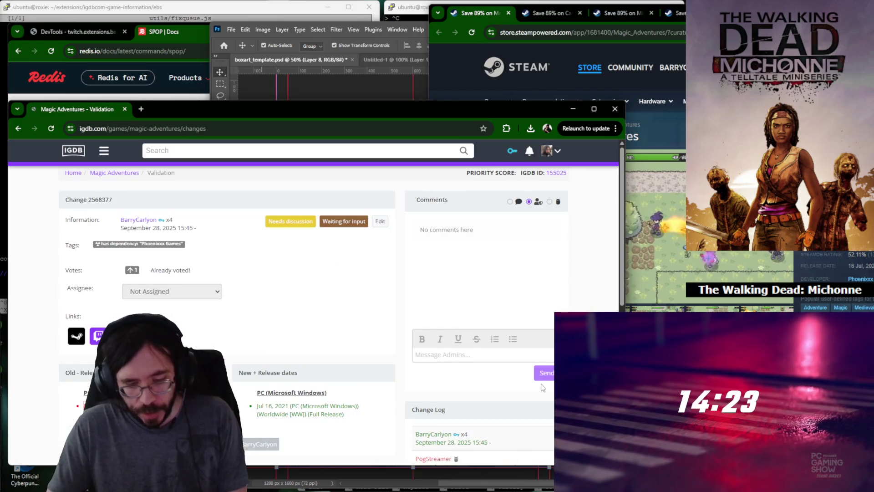
{"action": "left_click", "coordinate": [652, 204]}
Find Cat from the Box on IGDB and begin editing its entry.
{"action": "key", "text": "ctrl+w"}
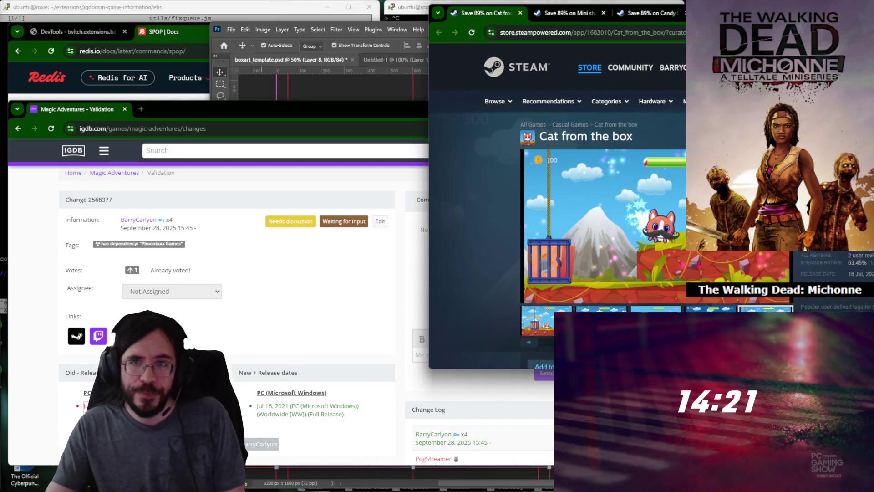
{"action": "left_click", "coordinate": [407, 155]}
{"action": "type", "text": "cat fro"}
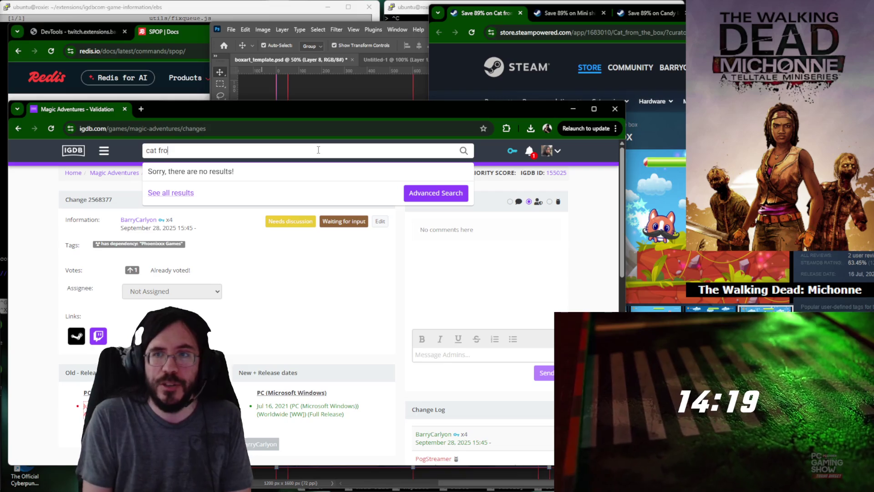
{"action": "type", "text": "m the box"}
{"action": "left_click", "coordinate": [205, 187]}
{"action": "scroll", "coordinate": [584, 251], "scroll_direction": "down", "scroll_amount": 3}
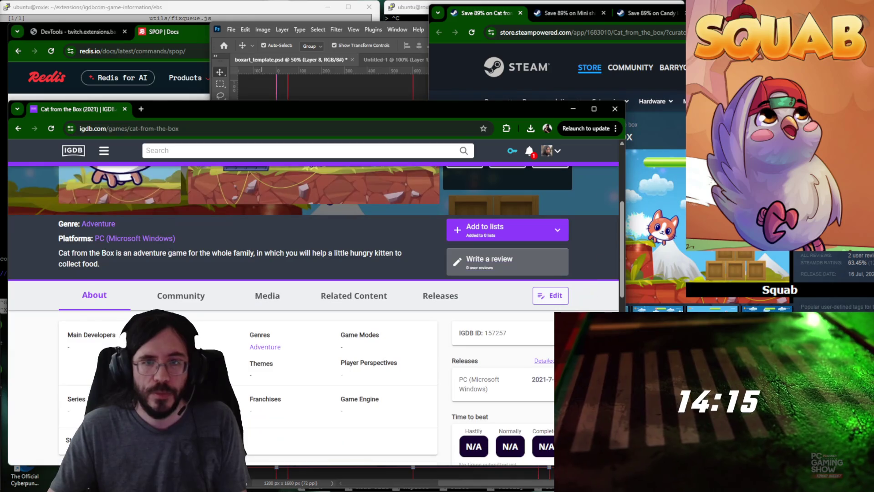
{"action": "left_click", "coordinate": [534, 297]}
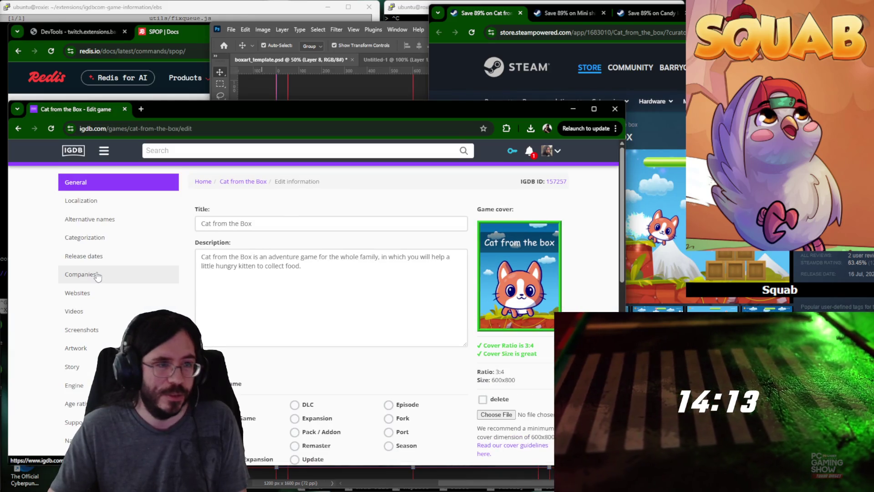
Credit Phoenixxx Games as publisher and main developer.
{"action": "left_click", "coordinate": [80, 274]}
{"action": "left_click", "coordinate": [340, 239]}
{"action": "type", "text": "Phoenixxx Games"}
{"action": "left_click", "coordinate": [307, 270]}
{"action": "left_click", "coordinate": [389, 246]}
{"action": "left_click", "coordinate": [479, 246]}
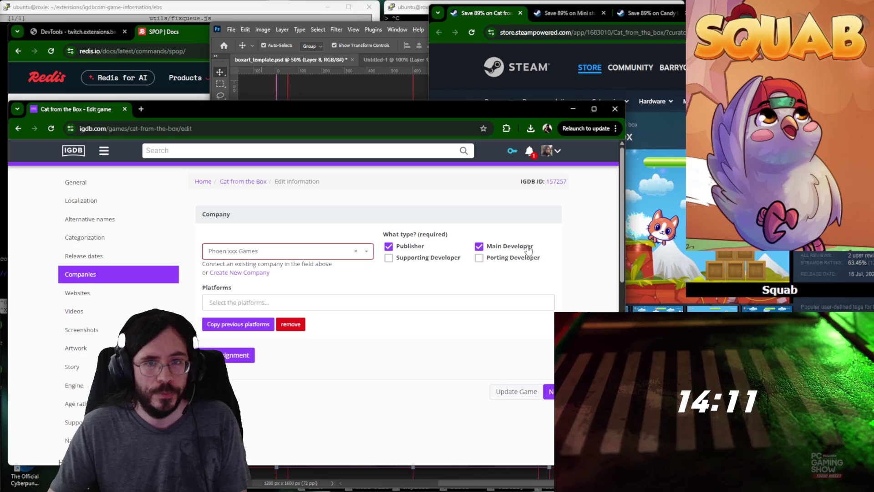
Make the release a Worldwide Full Release and remove the extra North America row.
{"action": "left_click", "coordinate": [97, 256]}
{"action": "left_click", "coordinate": [462, 265]}
{"action": "type", "text": "f"}
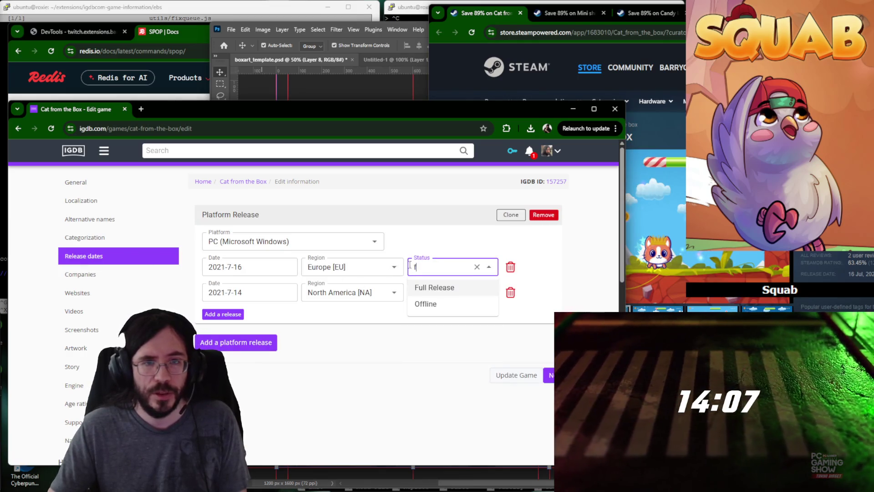
{"action": "left_click", "coordinate": [443, 287]}
{"action": "left_click", "coordinate": [351, 268]}
{"action": "type", "text": "wide [WW"}
{"action": "left_click", "coordinate": [510, 292]}
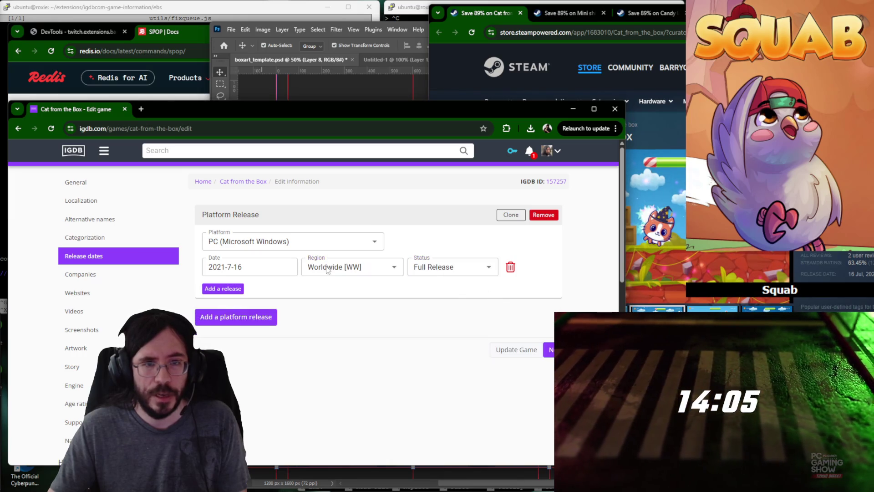
Check categorization and submit the Cat from the Box edit.
{"action": "left_click", "coordinate": [97, 237]}
{"action": "scroll", "coordinate": [383, 342], "scroll_direction": "down", "scroll_amount": 3}
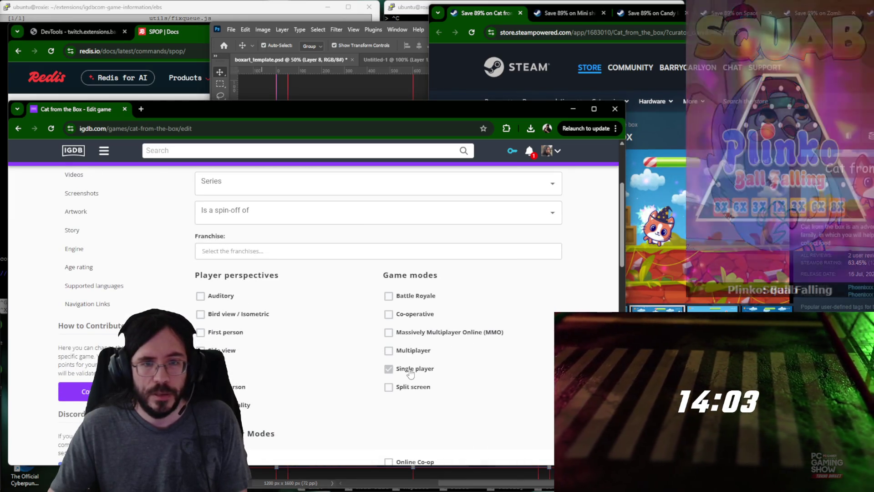
{"action": "scroll", "coordinate": [308, 336], "scroll_direction": "up", "scroll_amount": 2}
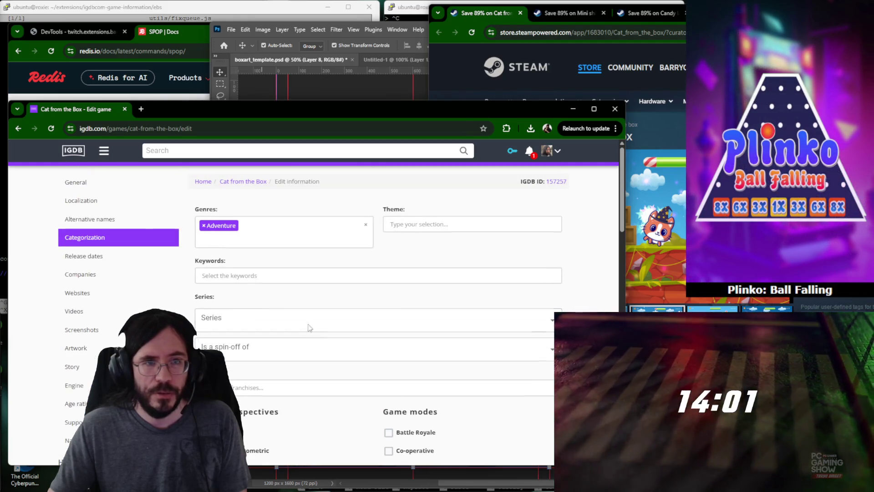
{"action": "scroll", "coordinate": [479, 246], "scroll_direction": "down", "scroll_amount": 4}
{"action": "scroll", "coordinate": [519, 347], "scroll_direction": "down", "scroll_amount": 4}
{"action": "scroll", "coordinate": [519, 346], "scroll_direction": "down", "scroll_amount": 2}
{"action": "scroll", "coordinate": [520, 239], "scroll_direction": "down", "scroll_amount": 3}
{"action": "left_click", "coordinate": [649, 205]}
{"action": "scroll", "coordinate": [604, 205], "scroll_direction": "down", "scroll_amount": 3}
{"action": "key", "text": "ctrl+w"}
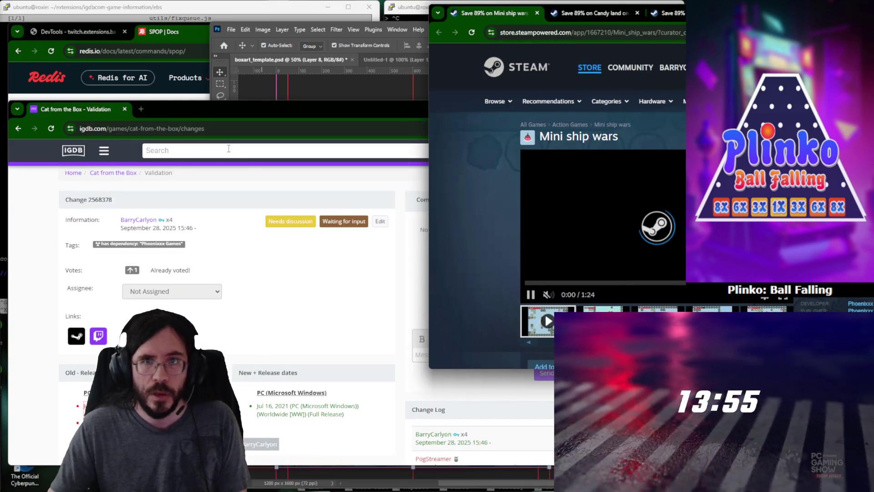
Find Mini Ship Wars on IGDB and begin editing its entry.
{"action": "left_click", "coordinate": [229, 148]}
{"action": "type", "text": "mini s"}
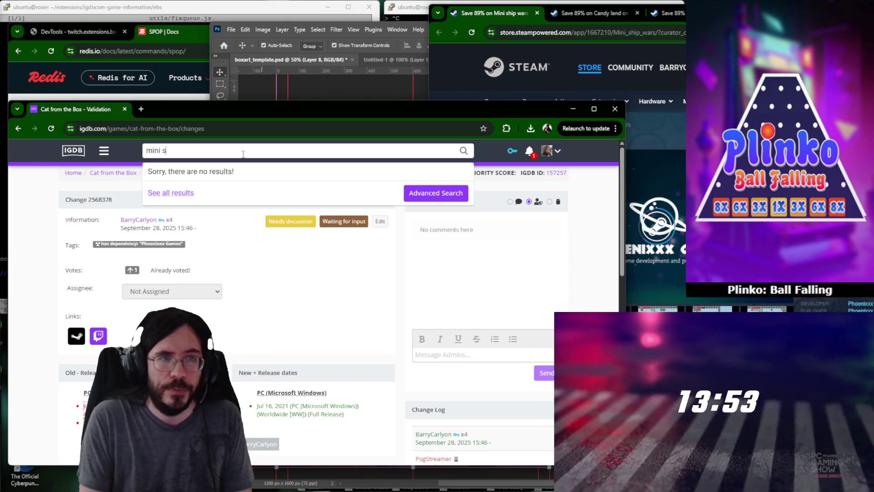
{"action": "type", "text": "ars"}
{"action": "left_click", "coordinate": [205, 193]}
{"action": "scroll", "coordinate": [512, 253], "scroll_direction": "down", "scroll_amount": 3}
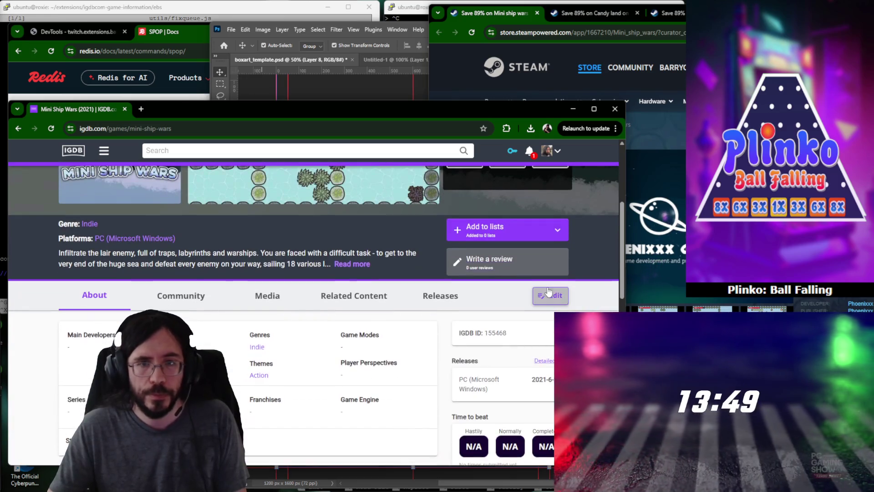
{"action": "left_click", "coordinate": [541, 293]}
{"action": "left_click", "coordinate": [84, 237]}
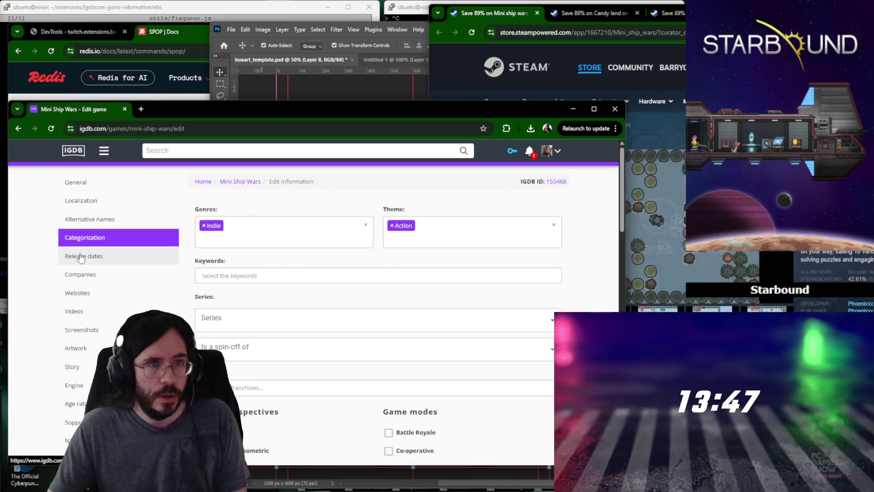
Set a worldwide Full Release dated 29 June 2021.
{"action": "left_click", "coordinate": [81, 257]}
{"action": "left_click", "coordinate": [444, 267]}
{"action": "left_click", "coordinate": [433, 289]}
{"action": "left_click", "coordinate": [344, 267]}
{"action": "type", "text": "wide [WW"}
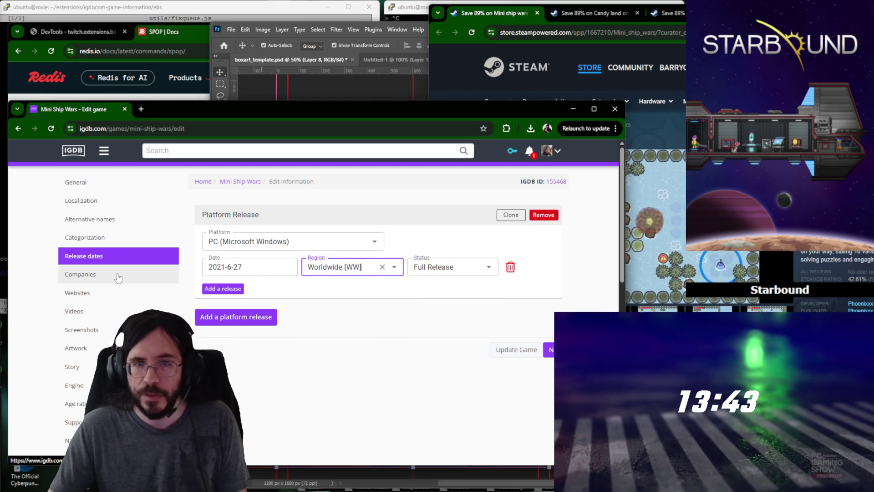
{"action": "left_click", "coordinate": [246, 267]}
{"action": "left_click", "coordinate": [255, 396]}
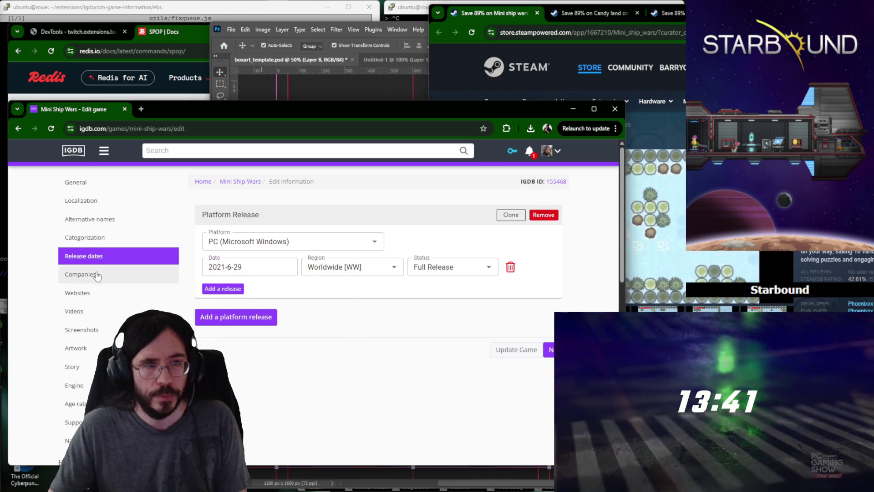
Credit Phoenixxx Games as publisher and main developer.
{"action": "left_click", "coordinate": [96, 277]}
{"action": "left_click", "coordinate": [287, 251]}
{"action": "left_click", "coordinate": [287, 270]}
{"action": "left_click", "coordinate": [388, 247]}
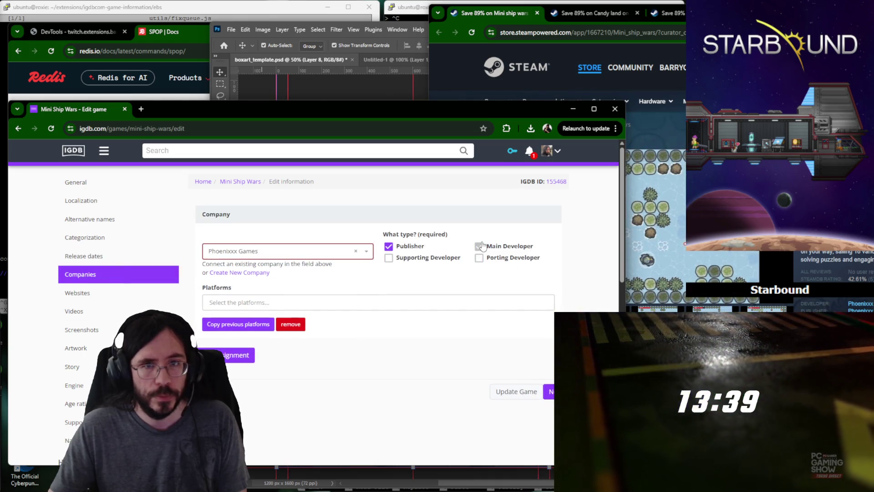
{"action": "left_click", "coordinate": [480, 246]}
{"action": "left_click", "coordinate": [103, 238]}
{"action": "scroll", "coordinate": [239, 260], "scroll_direction": "down", "scroll_amount": 3}
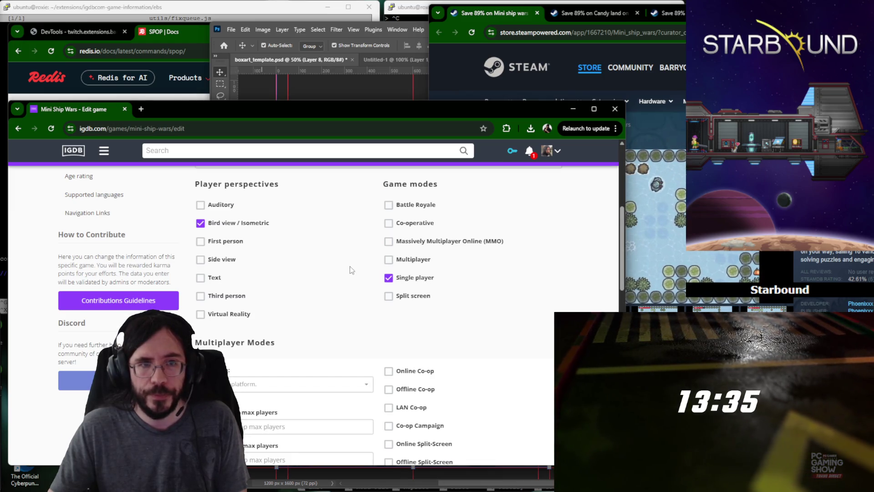
{"action": "scroll", "coordinate": [347, 257], "scroll_direction": "up", "scroll_amount": 3}
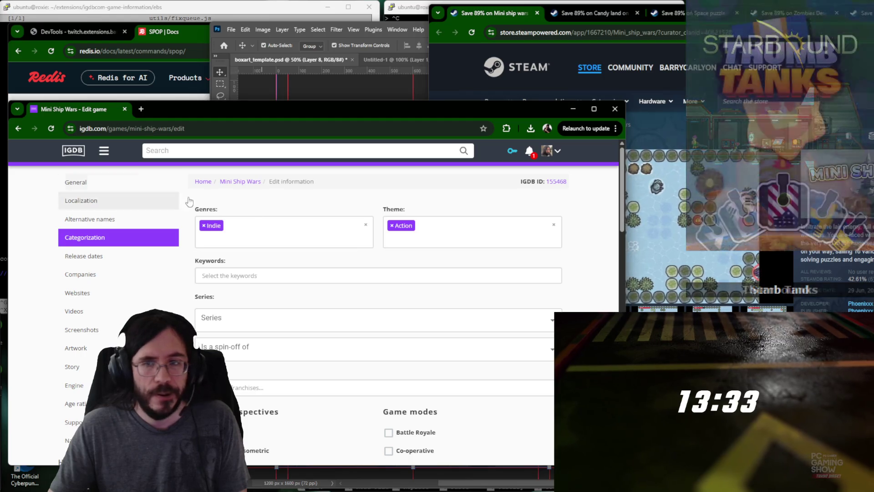
{"action": "scroll", "coordinate": [471, 233], "scroll_direction": "down", "scroll_amount": 5}
{"action": "scroll", "coordinate": [342, 239], "scroll_direction": "up", "scroll_amount": 5}
{"action": "scroll", "coordinate": [286, 248], "scroll_direction": "up", "scroll_amount": 1}
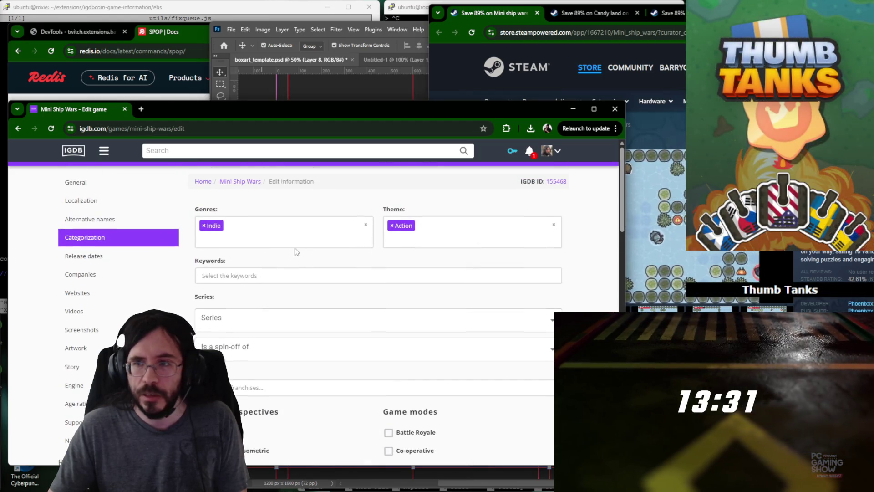
{"action": "left_click", "coordinate": [280, 275]}
{"action": "type", "text": "naval"}
Add the keywords naval, naval warfare, naval combat, war and top-down.
{"action": "key", "text": "Return"}
{"action": "type", "text": "naval"}
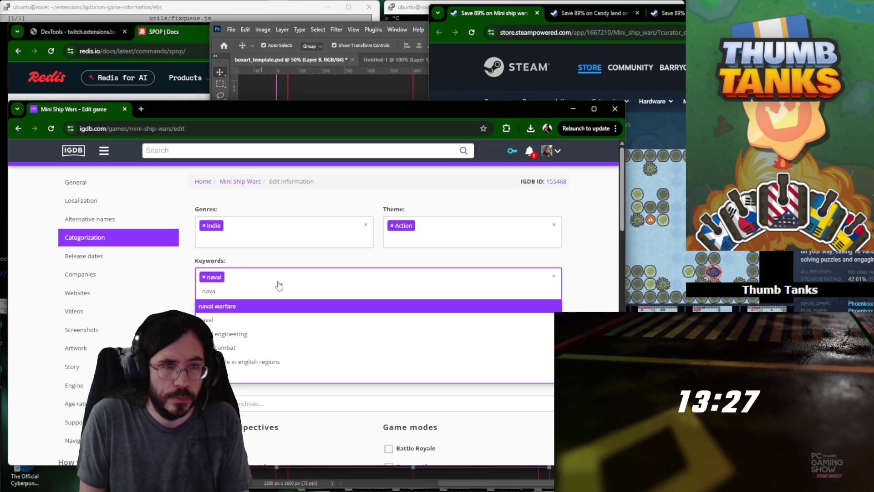
{"action": "key", "text": "Return"}
{"action": "type", "text": "nava"}
{"action": "key", "text": "Down"}
{"action": "key", "text": "Down"}
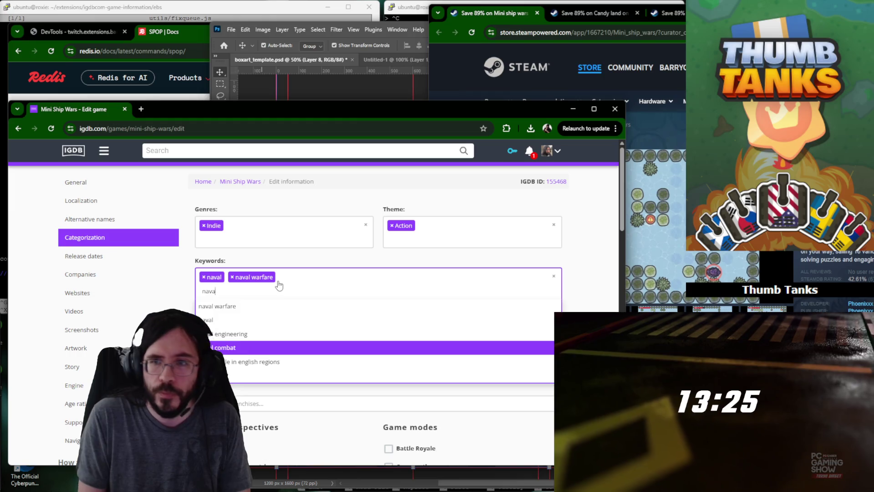
{"action": "key", "text": "Return"}
{"action": "type", "text": "war"}
{"action": "key", "text": "Return"}
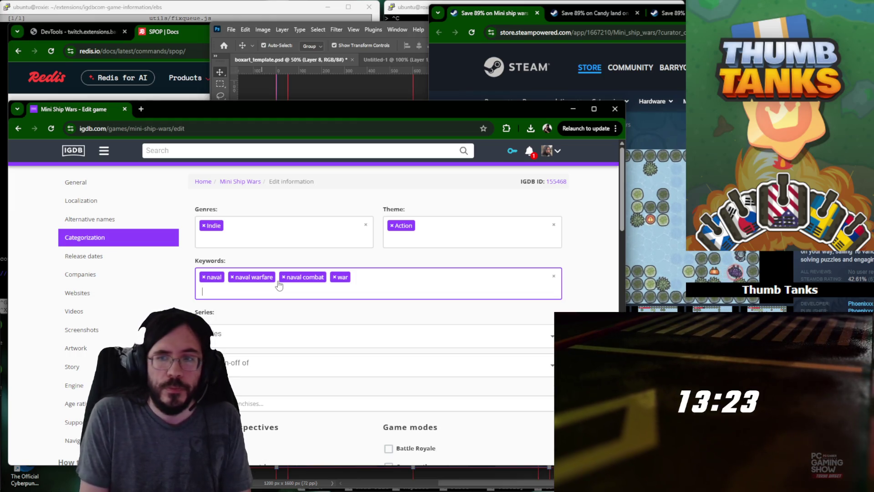
{"action": "type", "text": "to"}
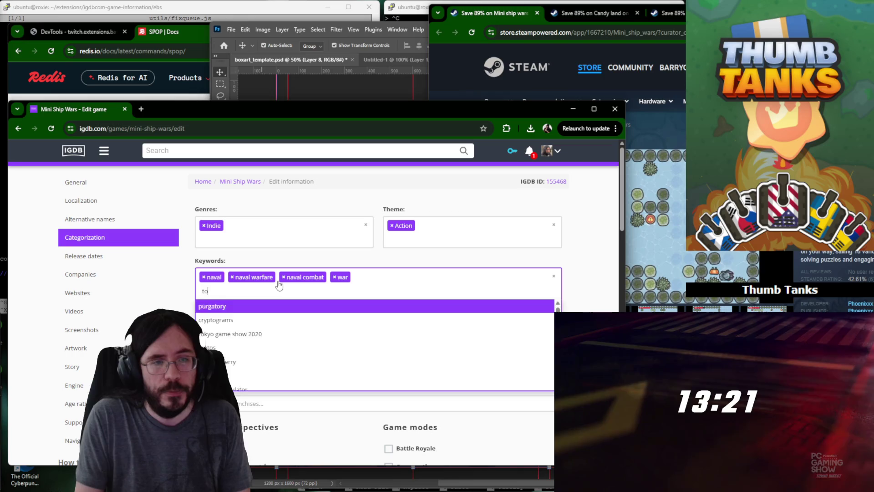
{"action": "type", "text": "p-down"}
{"action": "key", "text": "Return"}
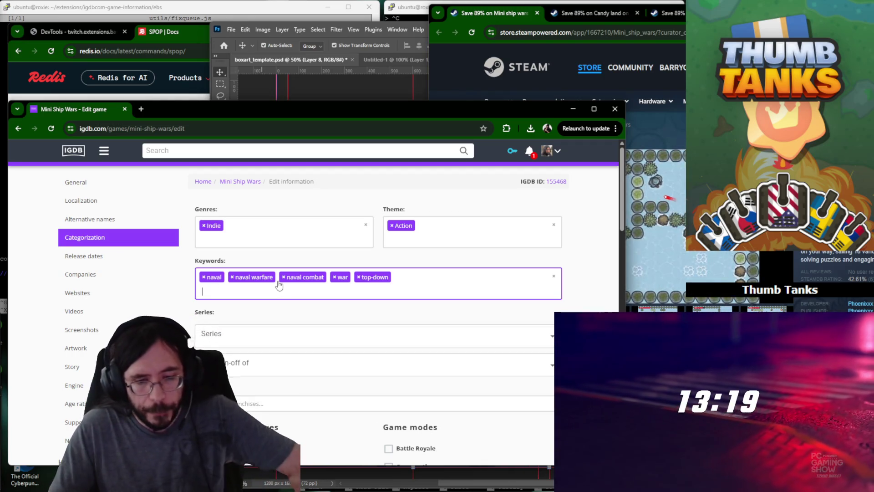
Submit the Mini Ship Wars edit, then find Candy land and begin editing it.
{"action": "left_click", "coordinate": [117, 182]}
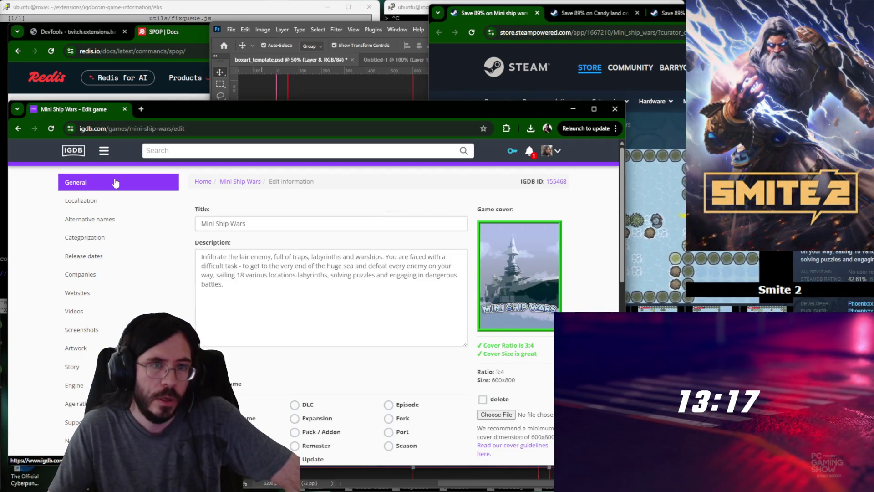
{"action": "scroll", "coordinate": [410, 287], "scroll_direction": "down", "scroll_amount": 10}
{"action": "left_click", "coordinate": [513, 253]}
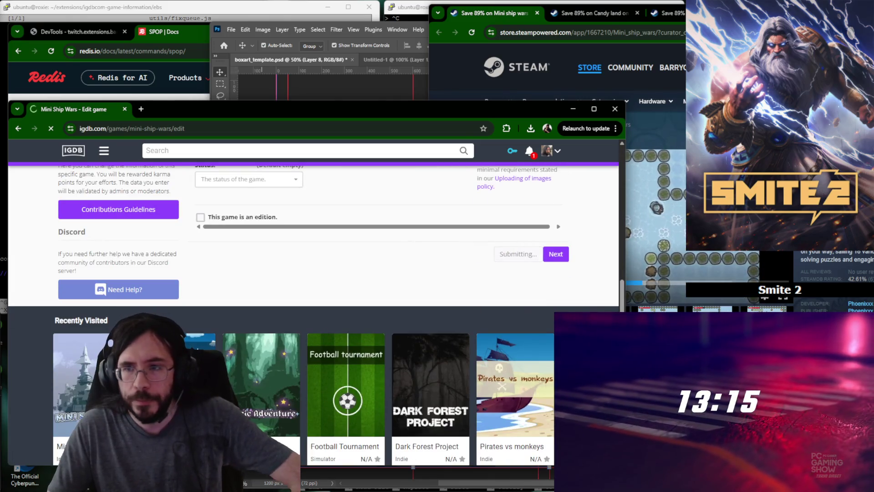
{"action": "left_click", "coordinate": [202, 153]}
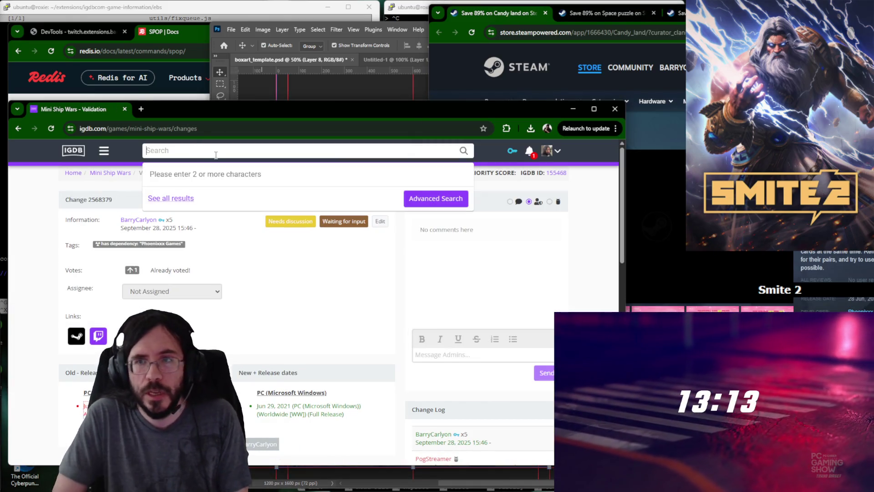
{"action": "type", "text": "candy land"}
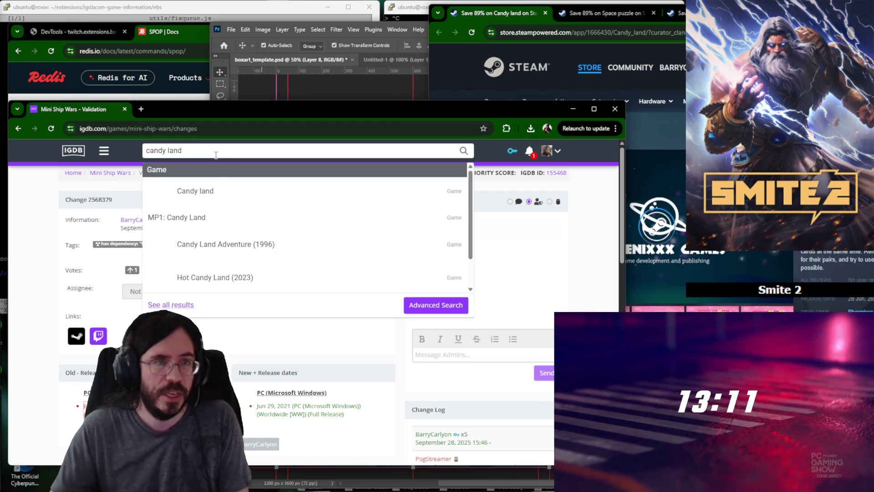
{"action": "left_click", "coordinate": [193, 191]}
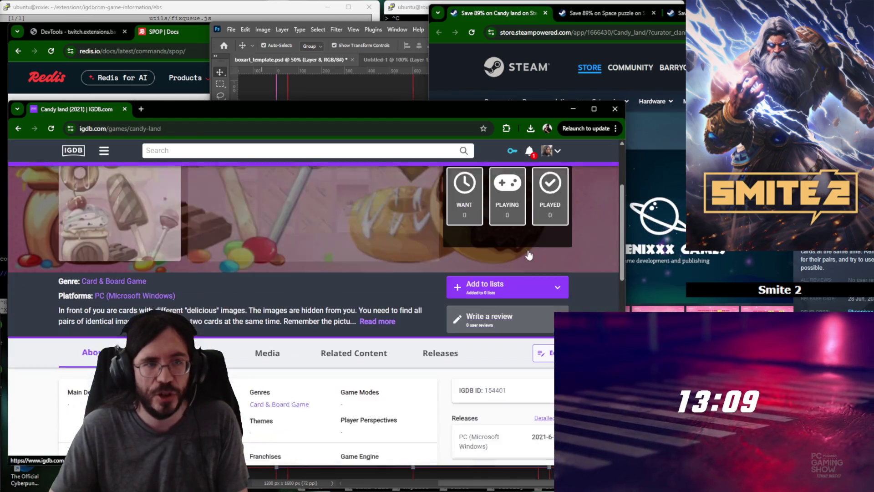
{"action": "left_click", "coordinate": [85, 237]}
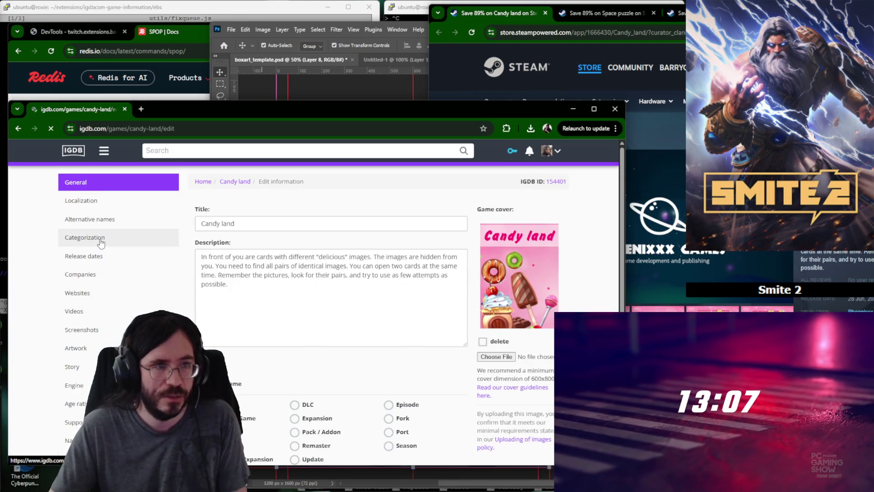
Set Candy land's release to Worldwide Full Release dated 28 June 2021.
{"action": "left_click", "coordinate": [94, 258]}
{"action": "left_click", "coordinate": [444, 267]}
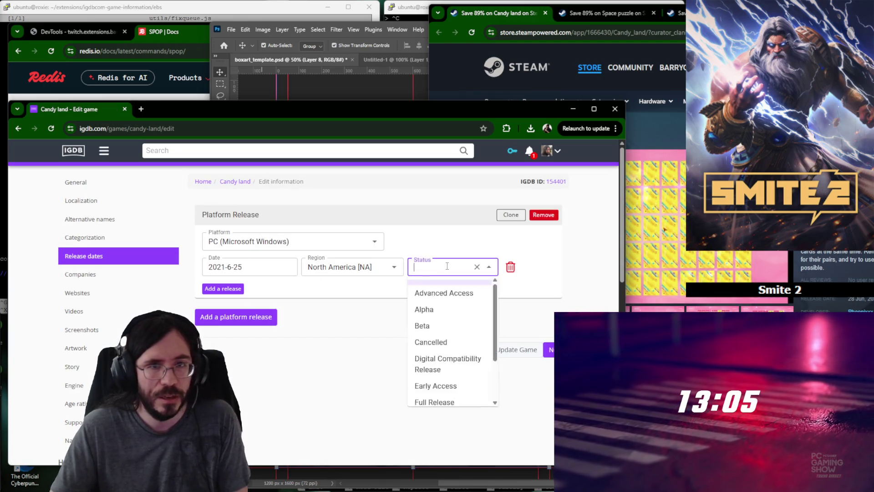
{"action": "type", "text": "full"}
{"action": "left_click", "coordinate": [440, 296]}
{"action": "left_click", "coordinate": [345, 267]}
{"action": "type", "text": "w"}
{"action": "left_click", "coordinate": [322, 288]}
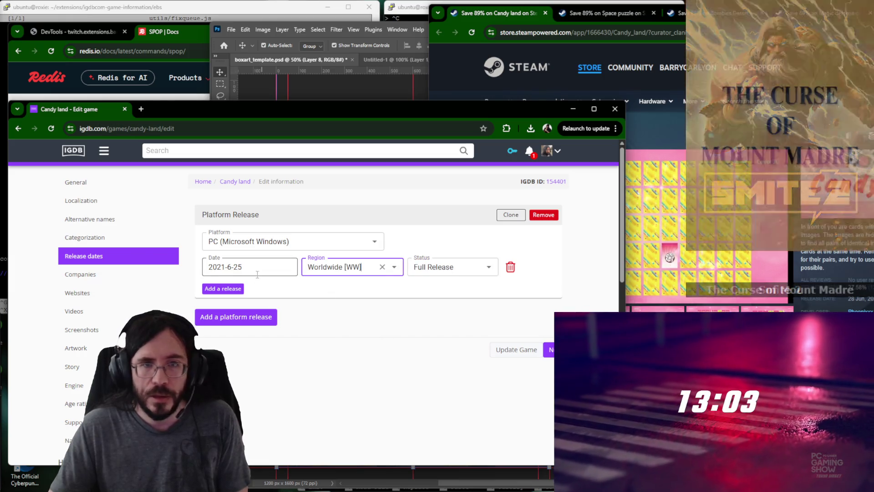
{"action": "left_click", "coordinate": [260, 270]}
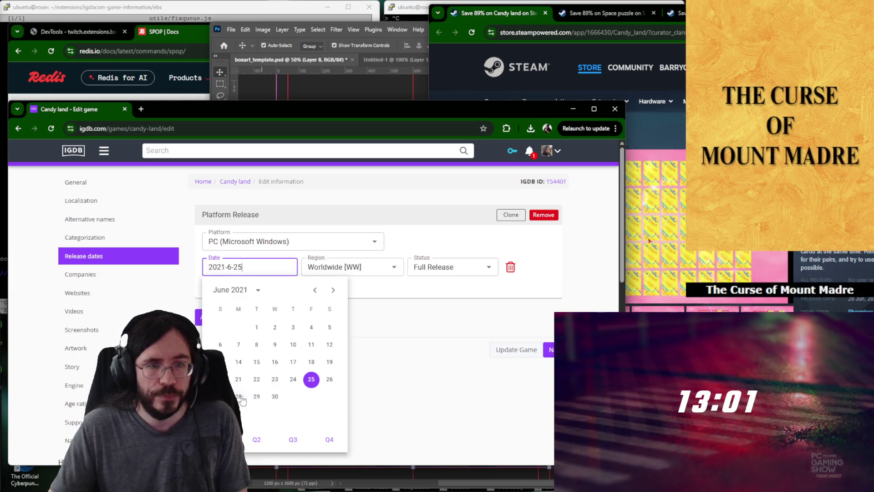
{"action": "left_click", "coordinate": [80, 274]}
Credit Phoenixxx Games as Candy land's publisher.
{"action": "left_click", "coordinate": [260, 253]}
{"action": "left_click", "coordinate": [273, 270]}
{"action": "left_click", "coordinate": [404, 248]}
{"action": "left_click", "coordinate": [160, 257]}
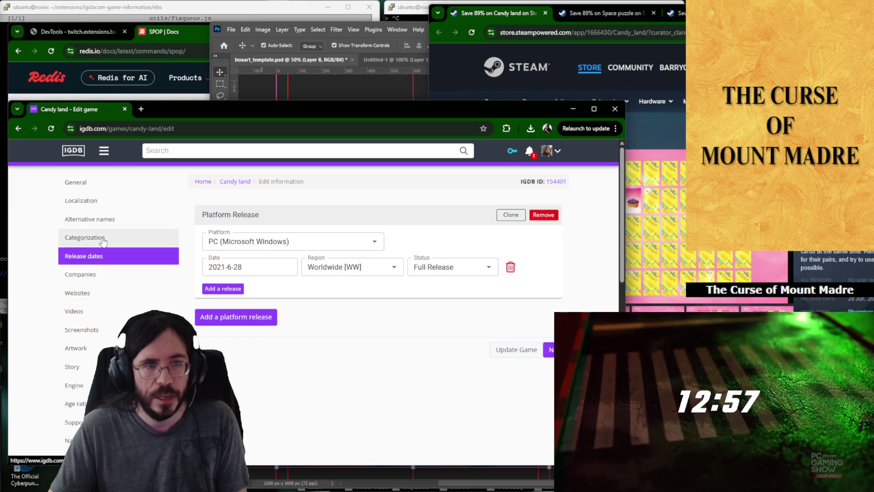
{"action": "left_click", "coordinate": [101, 241]}
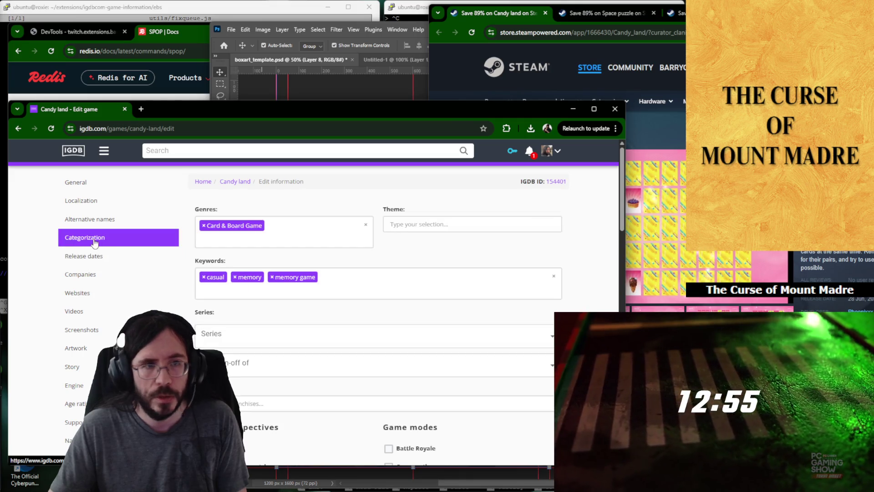
Add the Puzzle genre and Bird view / Isometric perspective to Candy land.
{"action": "left_click", "coordinate": [316, 235]}
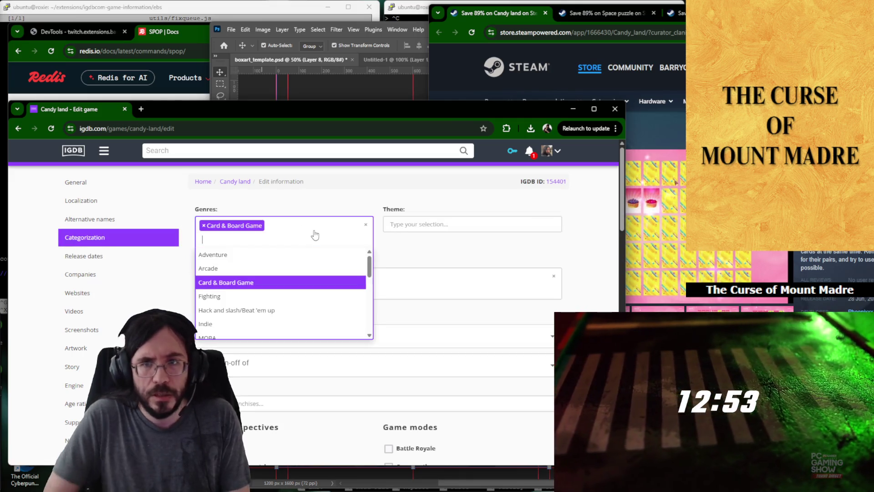
{"action": "type", "text": "puz"}
{"action": "key", "text": "Return"}
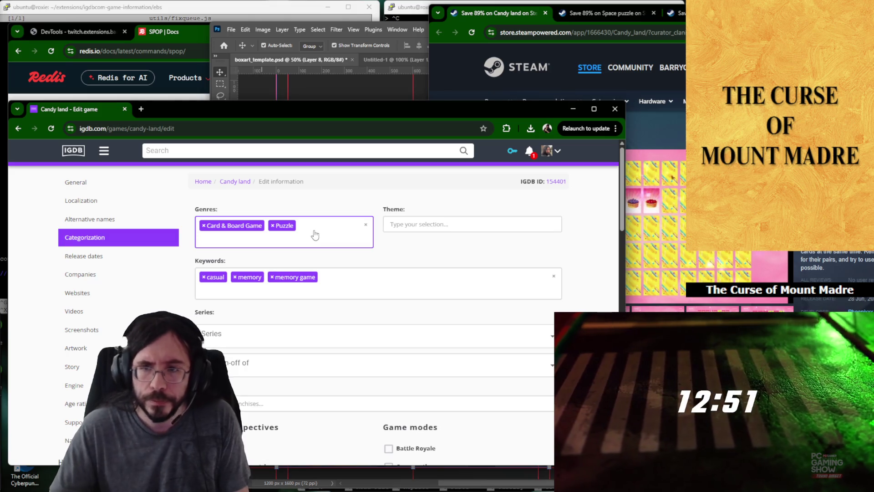
{"action": "key", "text": "alt+Tab"}
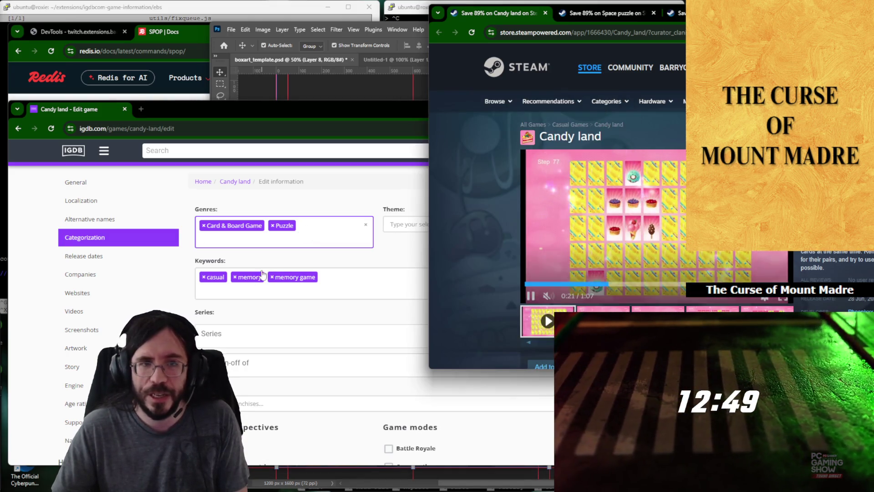
{"action": "scroll", "coordinate": [236, 354], "scroll_direction": "down", "scroll_amount": 3}
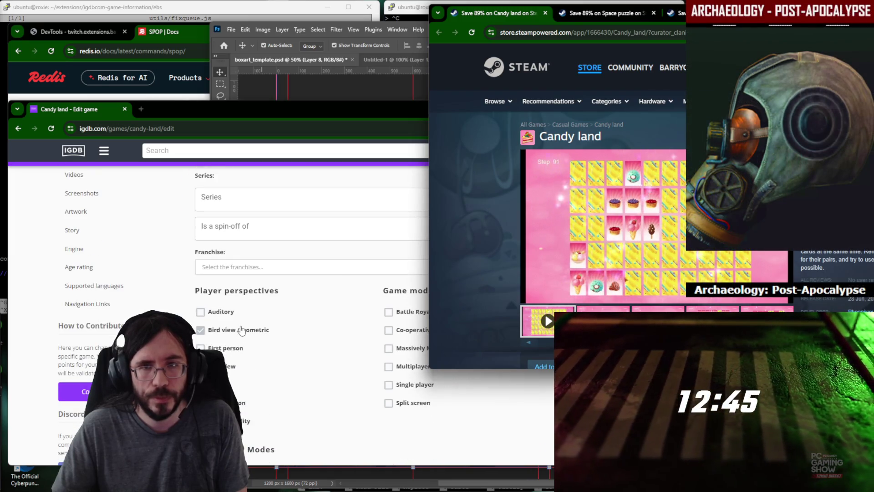
{"action": "left_click", "coordinate": [241, 331]}
{"action": "scroll", "coordinate": [421, 389], "scroll_direction": "down", "scroll_amount": 5}
{"action": "scroll", "coordinate": [494, 364], "scroll_direction": "down", "scroll_amount": 5}
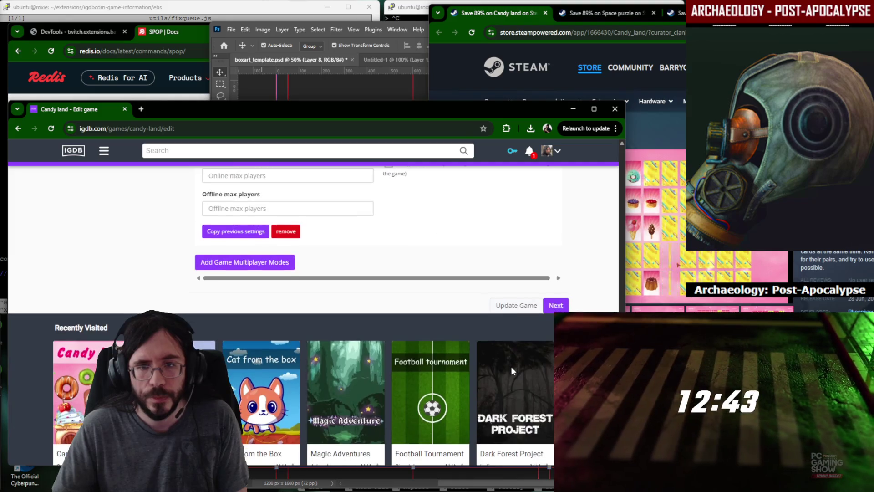
Submit the Candy land edit and close its store tab.
{"action": "left_click", "coordinate": [556, 305]}
{"action": "left_click", "coordinate": [574, 198]}
{"action": "left_click", "coordinate": [545, 13]}
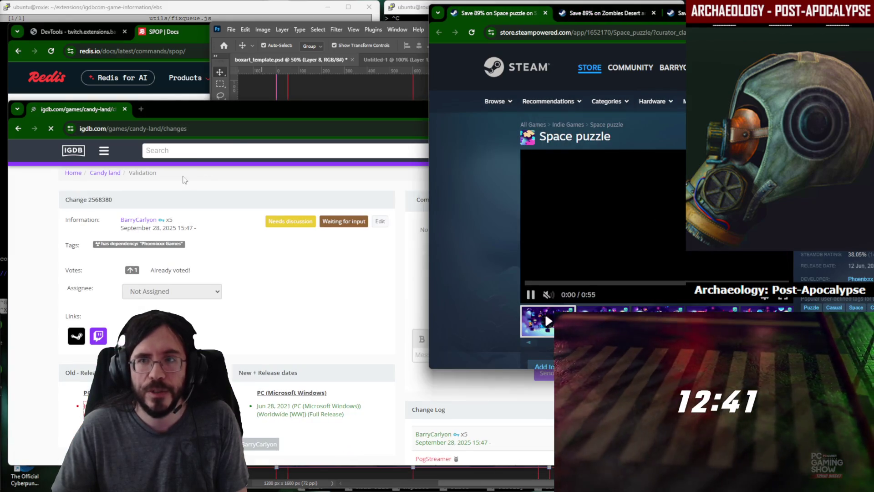
Find Space puzzle on IGDB and begin editing its company credits.
{"action": "left_click", "coordinate": [194, 150]}
{"action": "type", "text": "space p"}
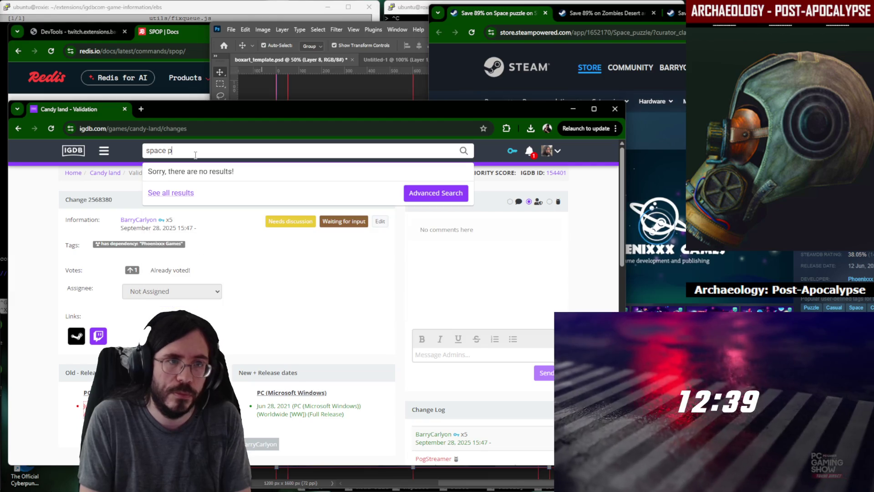
{"action": "type", "text": "uzzle"}
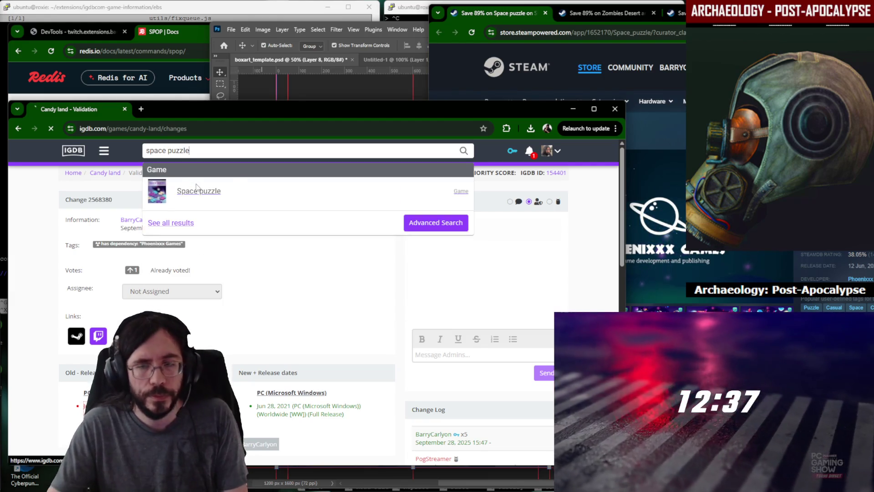
{"action": "left_click", "coordinate": [198, 190]}
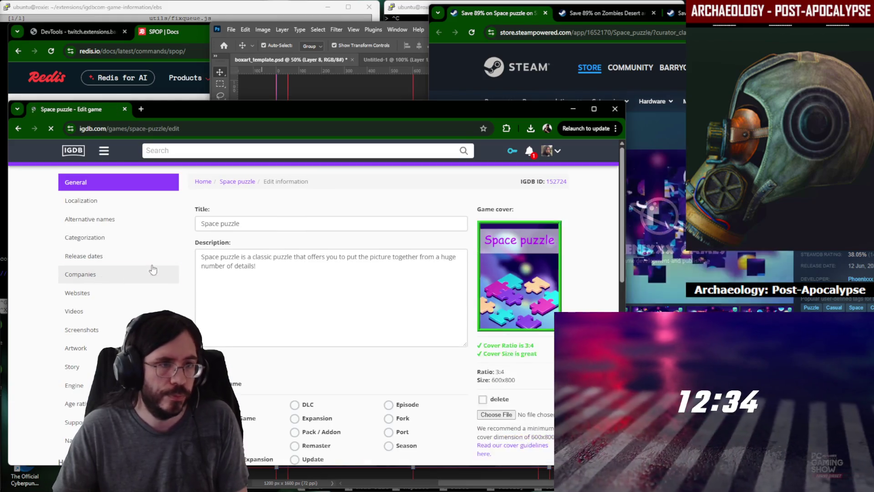
{"action": "left_click", "coordinate": [152, 274]}
{"action": "type", "text": "Phoenixxx Games"}
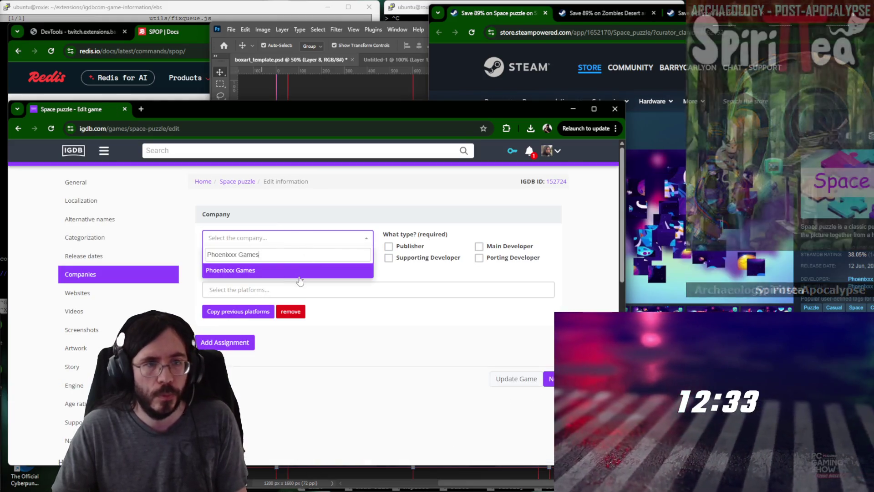
Credit Phoenixxx Games as Space puzzle's publisher and main developer.
{"action": "left_click", "coordinate": [299, 272]}
{"action": "left_click", "coordinate": [389, 246]}
{"action": "left_click", "coordinate": [479, 245]}
Set the PC release to 12 June 2021, Full Release, Worldwide.
{"action": "left_click", "coordinate": [137, 256]}
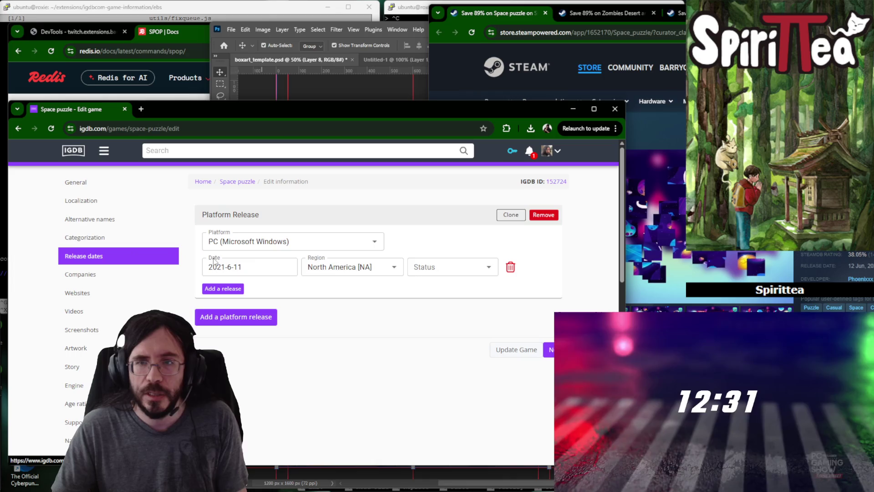
{"action": "left_click", "coordinate": [254, 267]}
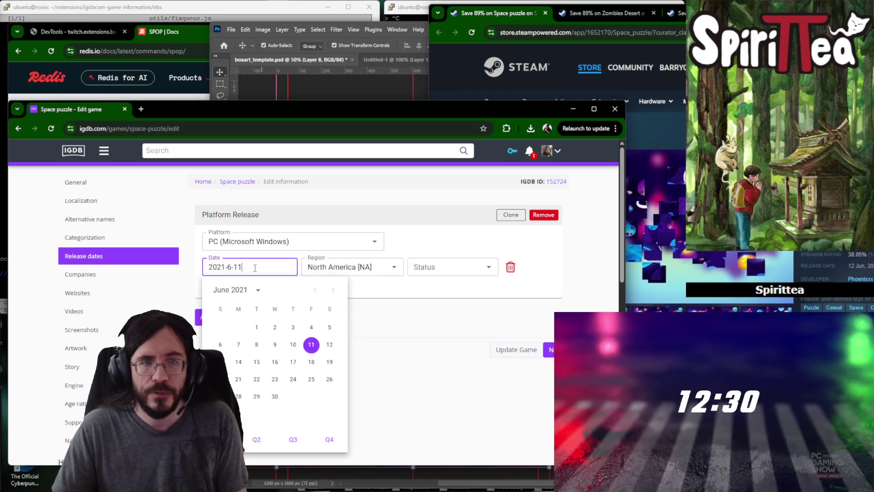
{"action": "left_click", "coordinate": [329, 344]}
{"action": "left_click", "coordinate": [437, 267]}
{"action": "type", "text": "f"}
{"action": "left_click", "coordinate": [436, 287]}
{"action": "left_click", "coordinate": [349, 266]}
{"action": "type", "text": "n"}
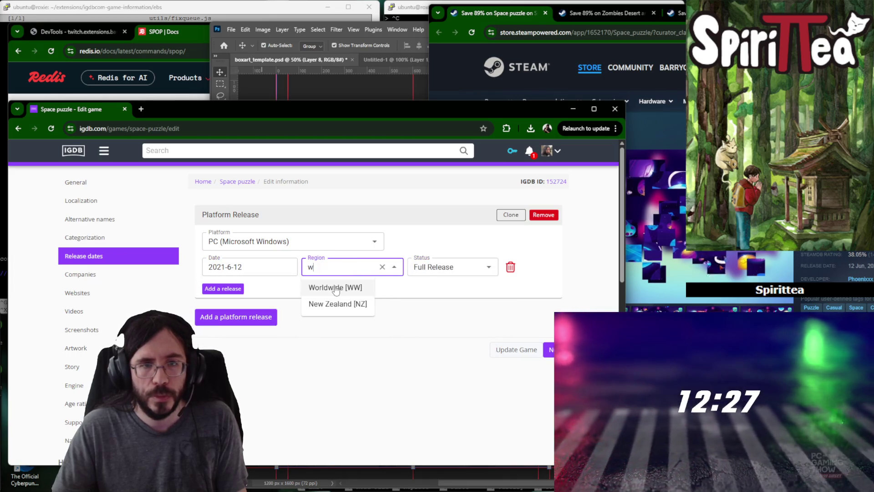
{"action": "left_click", "coordinate": [335, 288]}
{"action": "left_click", "coordinate": [103, 238]}
{"action": "left_click", "coordinate": [280, 239]}
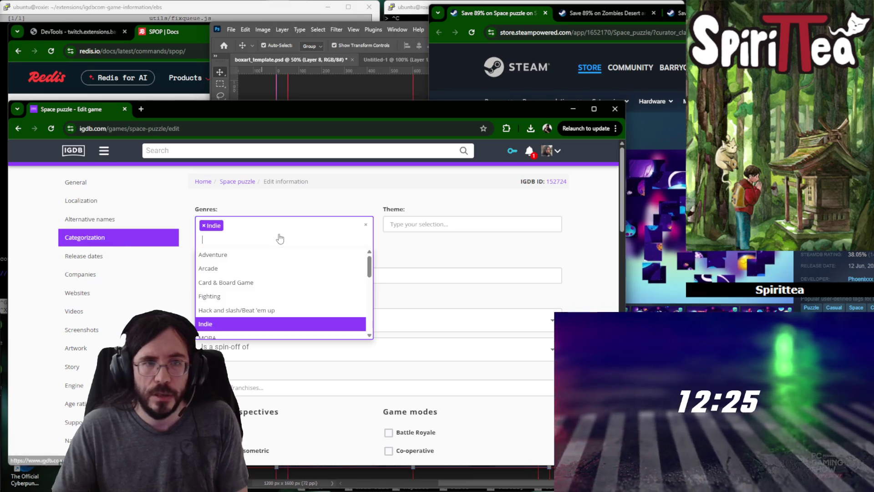
{"action": "type", "text": "puz"}
Add the Puzzle genre and space keyword, then submit the Space puzzle edit.
{"action": "key", "text": "Return"}
{"action": "key", "text": "Tab"}
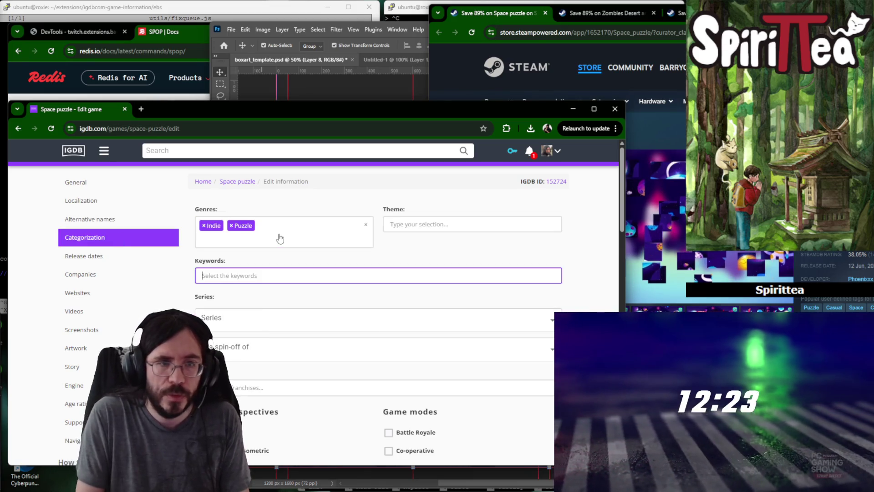
{"action": "type", "text": "space"}
{"action": "key", "text": "Return"}
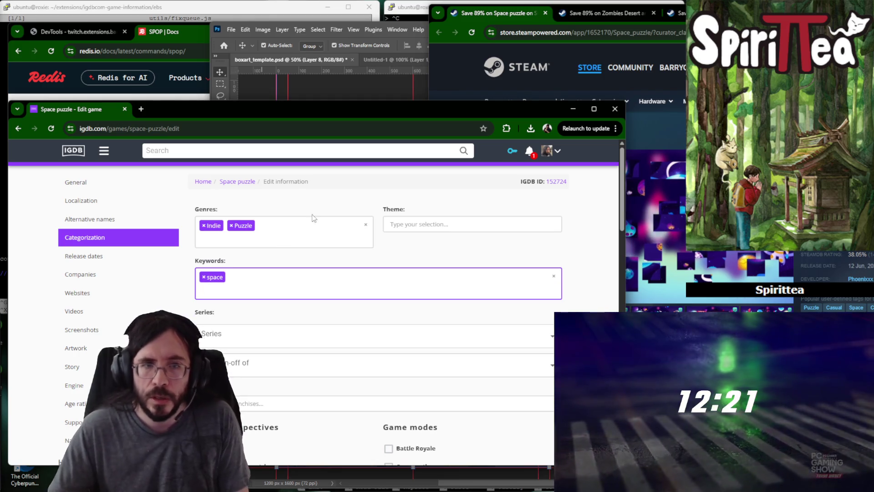
{"action": "scroll", "coordinate": [250, 325], "scroll_direction": "down", "scroll_amount": 2}
{"action": "scroll", "coordinate": [408, 353], "scroll_direction": "down", "scroll_amount": 5}
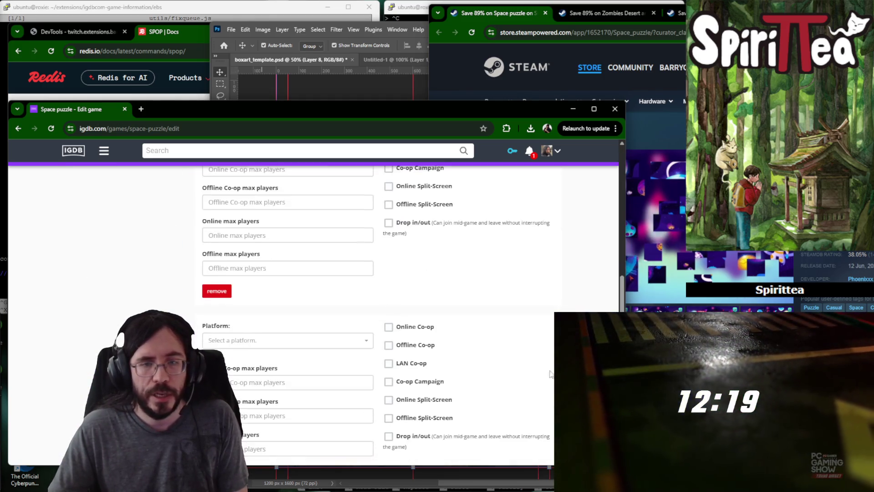
{"action": "scroll", "coordinate": [514, 216], "scroll_direction": "down", "scroll_amount": 10}
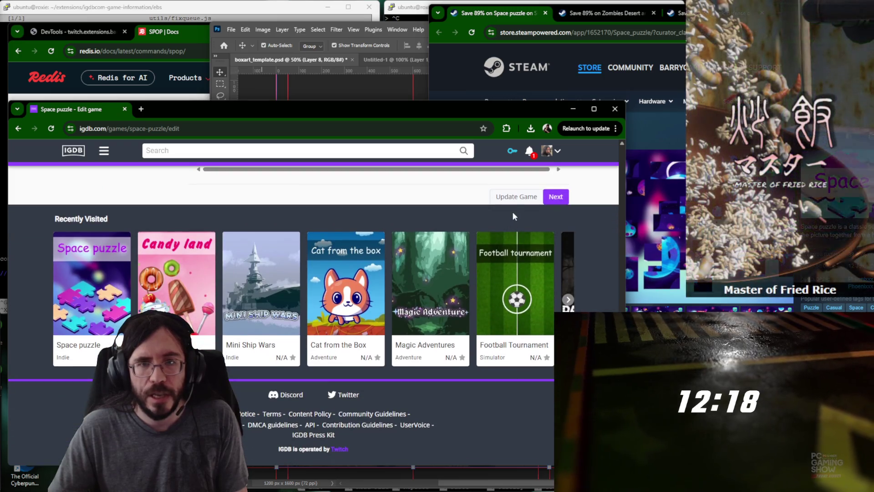
{"action": "left_click", "coordinate": [516, 196]}
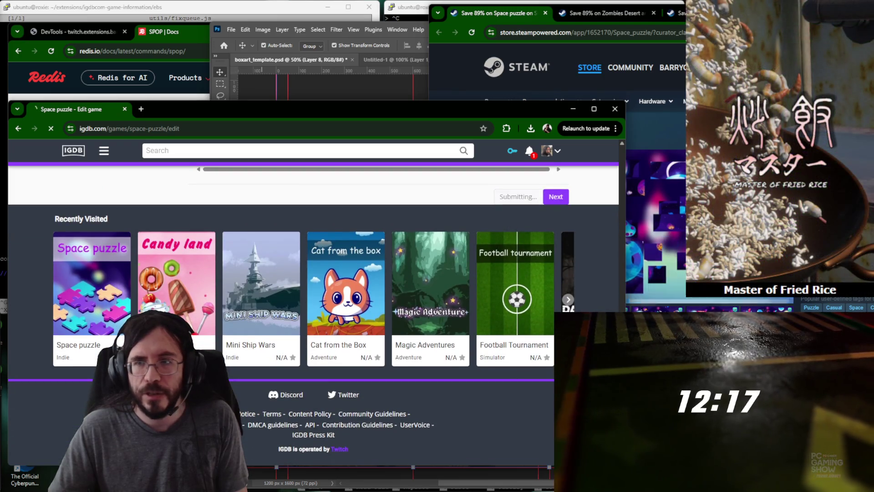
{"action": "left_click", "coordinate": [233, 148]}
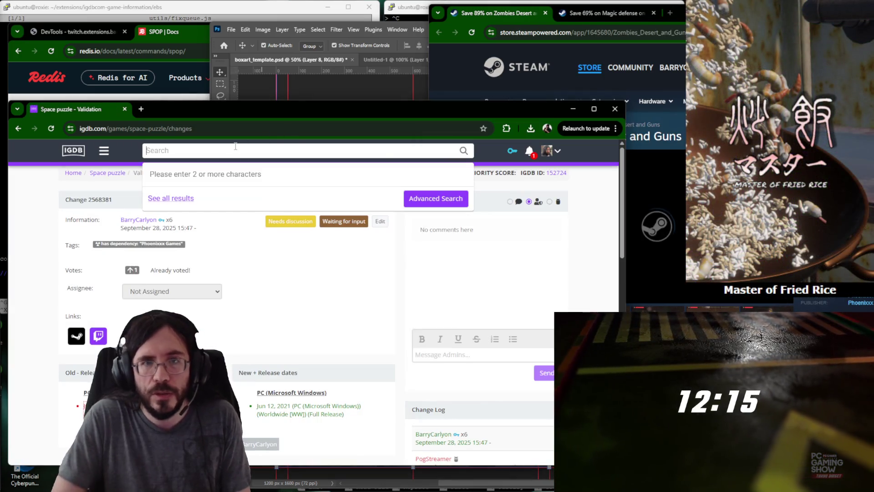
{"action": "type", "text": "zbime"}
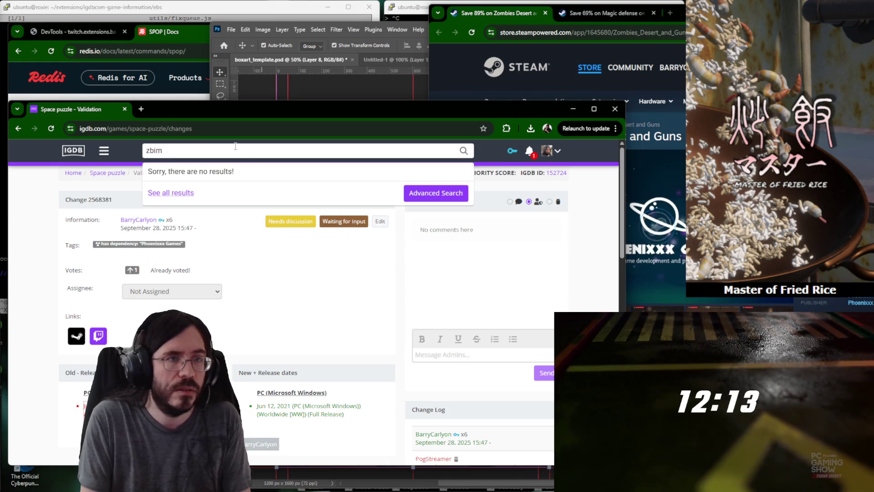
Find Zombies Desert and Guns via search and start editing its entry.
{"action": "key", "text": "BackSpace"}
{"action": "type", "text": "ombies desert"}
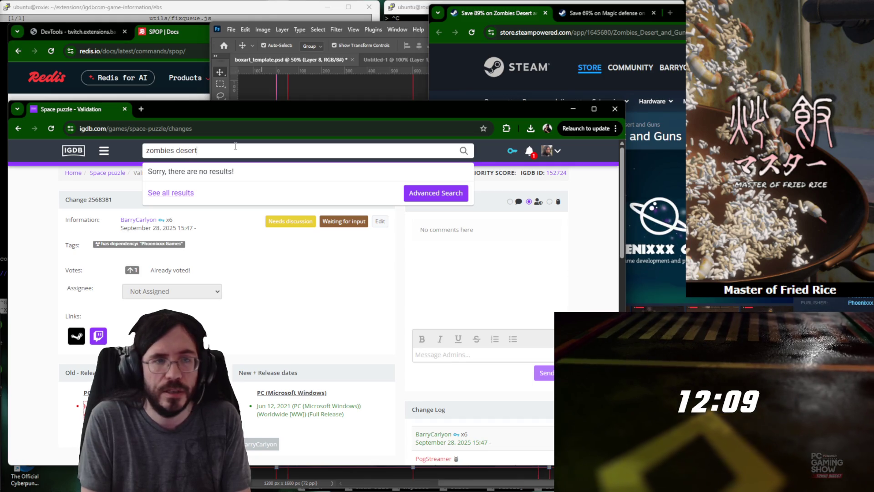
{"action": "type", "text": " and guns"}
{"action": "left_click", "coordinate": [230, 190]}
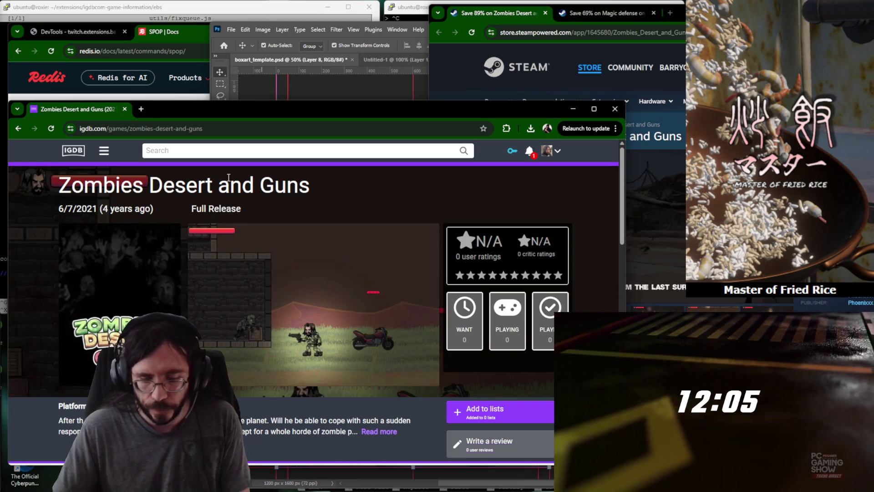
{"action": "scroll", "coordinate": [576, 216], "scroll_direction": "down", "scroll_amount": 2}
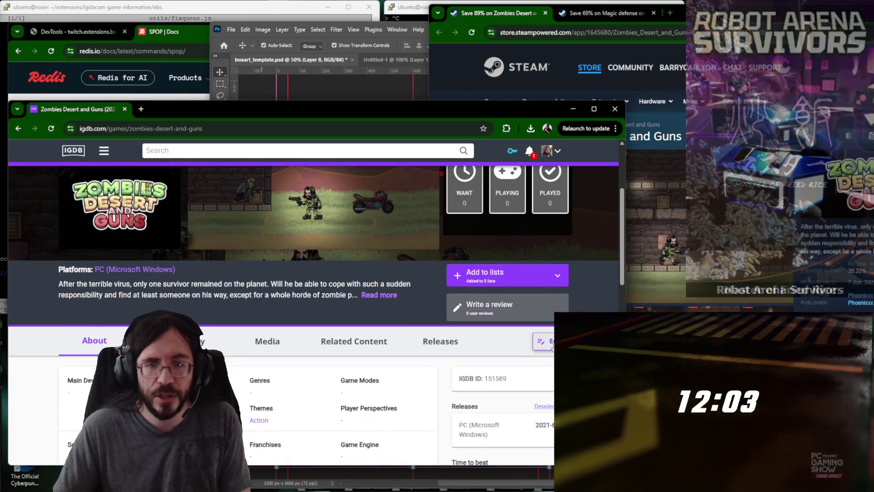
{"action": "left_click", "coordinate": [542, 341]}
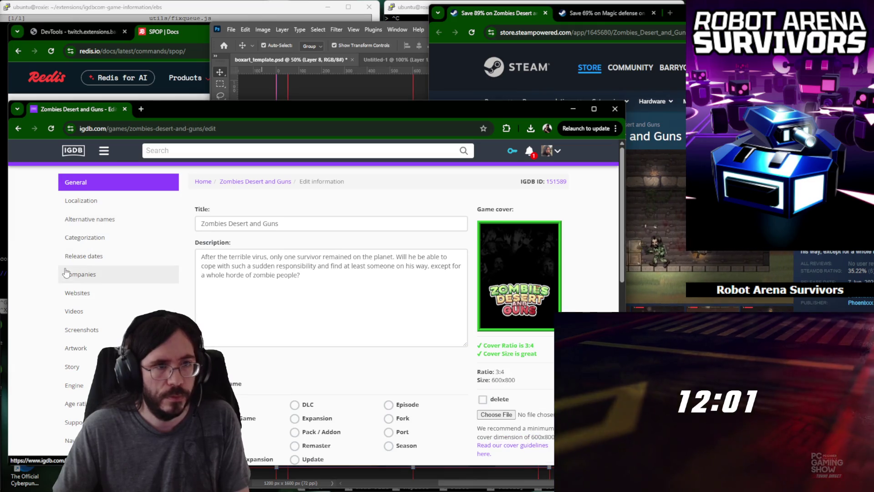
In Categorization, add Horror and Survival themes and zombies and war keywords.
{"action": "left_click", "coordinate": [89, 238]}
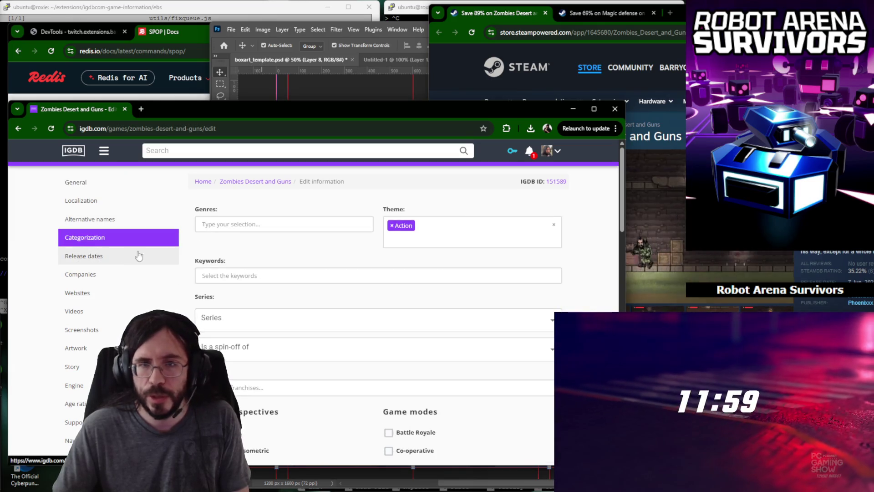
{"action": "type", "text": "hor"}
{"action": "key", "text": "Return"}
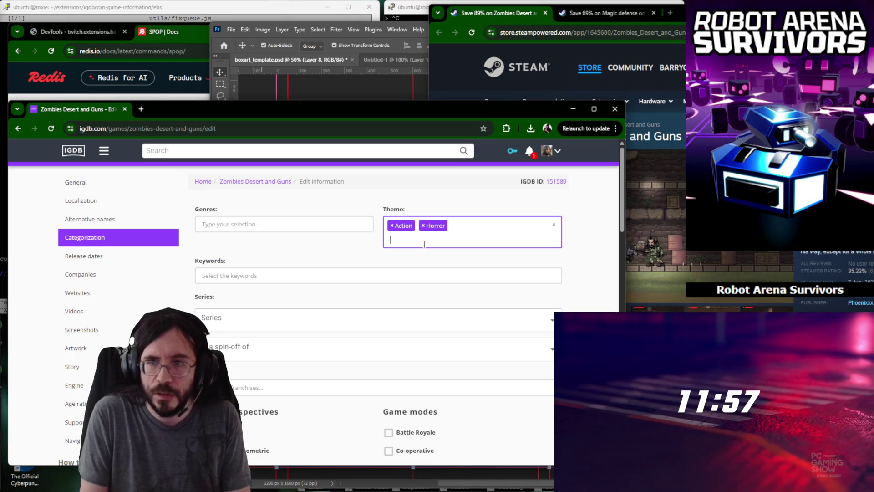
{"action": "key", "text": "Tab"}
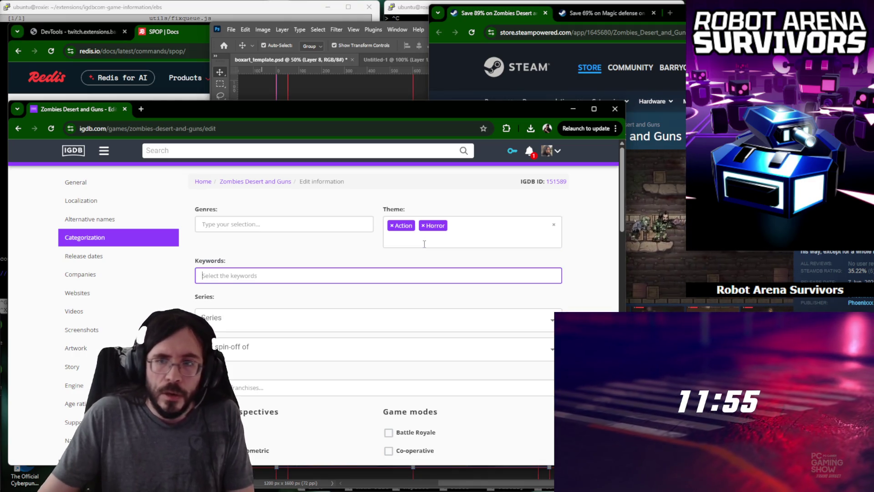
{"action": "type", "text": "zomb"}
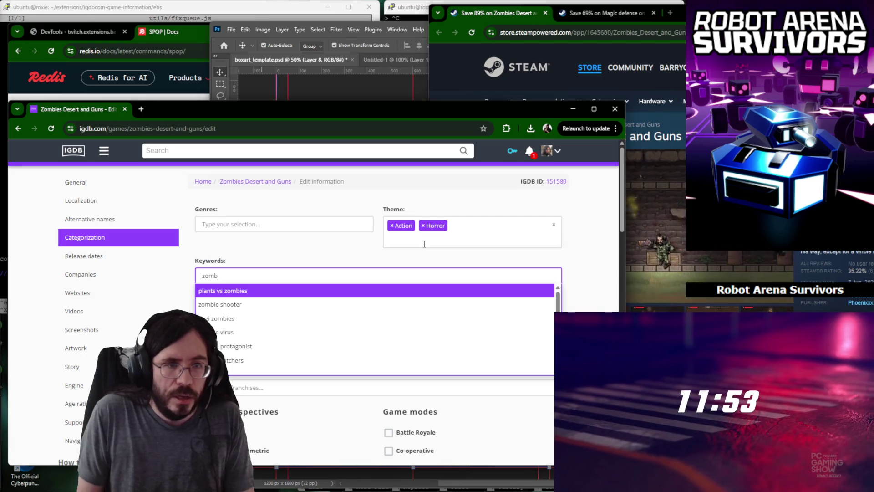
{"action": "key", "text": "Return"}
{"action": "left_click", "coordinate": [424, 244]}
{"action": "type", "text": "surv"}
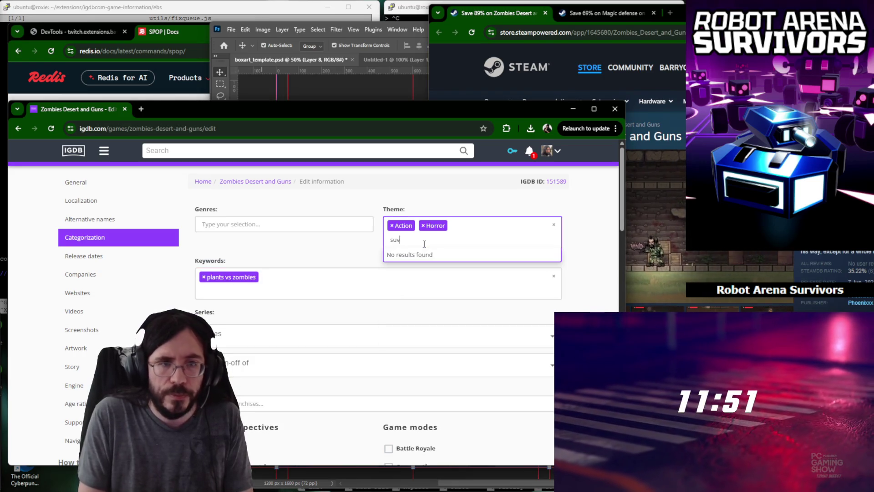
{"action": "key", "text": "Return"}
{"action": "key", "text": "BackSpace"}
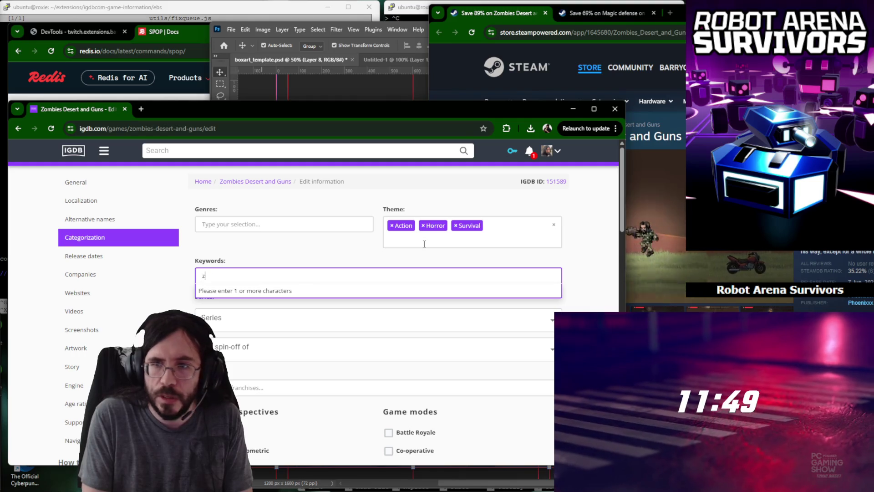
{"action": "type", "text": "ombies"}
{"action": "key", "text": "Return"}
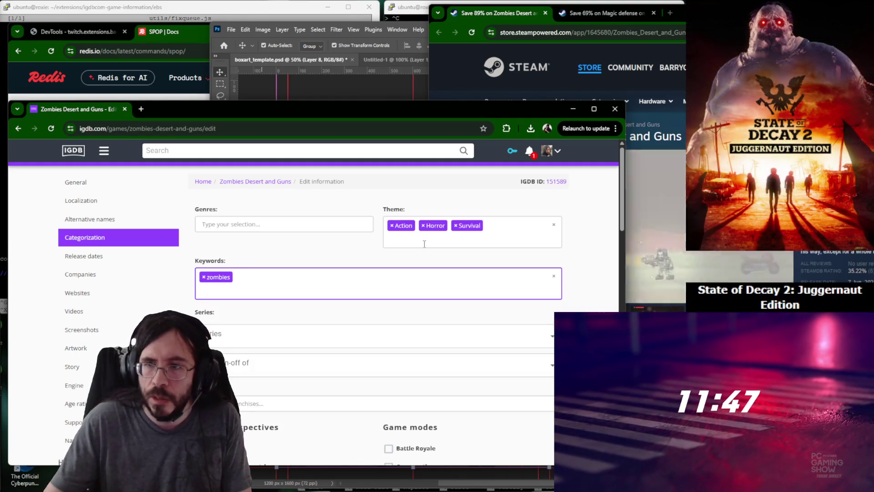
{"action": "type", "text": "guns"}
{"action": "key", "text": "Return"}
{"action": "scroll", "coordinate": [353, 279], "scroll_direction": "down", "scroll_amount": 2}
{"action": "scroll", "coordinate": [353, 281], "scroll_direction": "down", "scroll_amount": 2}
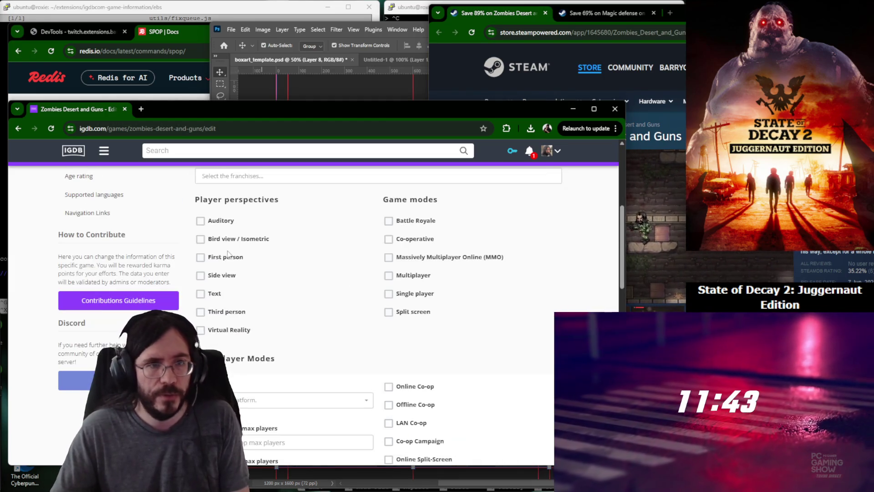
{"action": "scroll", "coordinate": [384, 286], "scroll_direction": "up", "scroll_amount": 4}
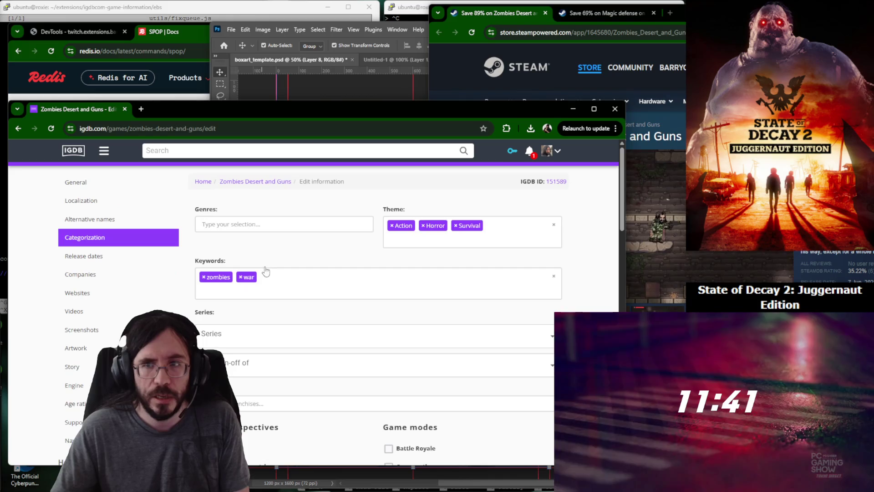
Set the release status, credit Phoenixxx Games as publisher and main developer, and submit the edits.
{"action": "left_click", "coordinate": [101, 256]}
{"action": "left_click", "coordinate": [451, 268]}
{"action": "type", "text": "f"}
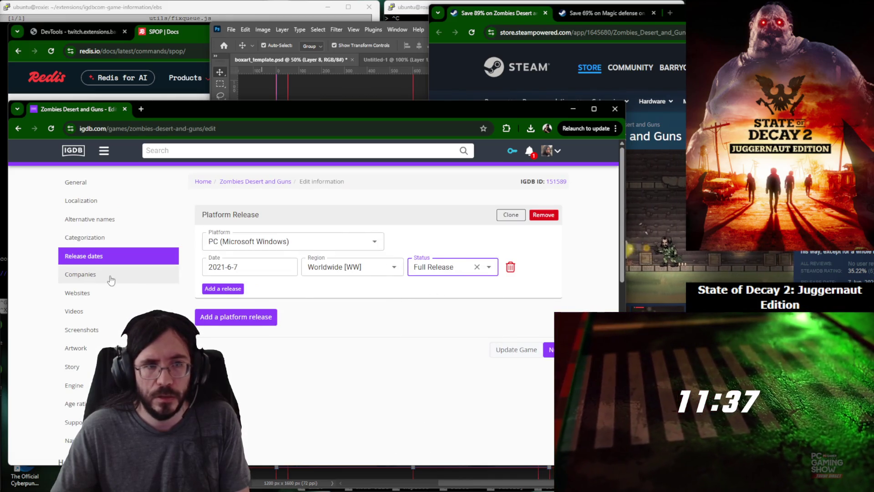
{"action": "left_click", "coordinate": [111, 276]}
{"action": "left_click", "coordinate": [262, 236]}
{"action": "left_click", "coordinate": [246, 269]}
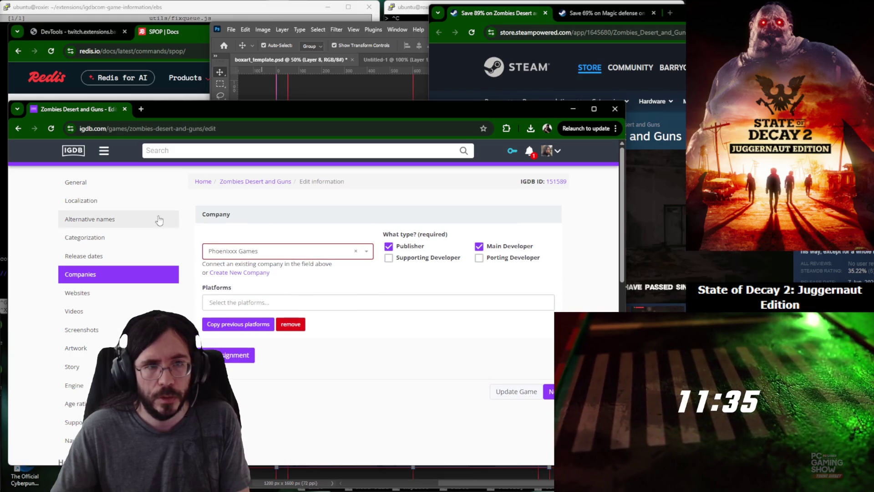
{"action": "left_click", "coordinate": [110, 182]}
{"action": "scroll", "coordinate": [489, 286], "scroll_direction": "down", "scroll_amount": 10}
{"action": "left_click", "coordinate": [518, 210]}
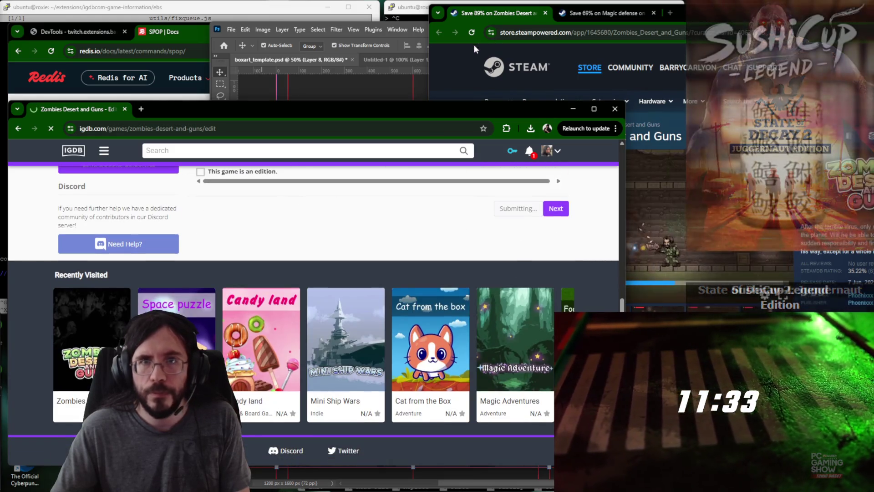
Close the Zombies Desert Steam store page and start an IGDB search for the next game.
{"action": "left_click", "coordinate": [452, 62]}
{"action": "key", "text": "ctrl+w"}
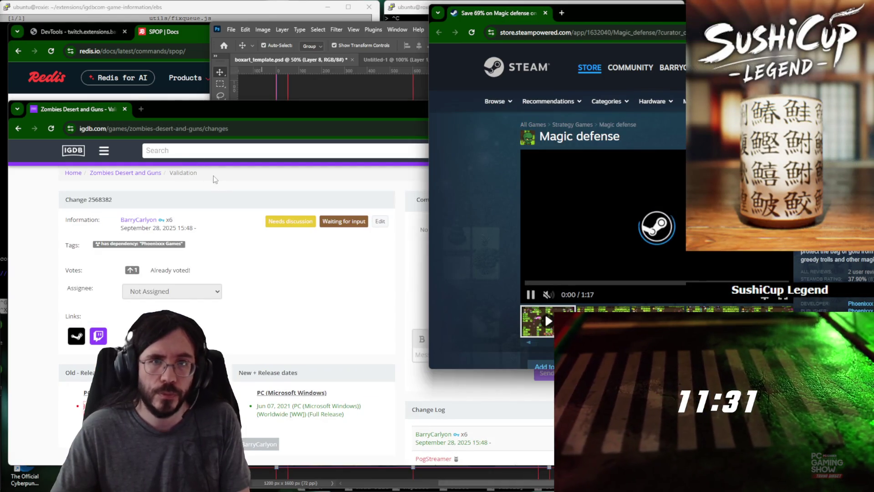
{"action": "left_click", "coordinate": [209, 150]}
{"action": "type", "text": "magio"}
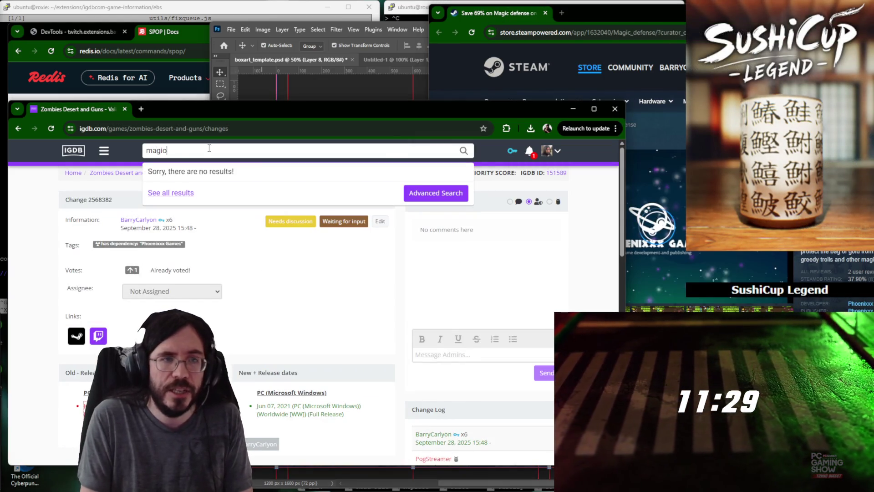
{"action": "key", "text": "BackSpace"}
{"action": "type", "text": "c def"}
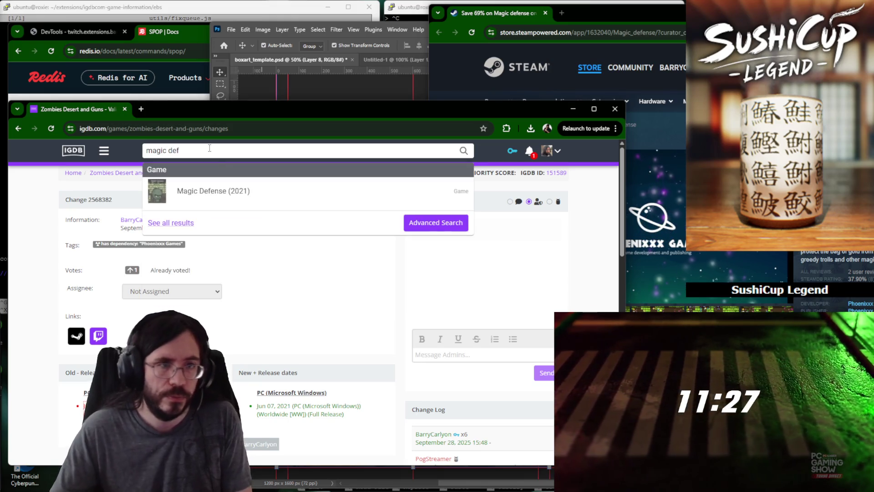
Open Magic Defense (2021), put its X link in a new tab, and start editing the entry.
{"action": "left_click", "coordinate": [213, 191]}
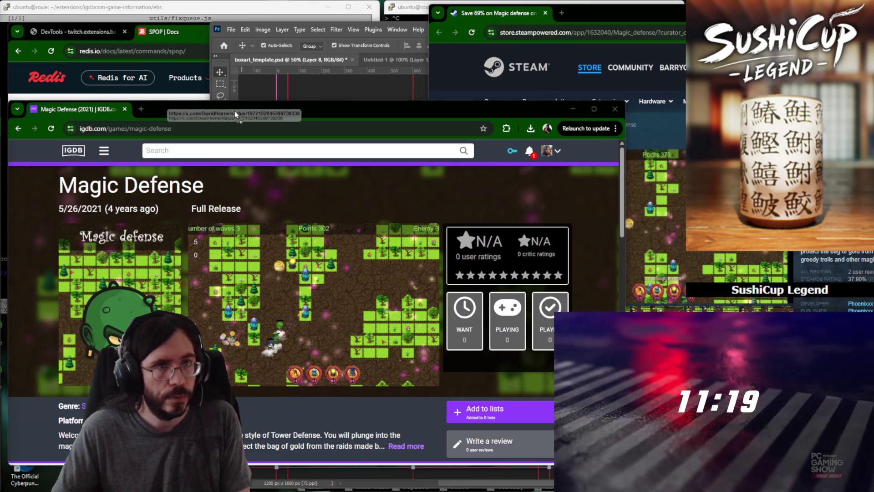
{"action": "left_click_drag", "start_coordinate": [250, 151], "coordinate": [238, 109]}
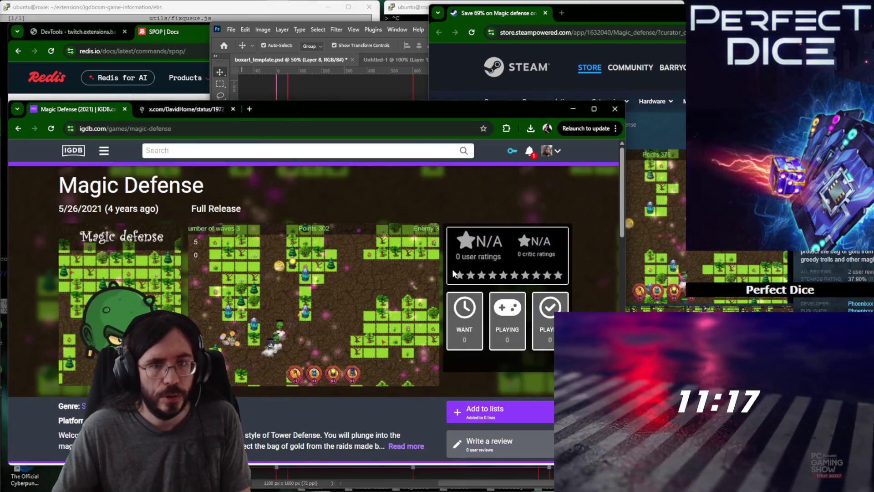
{"action": "scroll", "coordinate": [542, 288], "scroll_direction": "down", "scroll_amount": 3}
{"action": "left_click", "coordinate": [552, 251]}
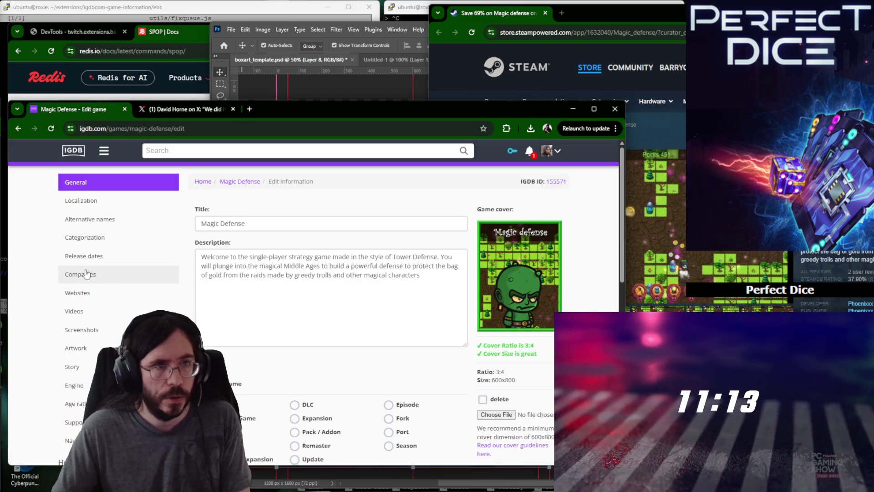
Set Magic Defense's release status to Full Release in Release Dates.
{"action": "left_click", "coordinate": [83, 256]}
{"action": "left_click", "coordinate": [439, 267]}
{"action": "type", "text": "F"}
{"action": "key", "text": "Return"}
{"action": "left_click", "coordinate": [366, 267]}
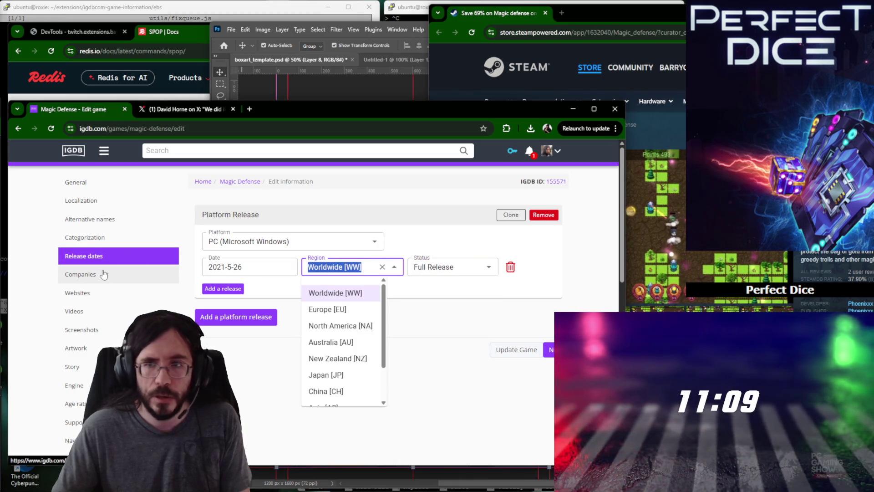
Credit Phoenixxx Games as publisher and main developer under Companies.
{"action": "left_click", "coordinate": [80, 274]}
{"action": "left_click", "coordinate": [276, 238]}
{"action": "type", "text": "Phoenixxx Games"}
{"action": "key", "text": "Return"}
{"action": "left_click", "coordinate": [479, 246]}
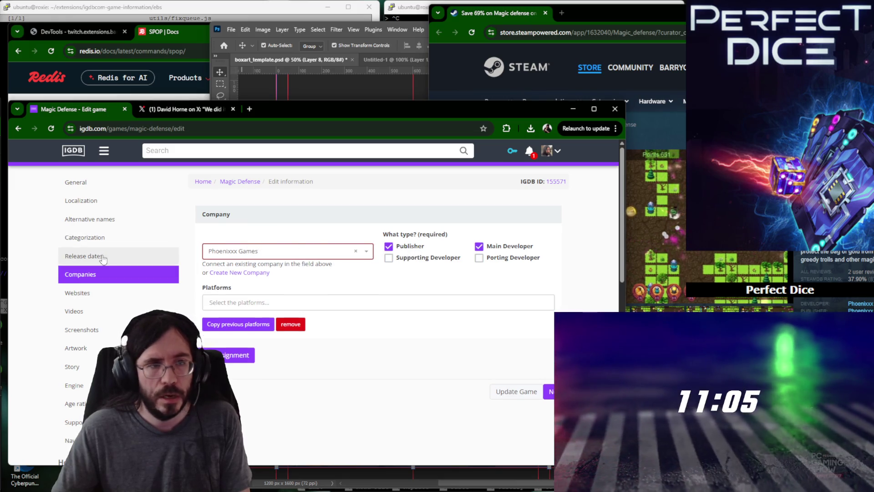
Add tower defense and idler keywords and the Survival theme in Categorization.
{"action": "left_click", "coordinate": [109, 240]}
{"action": "type", "text": "t"}
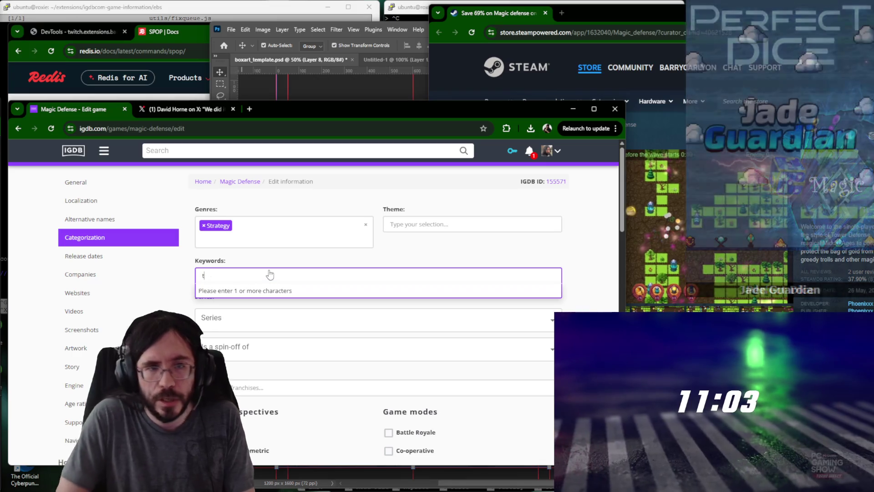
{"action": "type", "text": "ower de"}
{"action": "key", "text": "Return"}
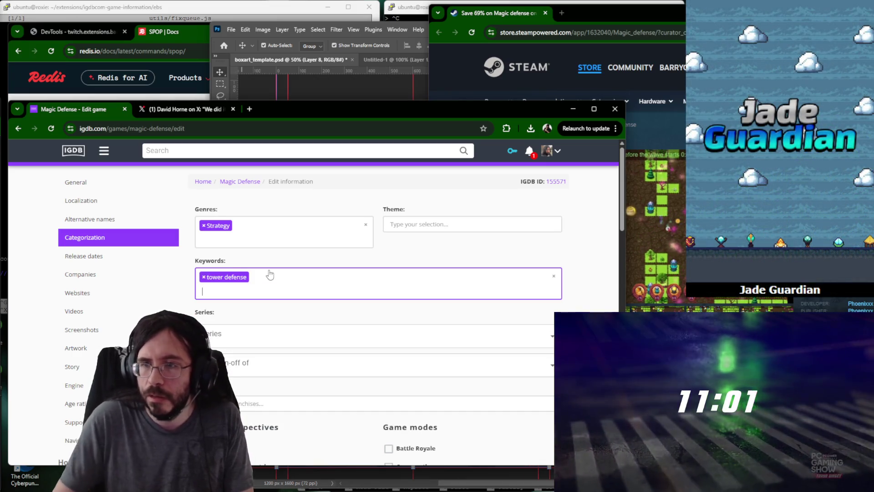
{"action": "type", "text": "dio"}
{"action": "key", "text": "BackSpace"}
{"action": "key", "text": "BackSpace"}
{"action": "key", "text": "BackSpace"}
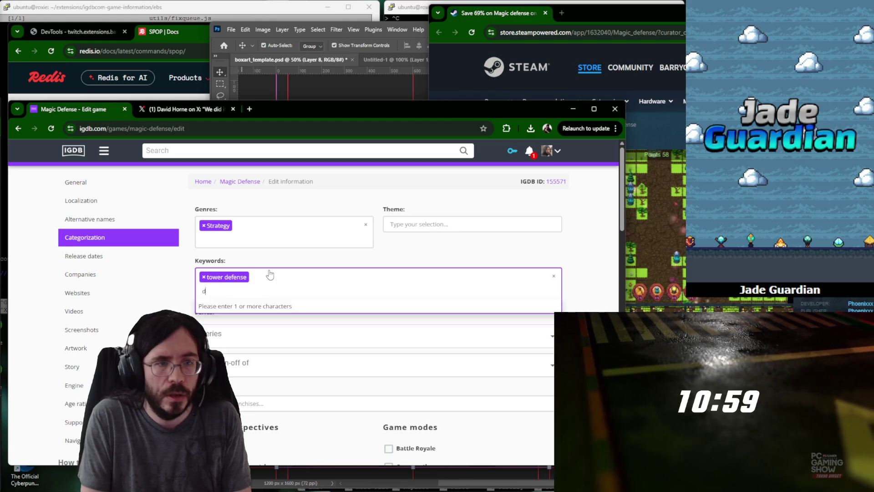
{"action": "type", "text": "idler"}
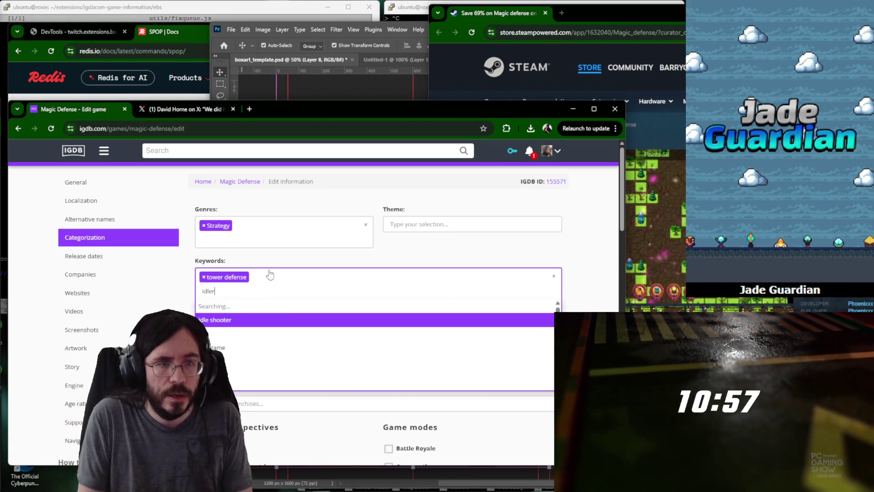
{"action": "key", "text": "Return"}
{"action": "scroll", "coordinate": [370, 251], "scroll_direction": "down", "scroll_amount": 5}
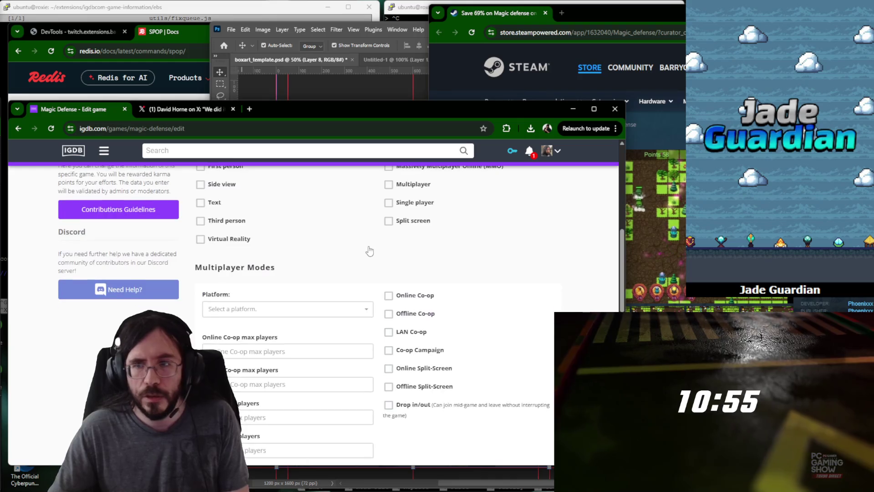
{"action": "scroll", "coordinate": [371, 250], "scroll_direction": "up", "scroll_amount": 4}
{"action": "left_click", "coordinate": [449, 178]}
{"action": "type", "text": "suv"}
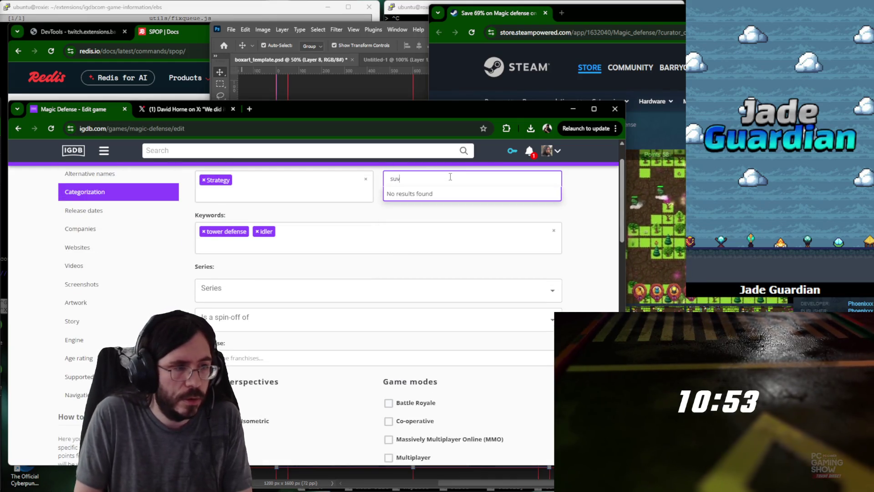
{"action": "key", "text": "BackSpace"}
{"action": "key", "text": "Return"}
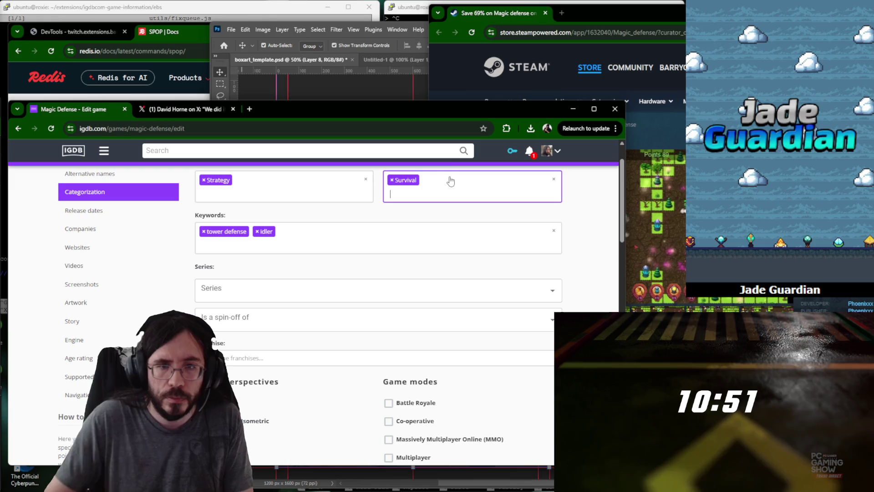
{"action": "scroll", "coordinate": [273, 307], "scroll_direction": "down", "scroll_amount": 3}
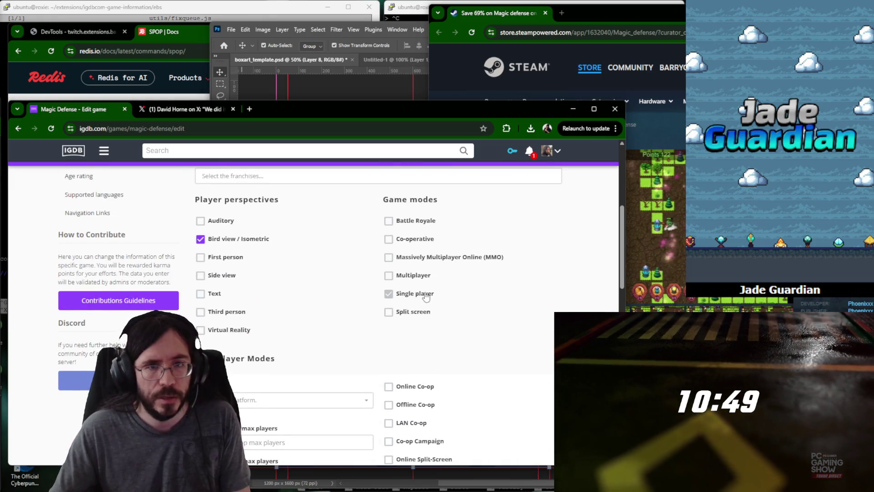
{"action": "scroll", "coordinate": [234, 261], "scroll_direction": "up", "scroll_amount": 3}
Review the general and companies sections and submit the Magic Defense changes.
{"action": "left_click", "coordinate": [75, 182]}
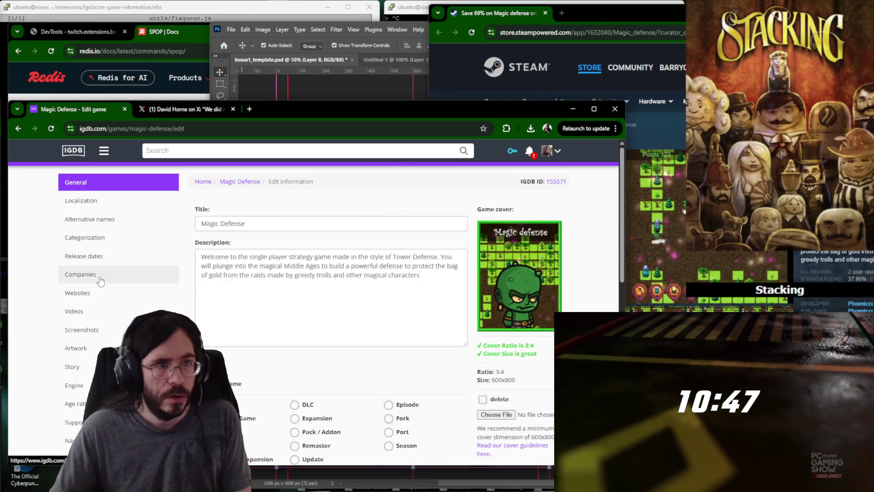
{"action": "left_click", "coordinate": [80, 273]}
{"action": "scroll", "coordinate": [499, 237], "scroll_direction": "down", "scroll_amount": 10}
{"action": "scroll", "coordinate": [500, 237], "scroll_direction": "up", "scroll_amount": 3}
{"action": "left_click", "coordinate": [517, 346]}
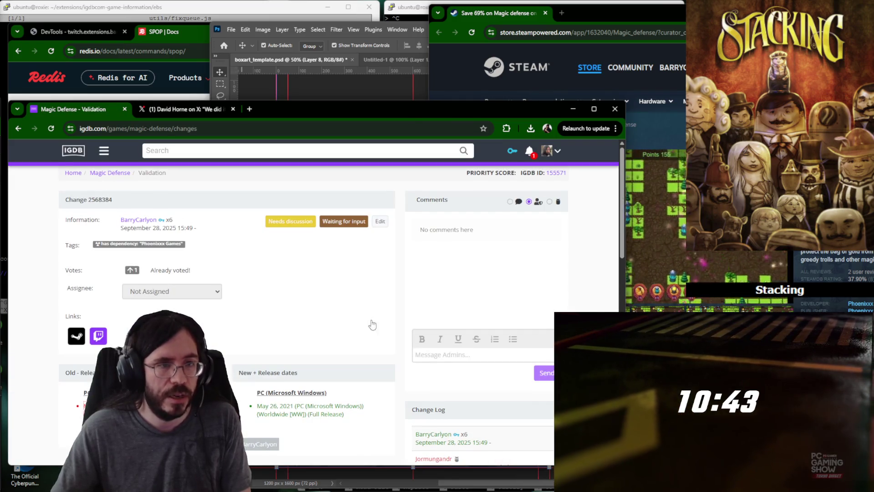
Close the finished IGDB tab and check, then close, the X notifications.
{"action": "key", "text": "ctrl+w"}
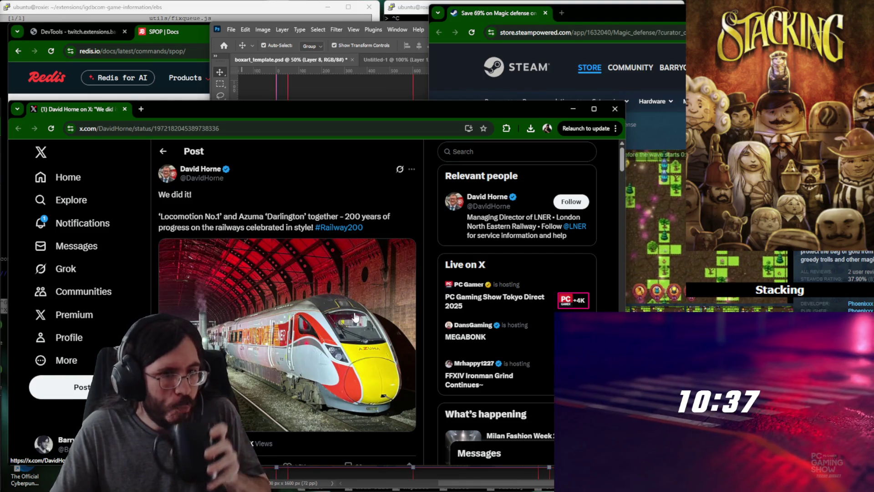
{"action": "scroll", "coordinate": [355, 317], "scroll_direction": "down", "scroll_amount": 1}
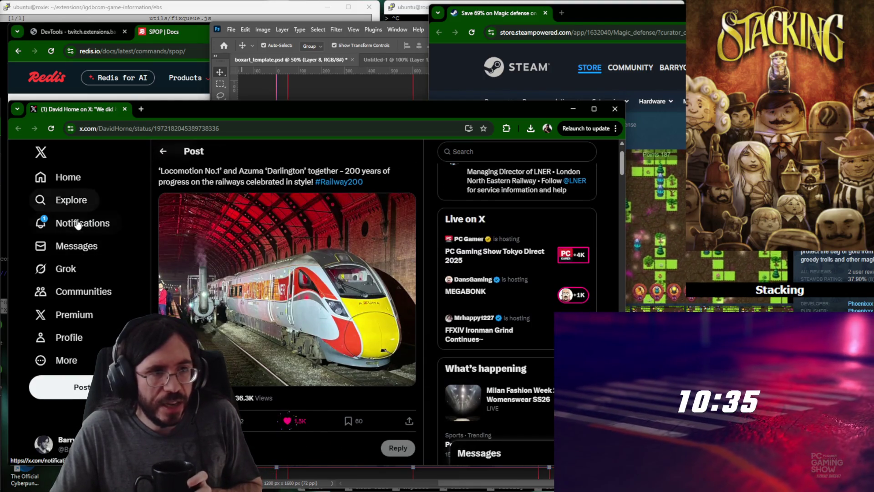
{"action": "left_click", "coordinate": [83, 223]}
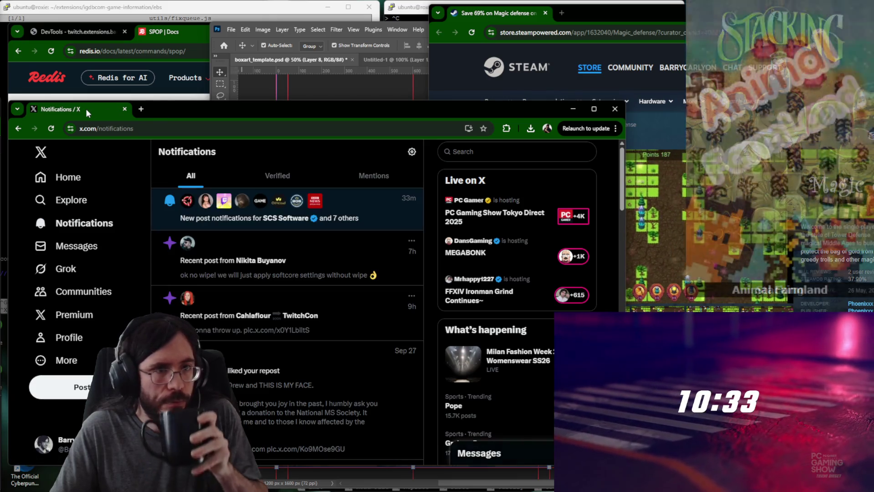
{"action": "middle_click", "coordinate": [87, 112]}
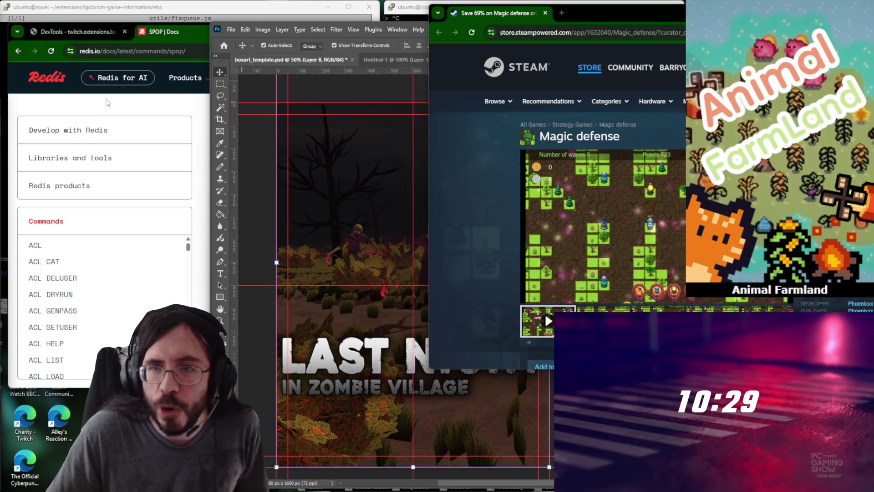
{"action": "scroll", "coordinate": [557, 206], "scroll_direction": "down", "scroll_amount": 2}
{"action": "scroll", "coordinate": [545, 205], "scroll_direction": "down", "scroll_amount": 3}
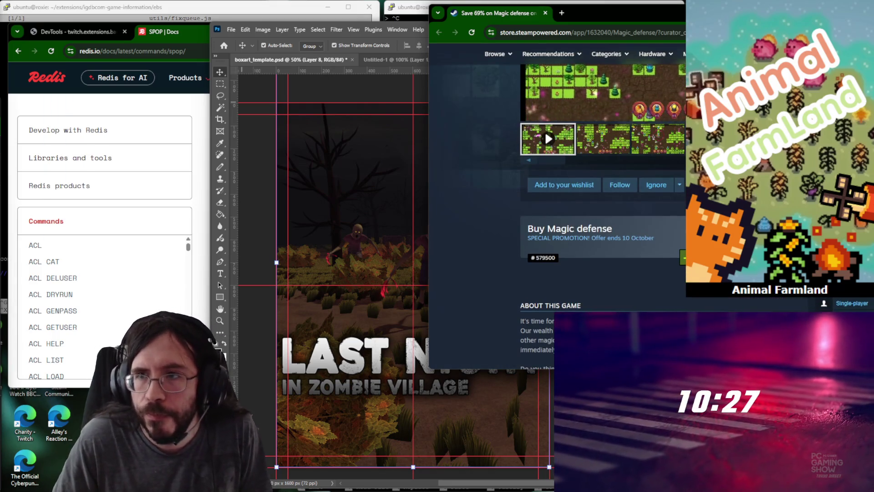
Undo the zombie artwork in the Photoshop template and start a new browser window.
{"action": "left_click", "coordinate": [418, 224]}
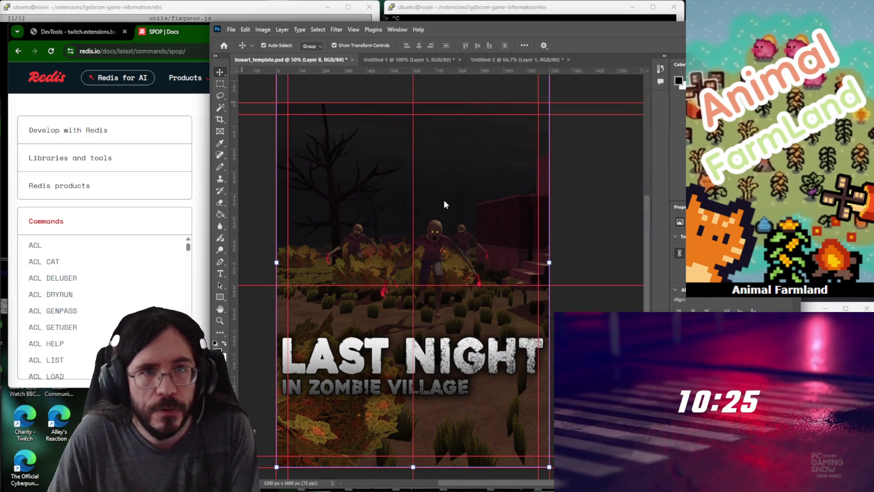
{"action": "key", "text": "ctrl+z"}
{"action": "left_click", "coordinate": [192, 106]}
{"action": "key", "text": "ctrl+n"}
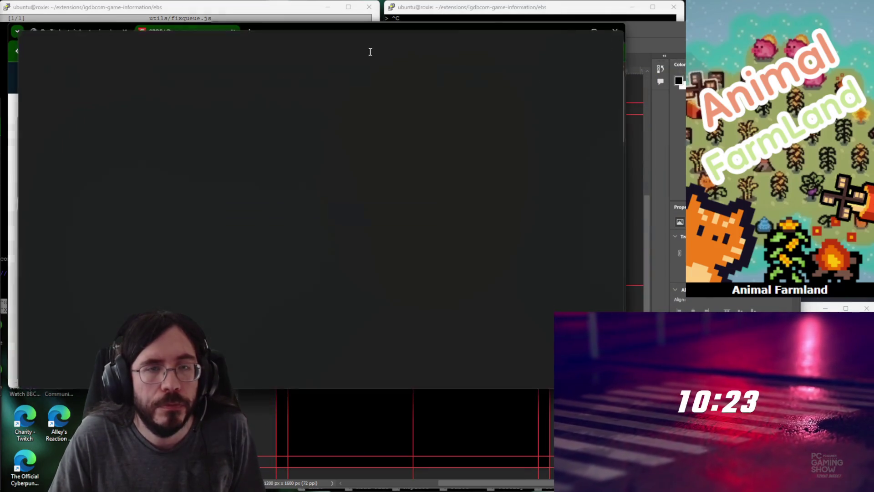
Load the Cube Universe game page from the URL copied out of the terminal output.
{"action": "left_click_drag", "start_coordinate": [354, 31], "coordinate": [349, 106]}
{"action": "left_click", "coordinate": [475, 18]}
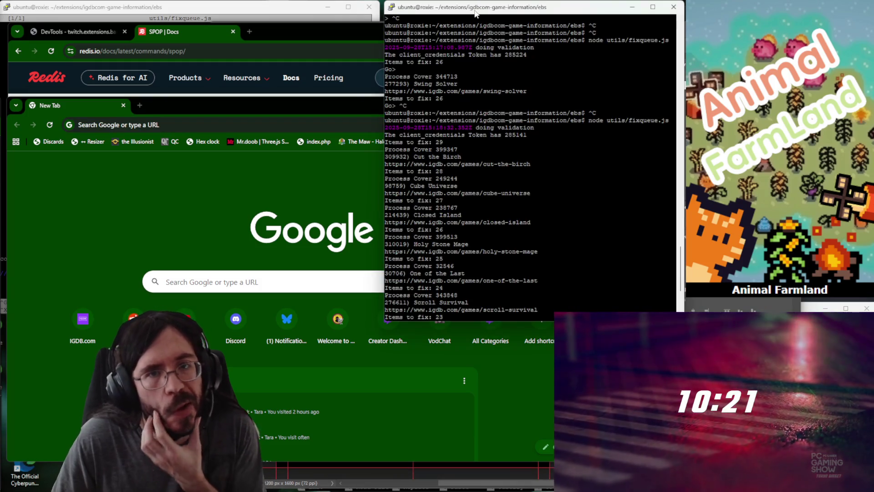
{"action": "triple_click", "coordinate": [530, 193]}
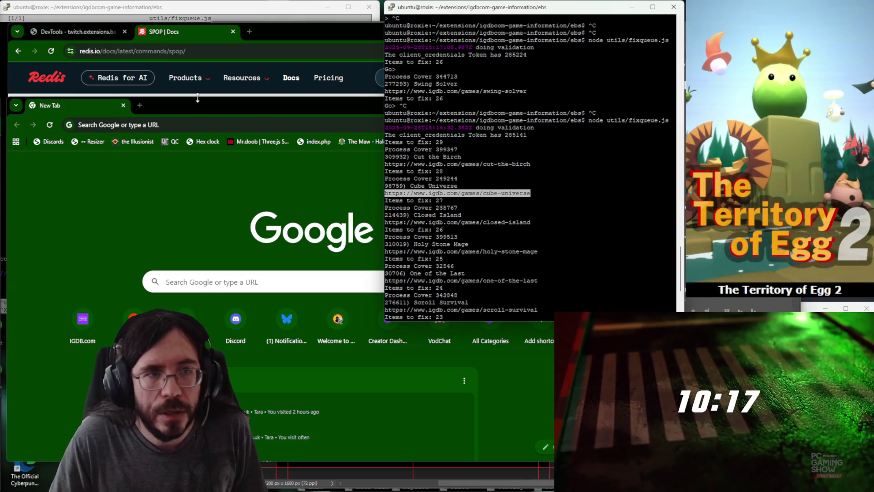
{"action": "left_click", "coordinate": [189, 122]}
{"action": "type", "text": "https://www.igdb.com/games/cube-universe"}
{"action": "key", "text": "Return"}
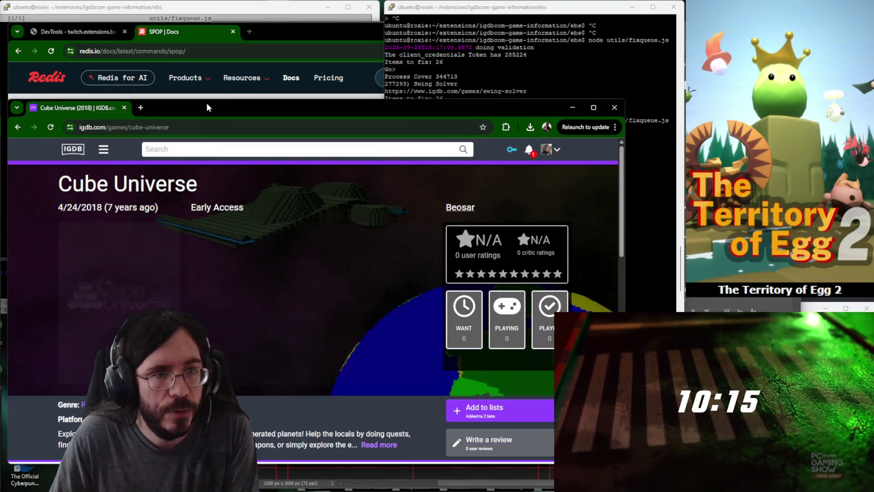
Load the Closed Island game page from the next terminal URL.
{"action": "key", "text": "alt+Tab"}
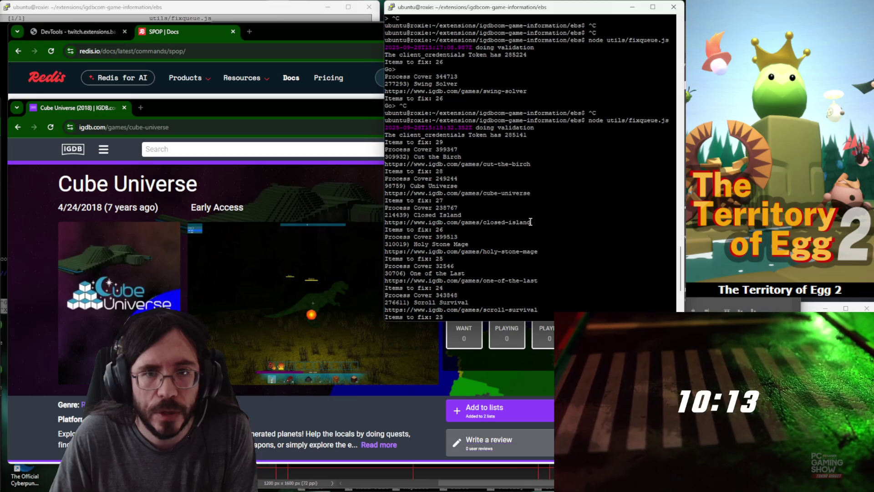
{"action": "left_click", "coordinate": [246, 125]}
{"action": "type", "text": "https://www.igdb.com/games/closed-island"}
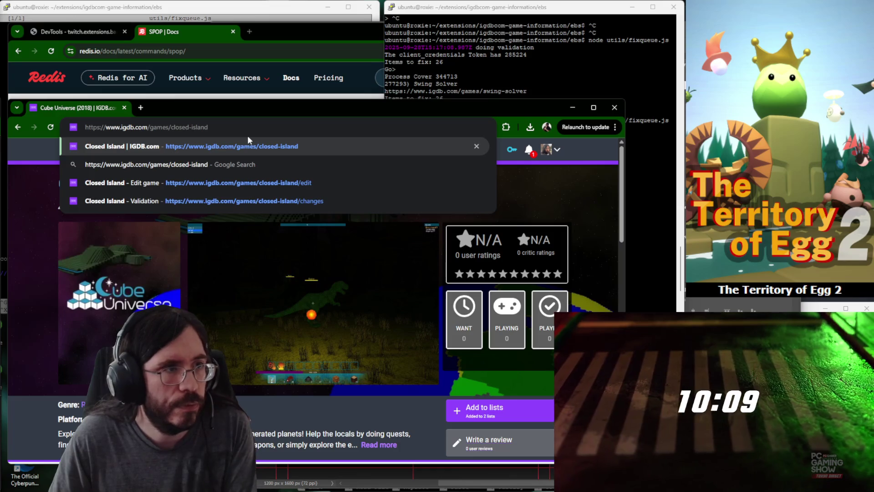
{"action": "key", "text": "Return"}
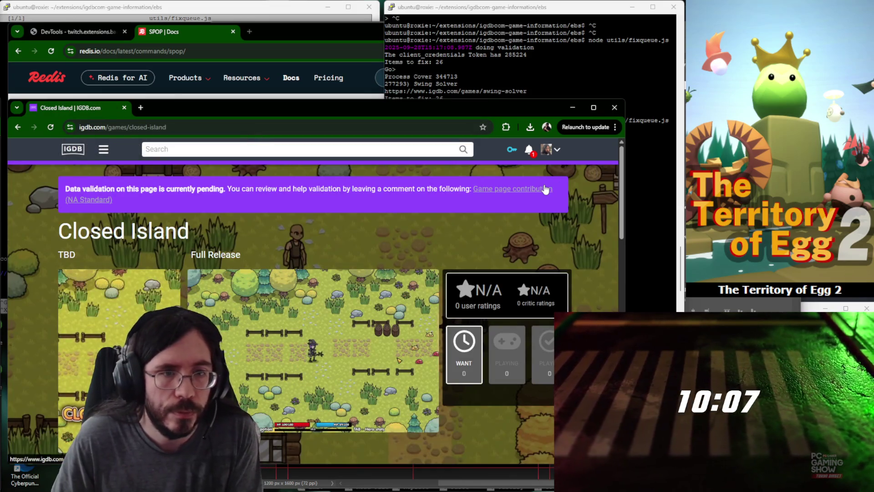
Load the Holy Stone Mage game page from the next terminal URL.
{"action": "left_click", "coordinate": [558, 61]}
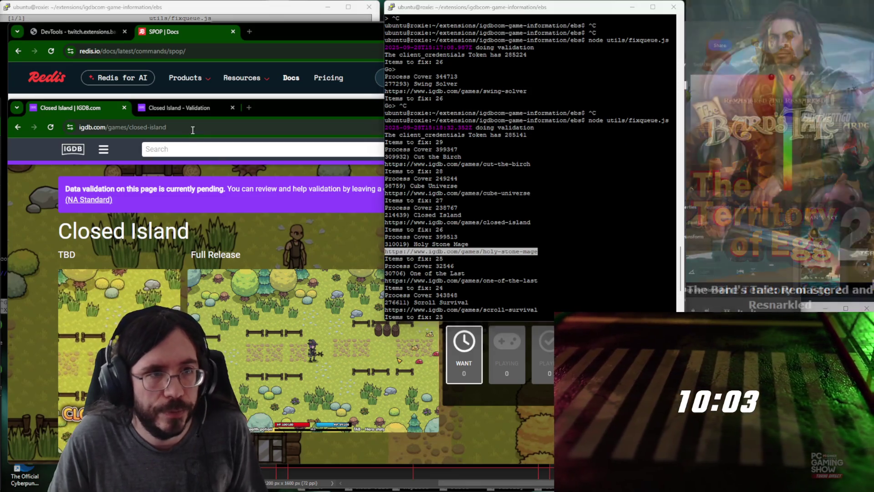
{"action": "left_click", "coordinate": [187, 110]}
{"action": "type", "text": "https://www.igdb.com/games/holy-stone-mage"}
{"action": "key", "text": "Return"}
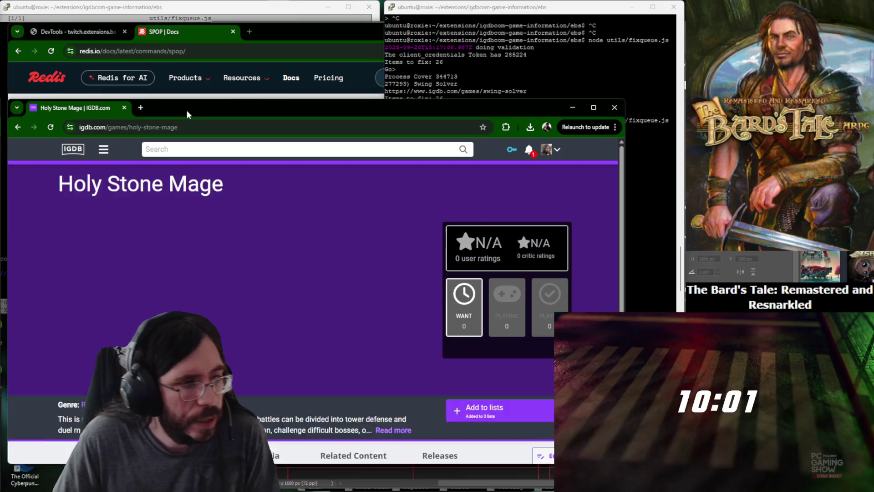
{"action": "scroll", "coordinate": [472, 333], "scroll_direction": "down", "scroll_amount": 3}
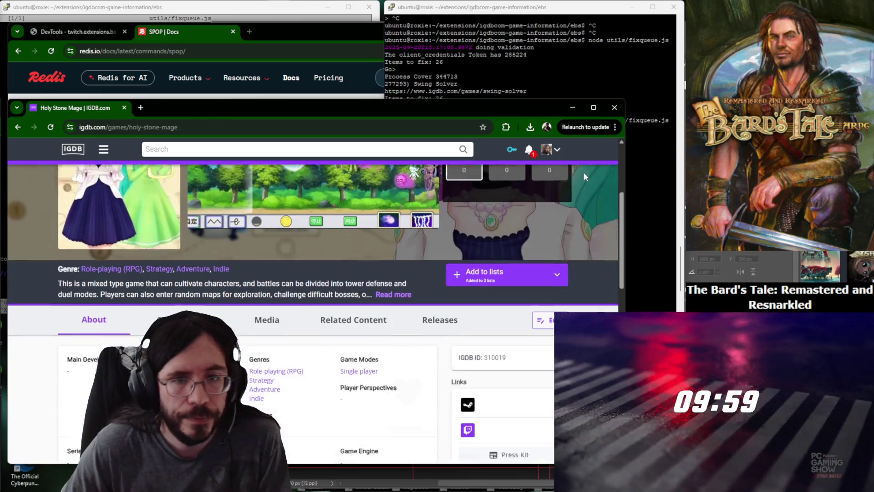
Open Holy Stone Mage's Steam page in a background tab, start editing, and load YouTube Studio in a new window.
{"action": "middle_click", "coordinate": [469, 332]}
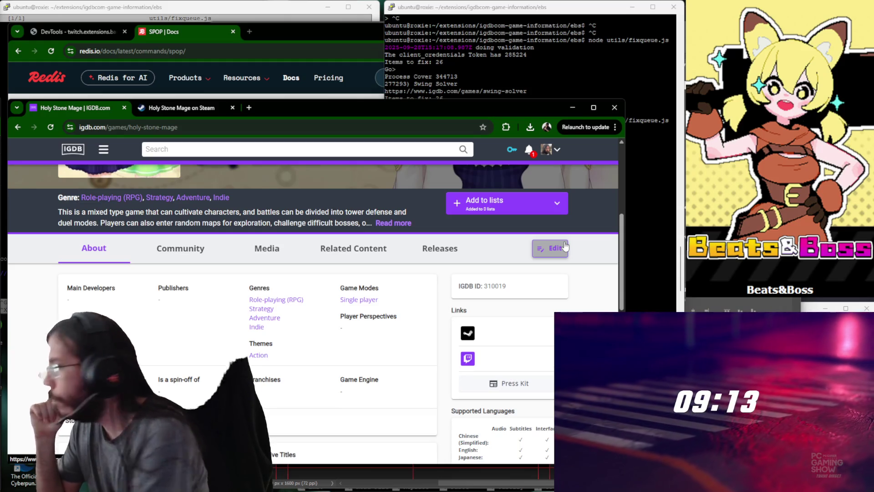
{"action": "left_click", "coordinate": [564, 247]}
{"action": "key", "text": "ctrl+n"}
{"action": "type", "text": "studio"}
{"action": "key", "text": "Return"}
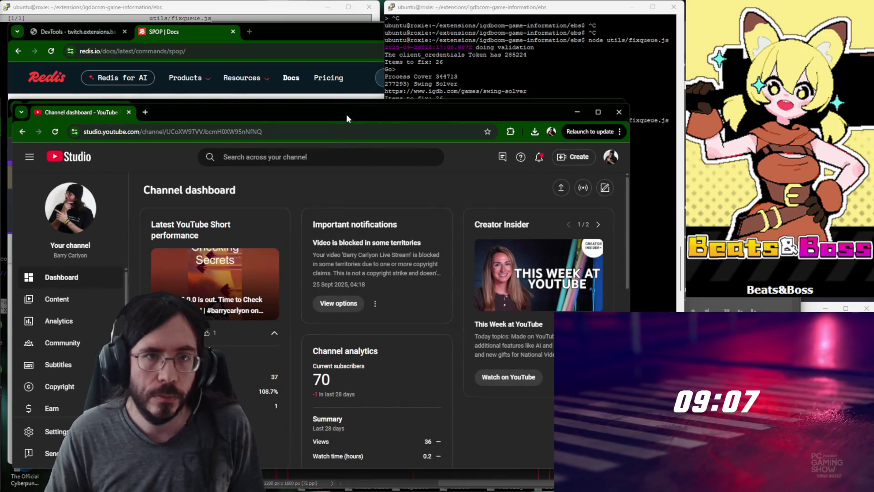
Move YouTube Studio aside and open the Hades II | September 28th stream's edit settings.
{"action": "left_click_drag", "start_coordinate": [347, 118], "coordinate": [552, 72]}
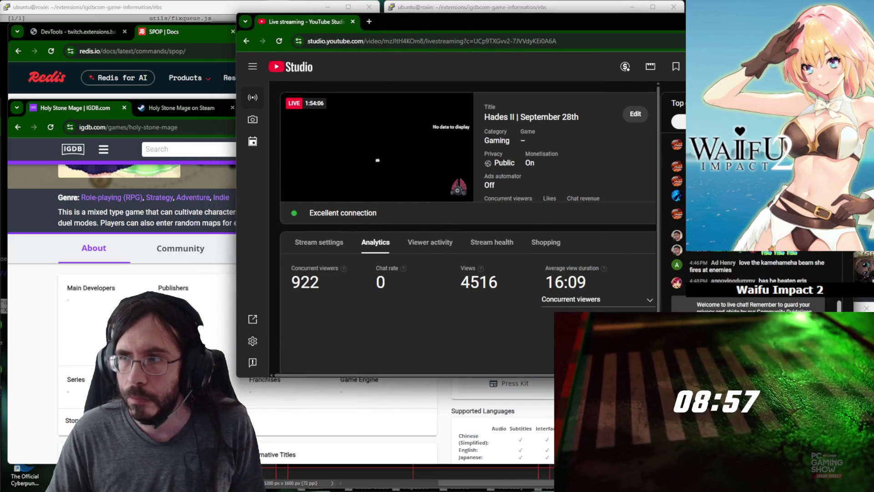
{"action": "left_click", "coordinate": [636, 114]}
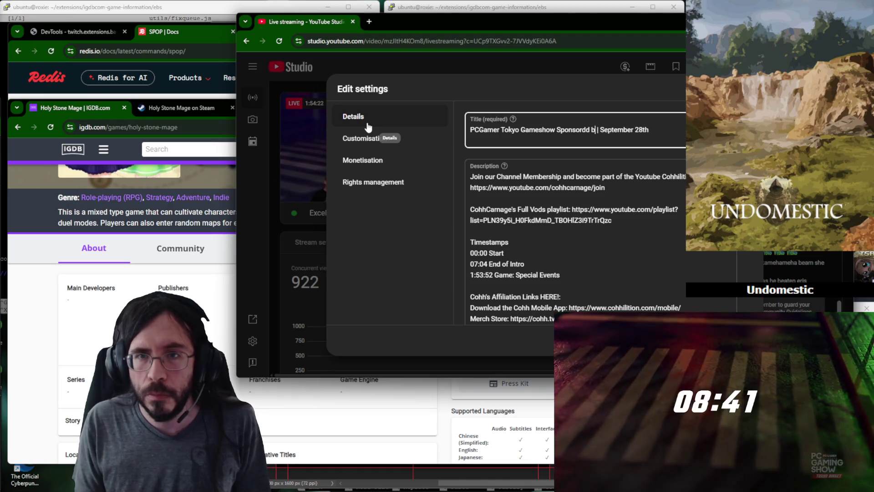
Retitle the stream to PCGamer Tokyo Gameshow Sponsored by PC Games Show | September 28th and save.
{"action": "key", "text": "BackSpace"}
{"action": "key", "text": "BackSpace"}
{"action": "key", "text": "BackSpace"}
{"action": "type", "text": "onsored by PCGame | September"}
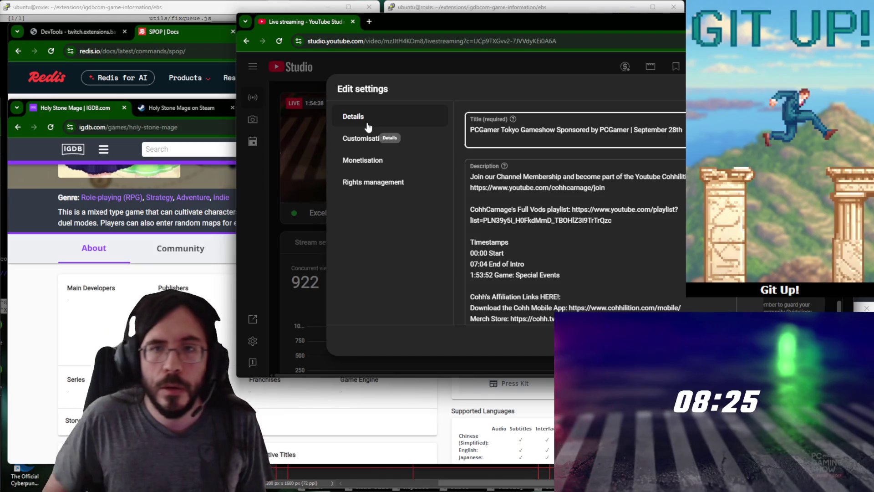
{"action": "key", "text": "BackSpace"}
{"action": "type", "text": "s Show"}
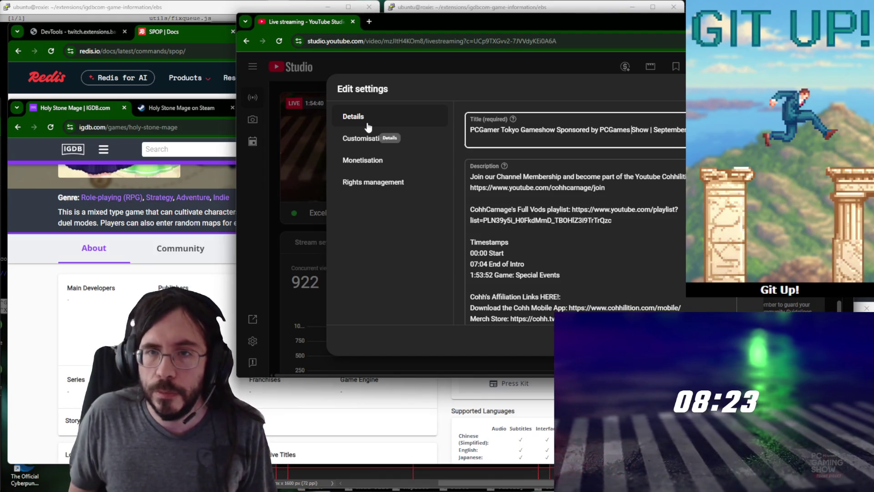
{"action": "scroll", "coordinate": [601, 220], "scroll_direction": "down", "scroll_amount": 5}
{"action": "scroll", "coordinate": [601, 220], "scroll_direction": "down", "scroll_amount": 5}
{"action": "scroll", "coordinate": [601, 220], "scroll_direction": "down", "scroll_amount": 3}
{"action": "scroll", "coordinate": [601, 215], "scroll_direction": "down", "scroll_amount": 3}
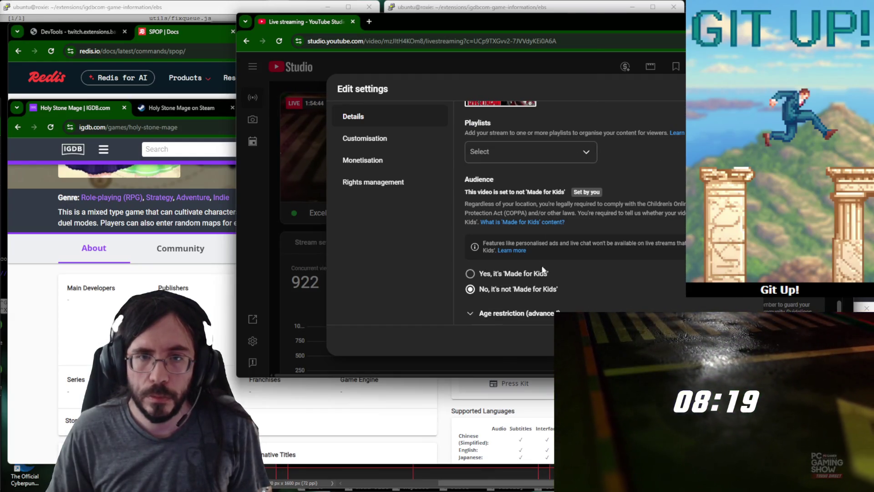
{"action": "scroll", "coordinate": [583, 237], "scroll_direction": "down", "scroll_amount": 2}
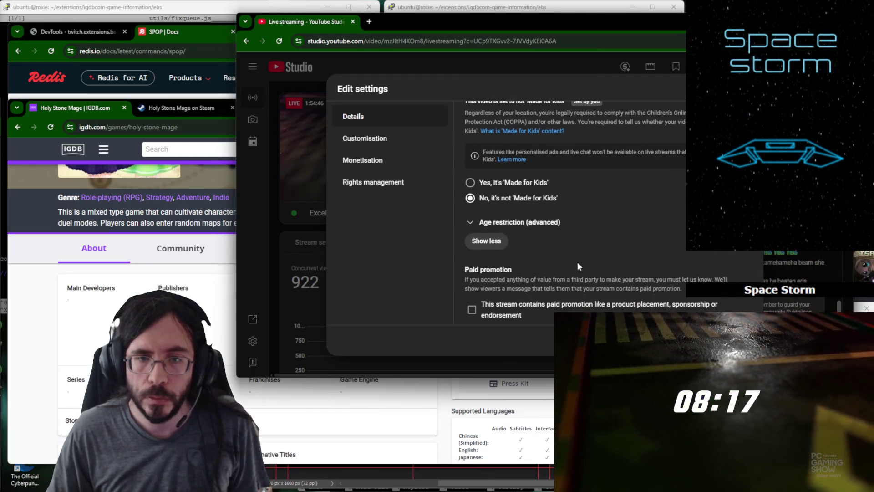
{"action": "scroll", "coordinate": [578, 262], "scroll_direction": "down", "scroll_amount": 2}
{"action": "scroll", "coordinate": [536, 235], "scroll_direction": "up", "scroll_amount": 5}
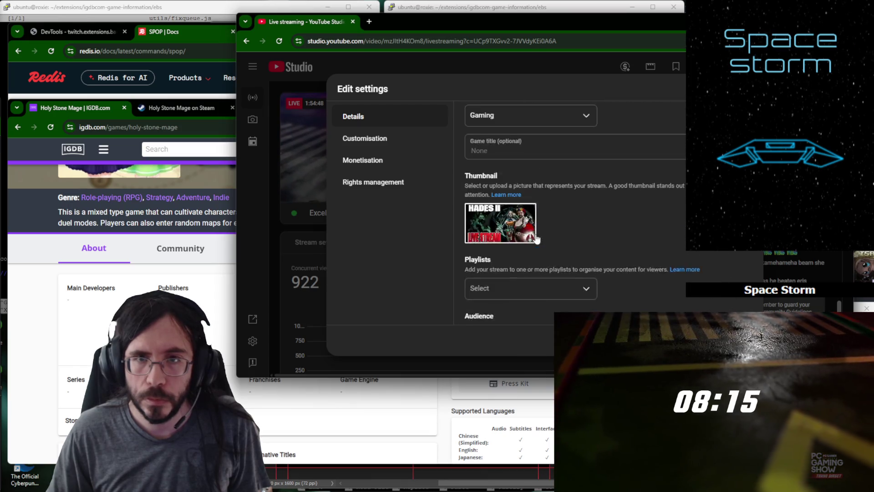
{"action": "scroll", "coordinate": [536, 235], "scroll_direction": "up", "scroll_amount": 10}
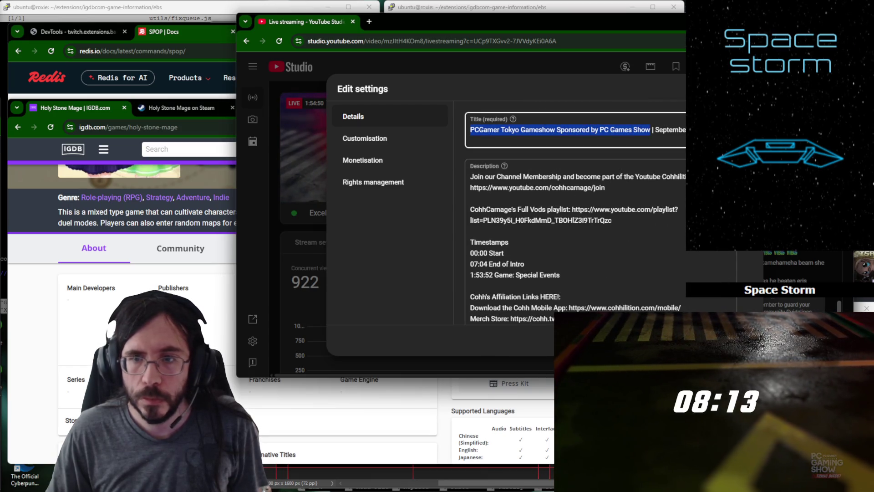
{"action": "key", "text": "F5"}
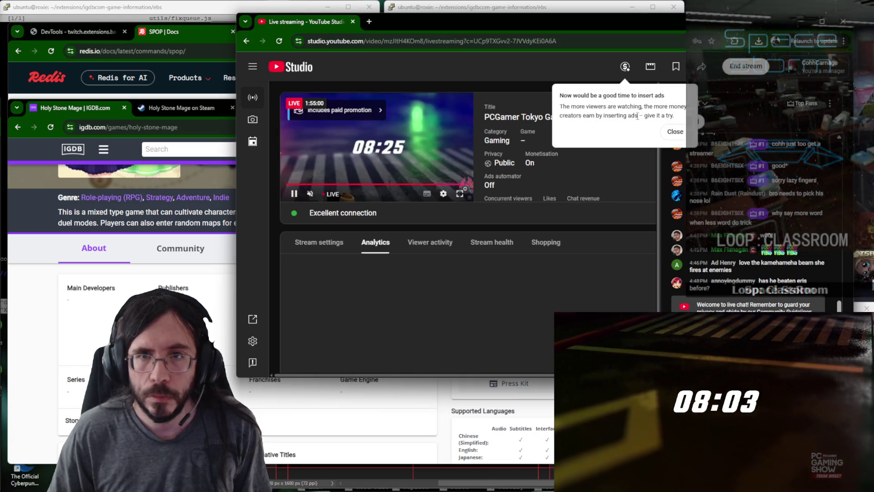
Change the description's 07:04 line to Game: Hades II, save, and reopen edit settings.
{"action": "left_click", "coordinate": [630, 116]}
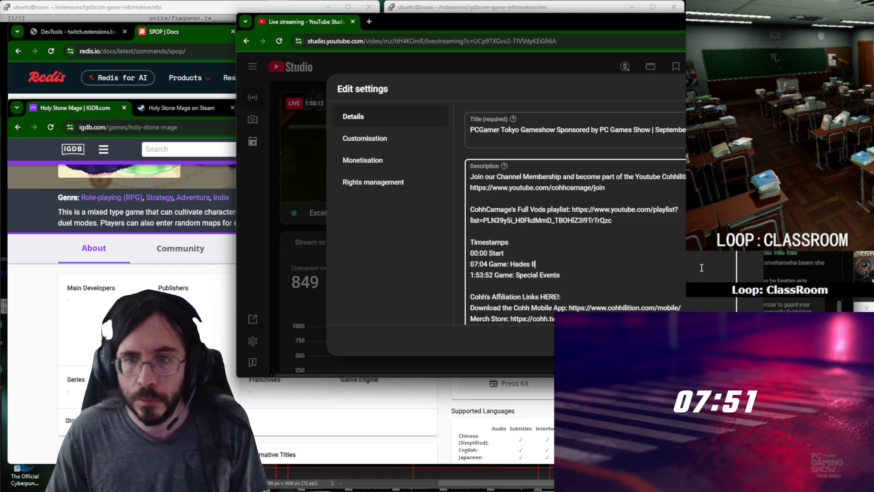
{"action": "scroll", "coordinate": [490, 260], "scroll_direction": "down", "scroll_amount": 5}
{"action": "scroll", "coordinate": [574, 260], "scroll_direction": "down", "scroll_amount": 5}
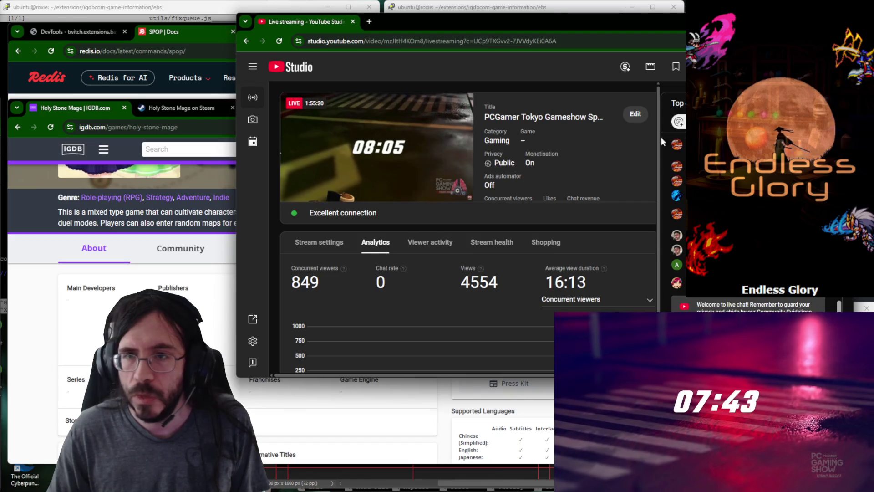
{"action": "left_click", "coordinate": [636, 114]}
{"action": "scroll", "coordinate": [547, 243], "scroll_direction": "down", "scroll_amount": 5}
{"action": "scroll", "coordinate": [543, 241], "scroll_direction": "down", "scroll_amount": 5}
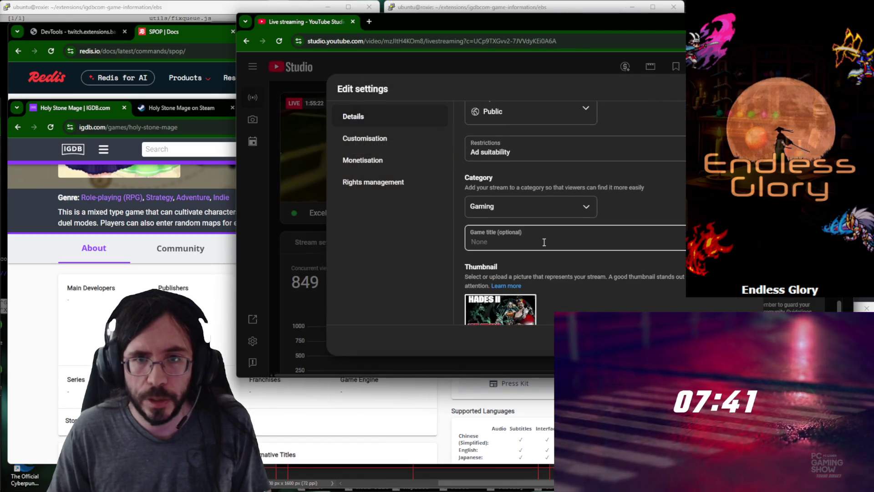
{"action": "scroll", "coordinate": [540, 205], "scroll_direction": "down", "scroll_amount": 3}
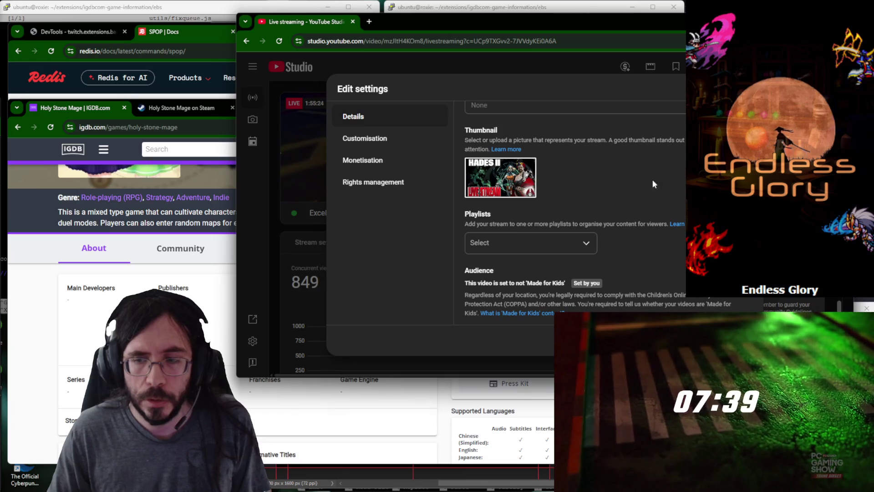
{"action": "left_click", "coordinate": [748, 306]}
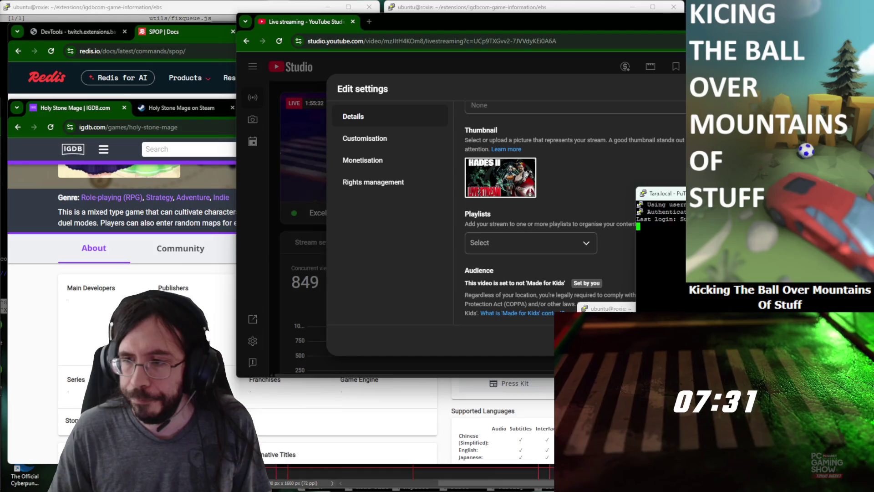
{"action": "left_click", "coordinate": [656, 205]}
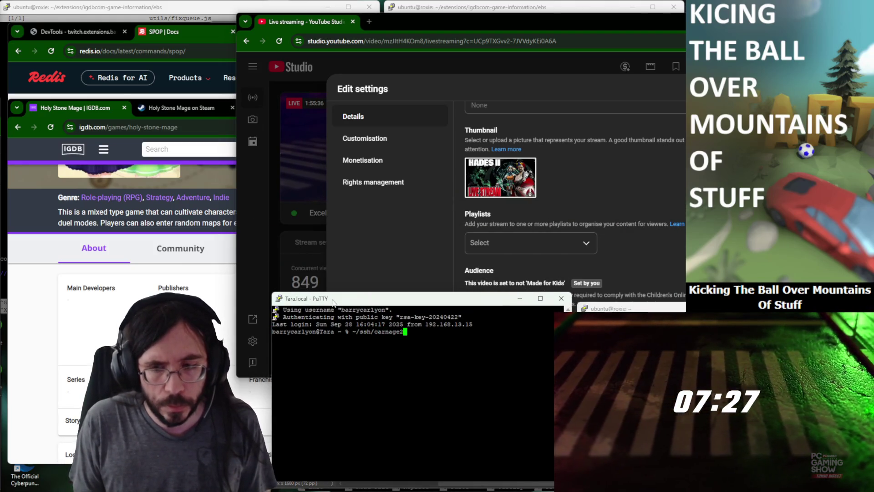
{"action": "type", "text": "pm2 logs /Actions/"}
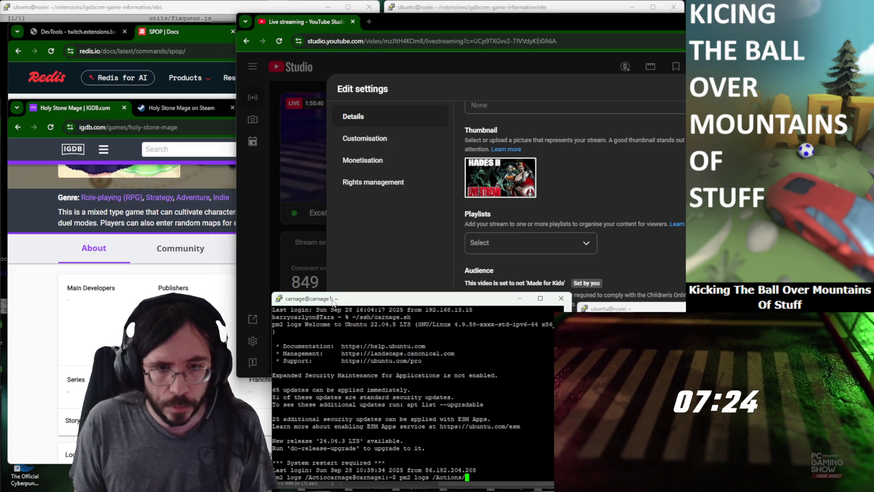
{"action": "key", "text": "Return"}
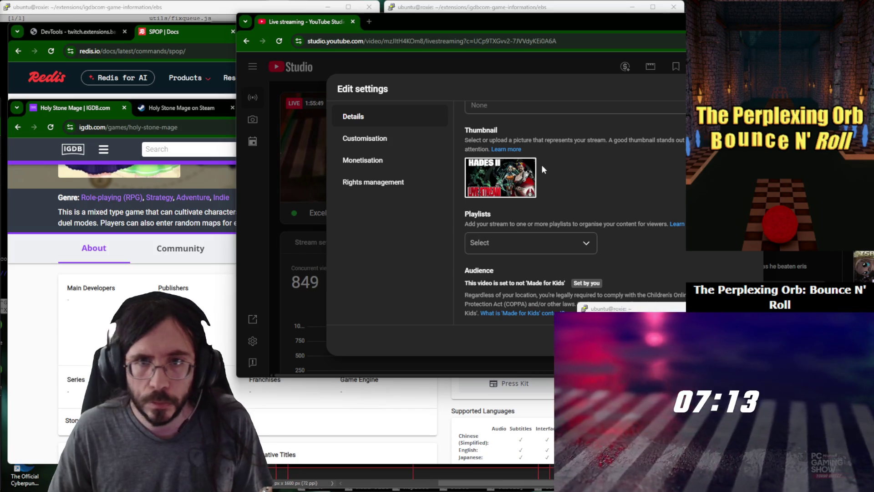
{"action": "left_click", "coordinate": [528, 167]}
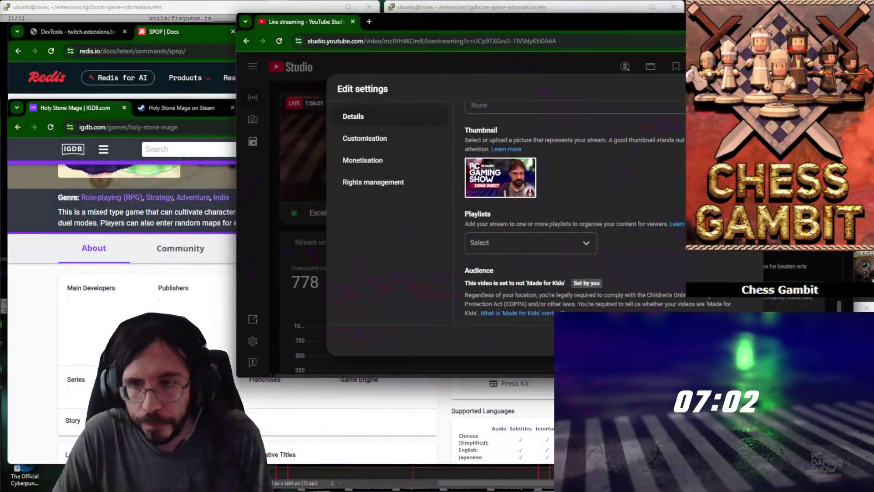
{"action": "key", "text": "Escape"}
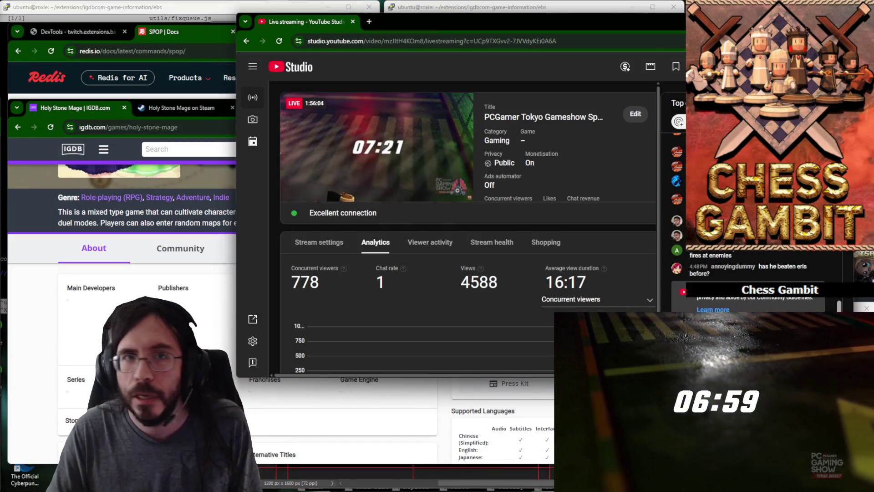
Switch to the PC Gaming Show Tokyo Direct 2025 event window and select its page address.
{"action": "key", "text": "alt+Tab"}
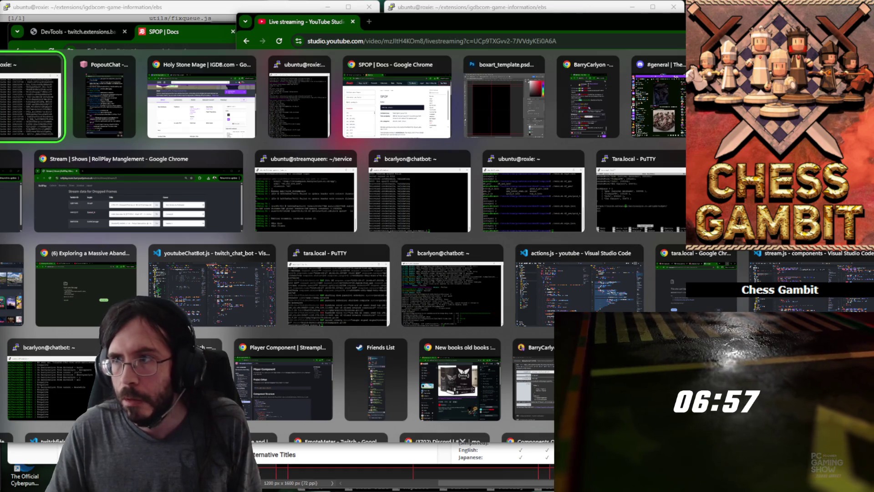
{"action": "key", "text": "alt+Tab"}
{"action": "key", "text": "alt+Tab"}
{"action": "key", "text": "alt+Tab"}
{"action": "key", "text": "alt+Tab"}
{"action": "key", "text": "alt+Tab"}
{"action": "key", "text": "alt+Tab"}
{"action": "key", "text": "alt+Tab"}
{"action": "key", "text": "alt+Tab"}
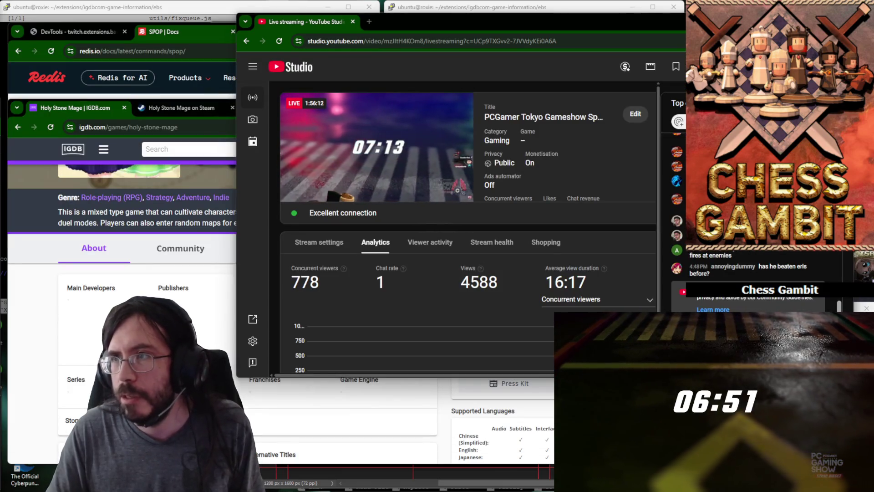
{"action": "key", "text": "alt+Tab"}
{"action": "key", "text": "ctrl+l"}
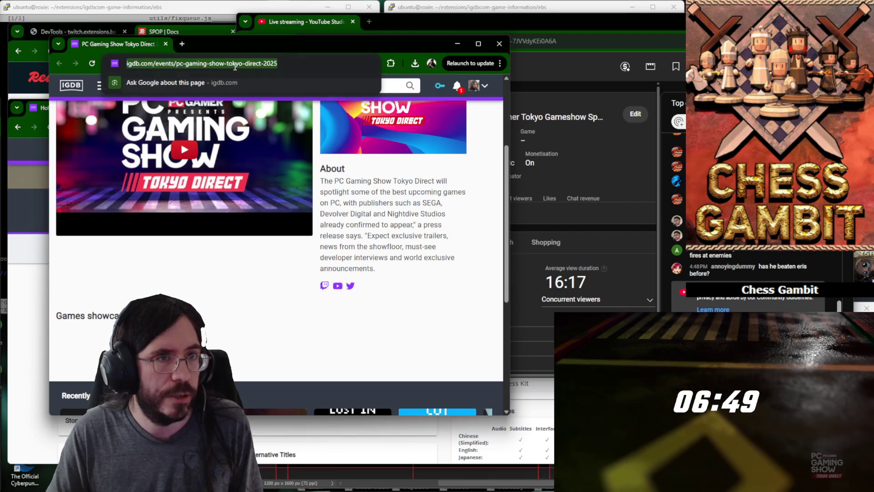
{"action": "key", "text": "Escape"}
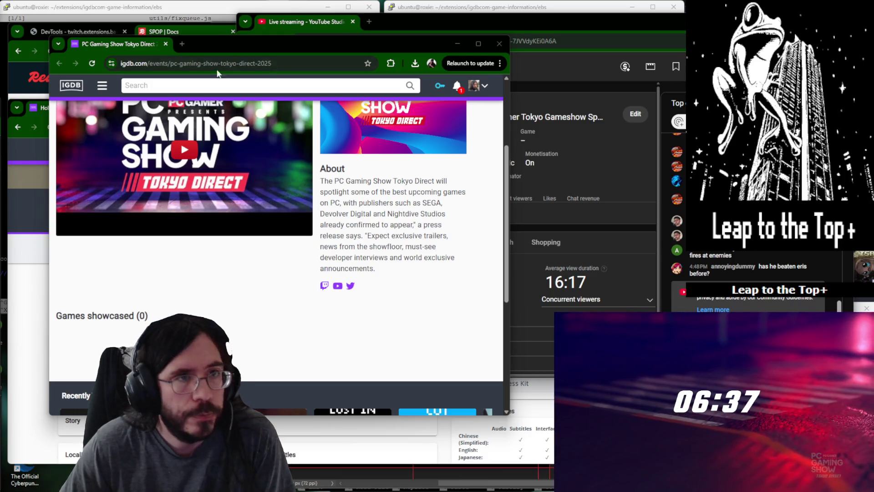
Hide the event window and move YouTube Studio aside to reveal the Holy Stone Mage page.
{"action": "left_click", "coordinate": [456, 44]}
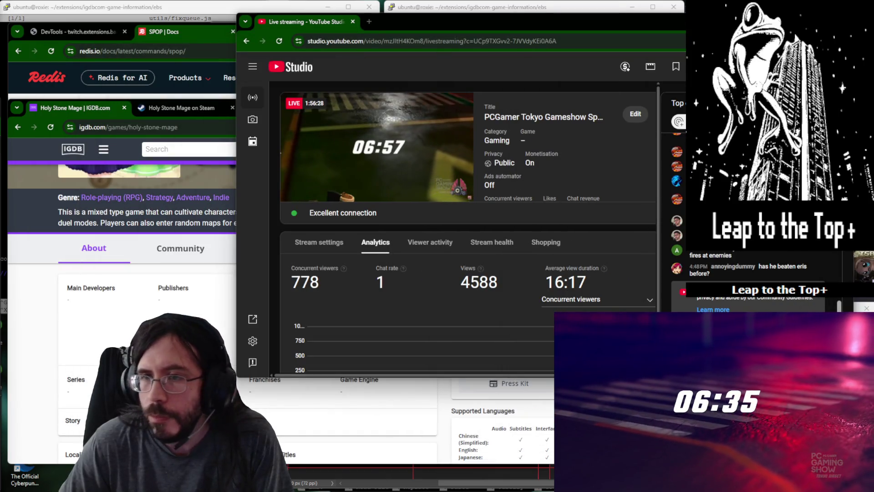
{"action": "left_click_drag", "start_coordinate": [400, 28], "coordinate": [873, 27]}
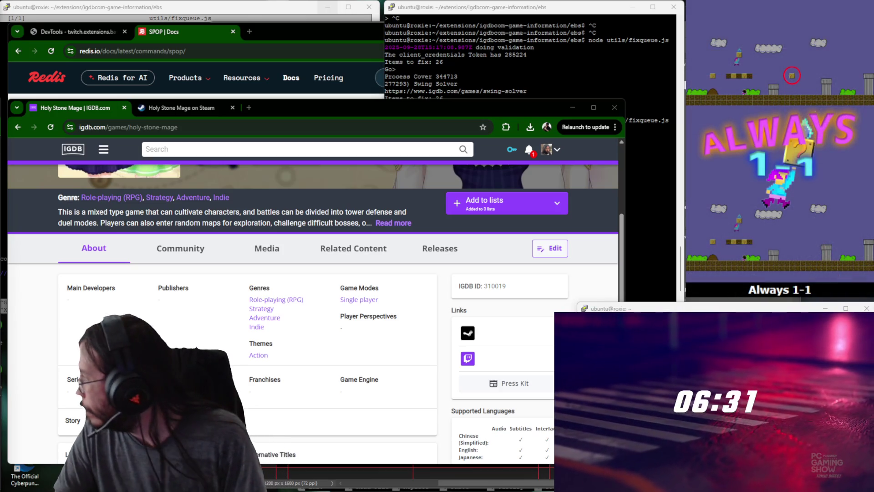
{"action": "scroll", "coordinate": [307, 290], "scroll_direction": "up", "scroll_amount": 3}
{"action": "scroll", "coordinate": [277, 310], "scroll_direction": "down", "scroll_amount": 4}
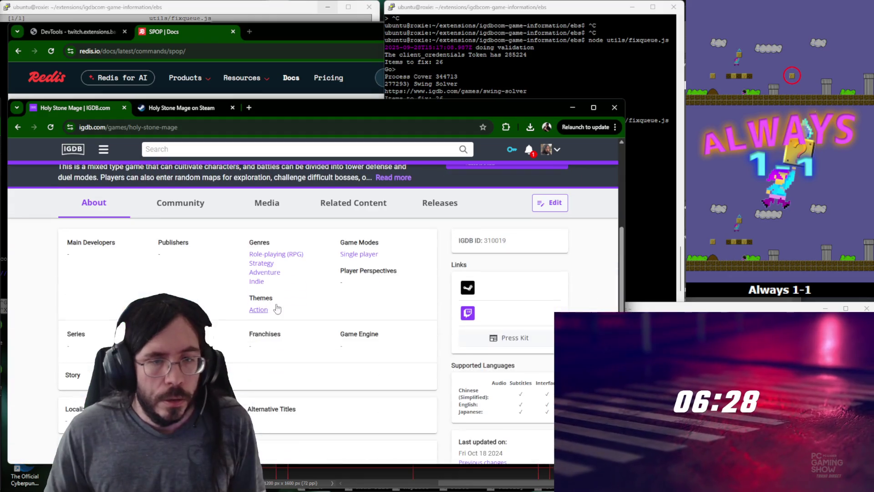
Check Holy Stone Mage's Steam store developer/publisher, then return to its IGDB page.
{"action": "left_click", "coordinate": [470, 290]}
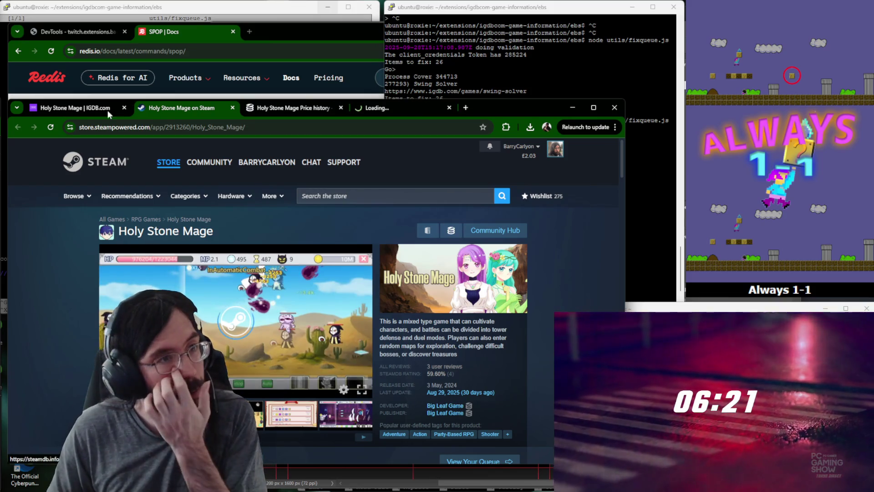
{"action": "left_click", "coordinate": [111, 108]}
{"action": "scroll", "coordinate": [524, 272], "scroll_direction": "up", "scroll_amount": 1}
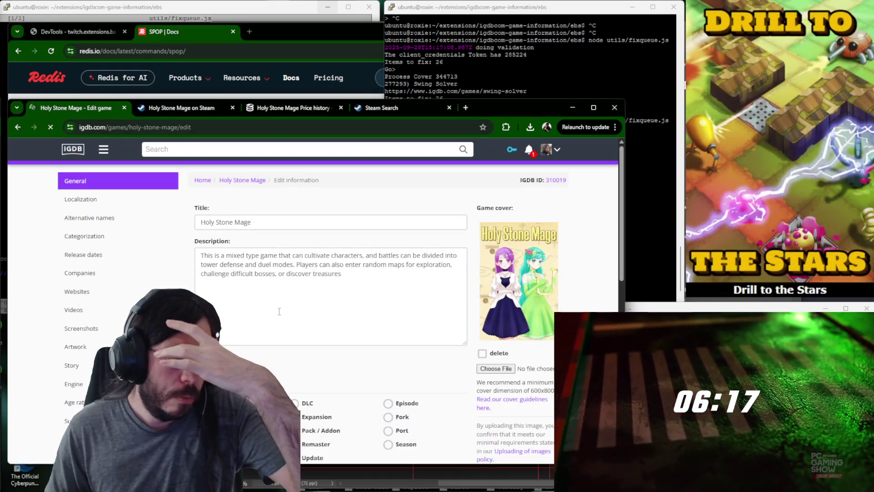
Browse the edit form sections and check Big Leaf Game's other Steam games.
{"action": "left_click", "coordinate": [109, 237]}
{"action": "scroll", "coordinate": [355, 298], "scroll_direction": "down", "scroll_amount": 3}
{"action": "scroll", "coordinate": [308, 287], "scroll_direction": "up", "scroll_amount": 4}
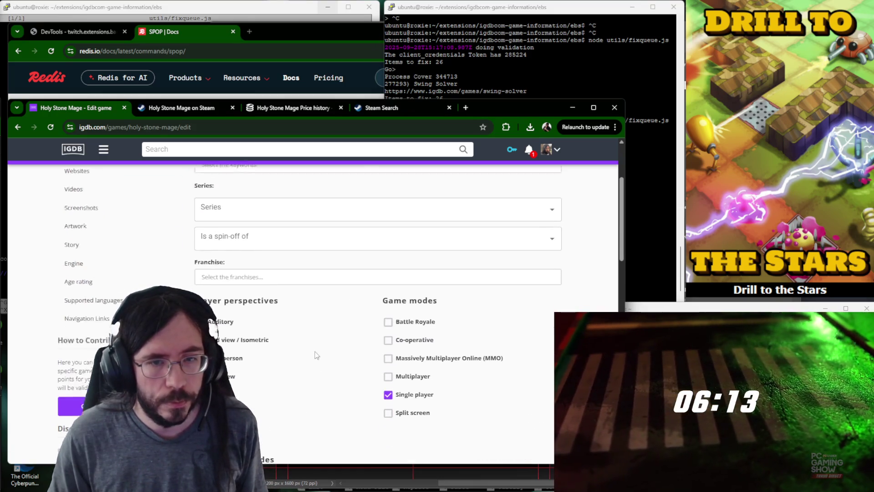
{"action": "left_click", "coordinate": [75, 180]}
{"action": "left_click", "coordinate": [391, 109]}
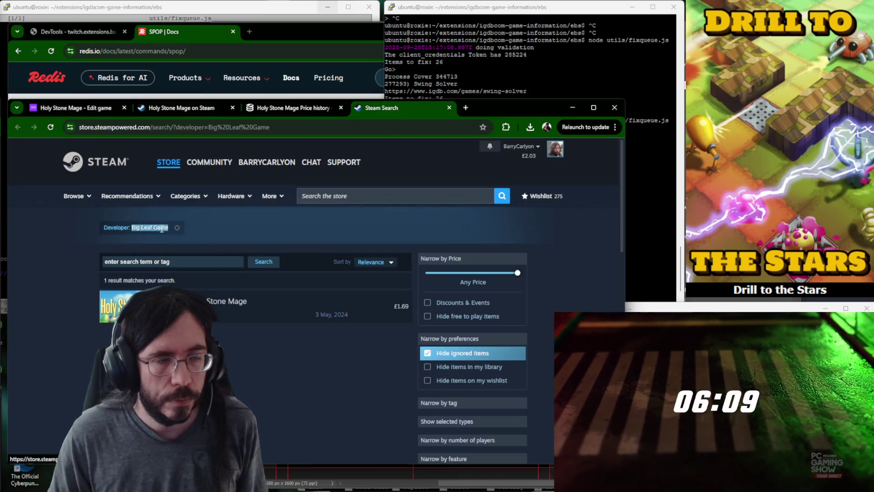
{"action": "key", "text": "ctrl+1"}
Search IGDB companies for Big Leaf Game, find none, and start a new company record.
{"action": "left_click", "coordinate": [80, 272]}
{"action": "left_click", "coordinate": [287, 237]}
{"action": "left_click", "coordinate": [249, 273]}
{"action": "left_click", "coordinate": [239, 258]}
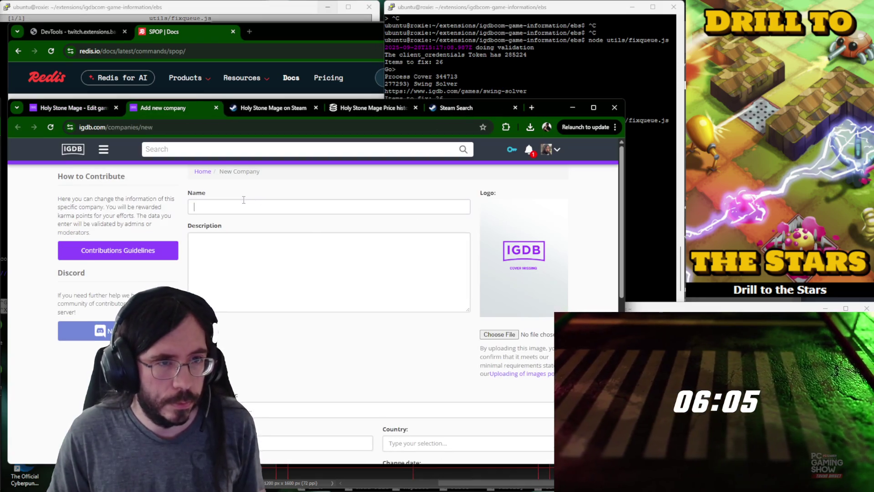
{"action": "type", "text": "Big Leaf Game"}
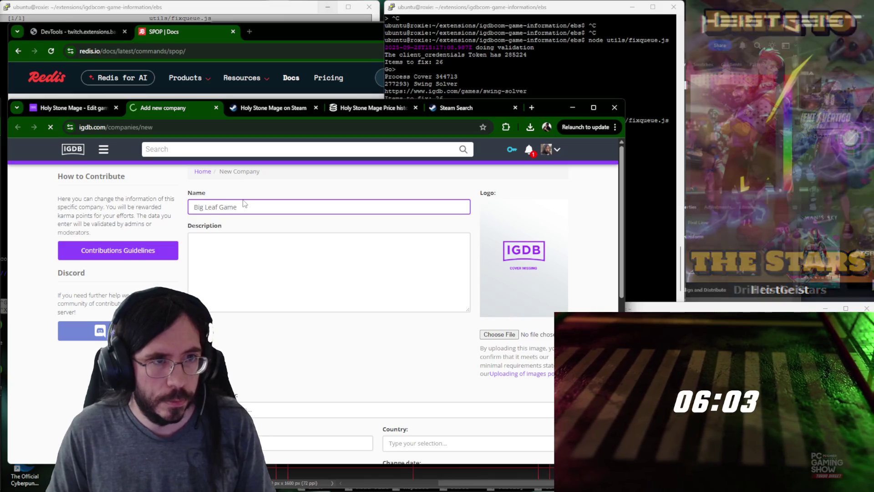
Credit Big Leaf Game on Holy Stone Mage as publisher and main developer.
{"action": "key", "text": "ctrl+1"}
{"action": "left_click", "coordinate": [269, 234]}
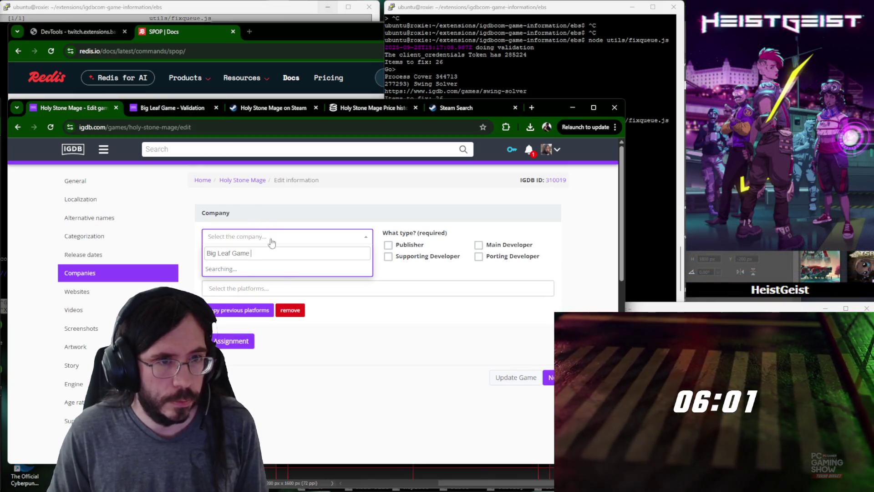
{"action": "key", "text": "Return"}
{"action": "left_click", "coordinate": [388, 244]}
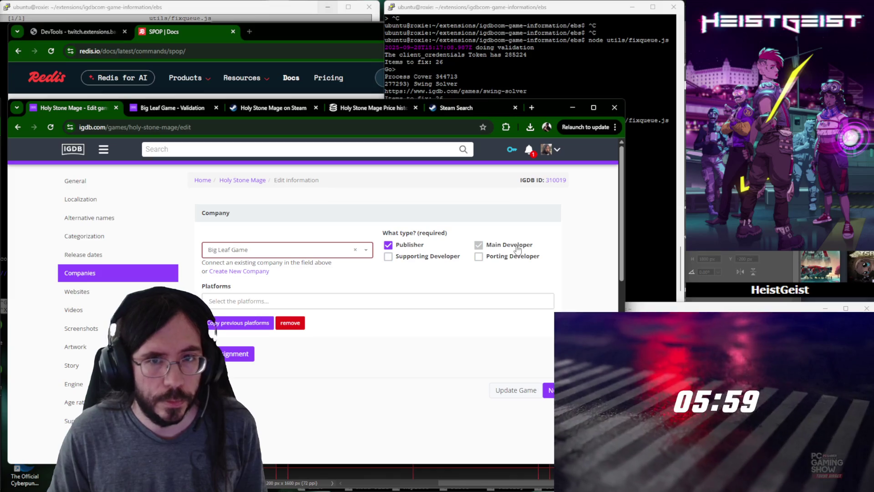
Close the leftover tabs and bring up Holy Stone Mage's SteamDB page from its Steam store page.
{"action": "left_click", "coordinate": [216, 108]}
{"action": "left_click", "coordinate": [315, 107]}
{"action": "left_click", "coordinate": [315, 107]}
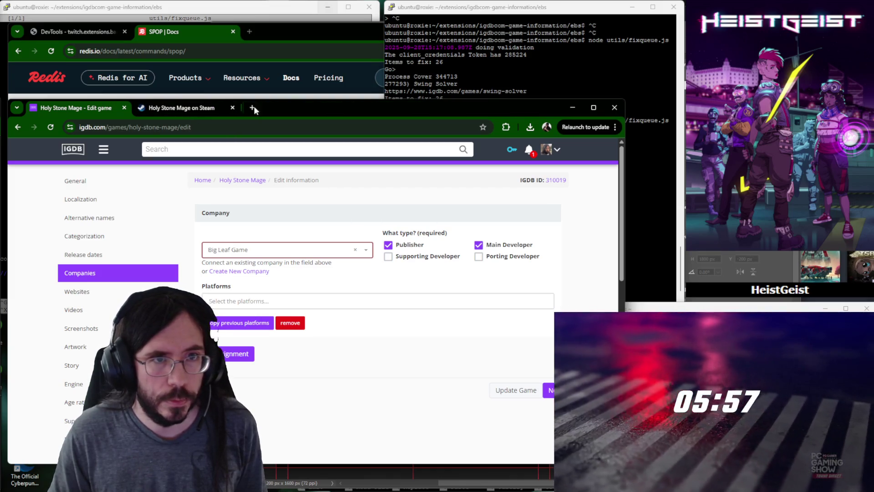
{"action": "left_click", "coordinate": [208, 110]}
{"action": "middle_click", "coordinate": [445, 236]}
{"action": "left_click", "coordinate": [294, 107]}
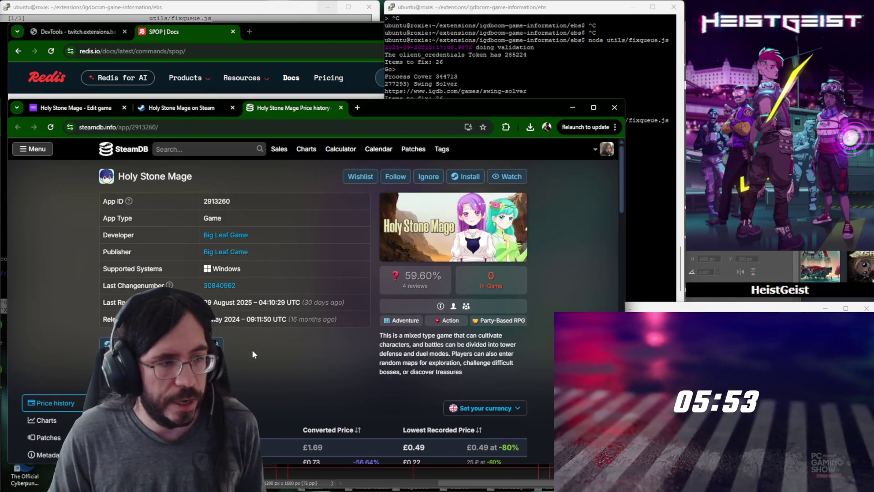
{"action": "scroll", "coordinate": [244, 343], "scroll_direction": "down", "scroll_amount": 2}
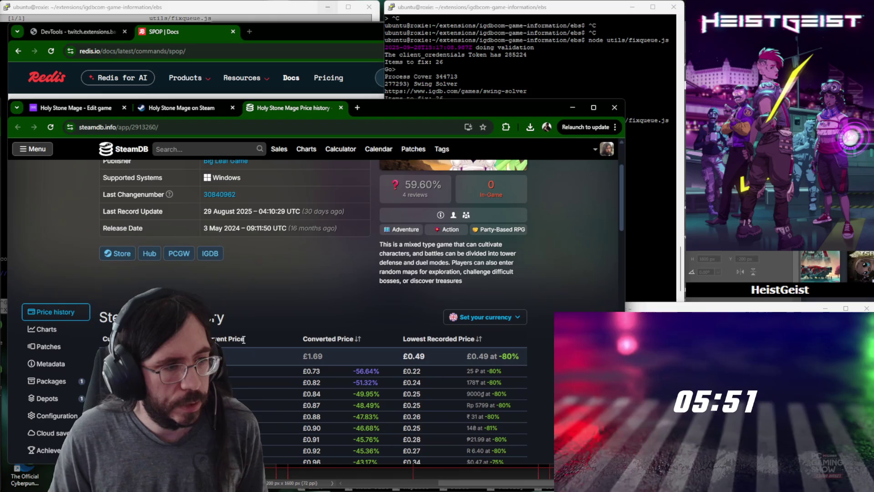
View Holy Stone Mage's SteamDB metadata and its library_600x900_2x.jpg cover image.
{"action": "left_click", "coordinate": [51, 364]}
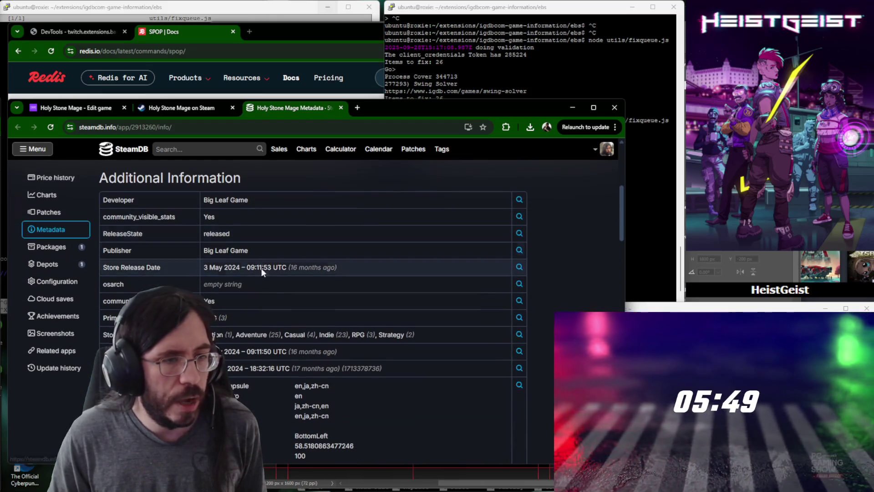
{"action": "scroll", "coordinate": [288, 304], "scroll_direction": "down", "scroll_amount": 5}
{"action": "scroll", "coordinate": [425, 315], "scroll_direction": "down", "scroll_amount": 5}
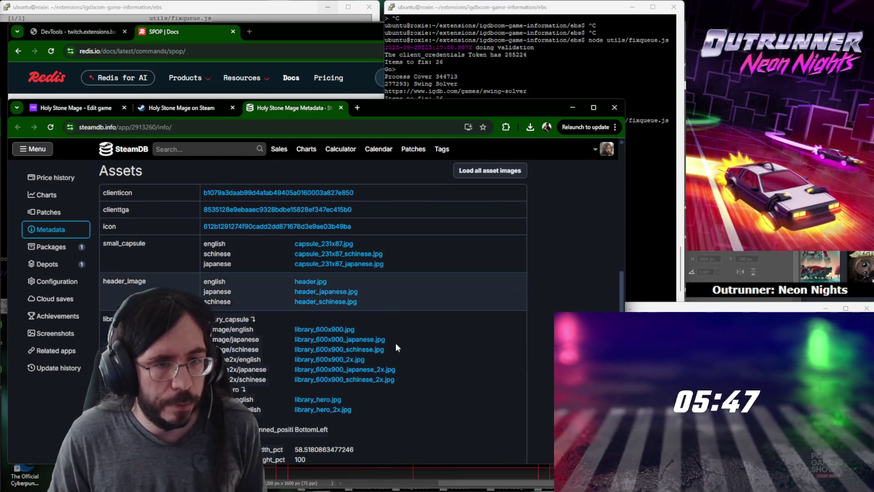
{"action": "scroll", "coordinate": [415, 319], "scroll_direction": "down", "scroll_amount": 2}
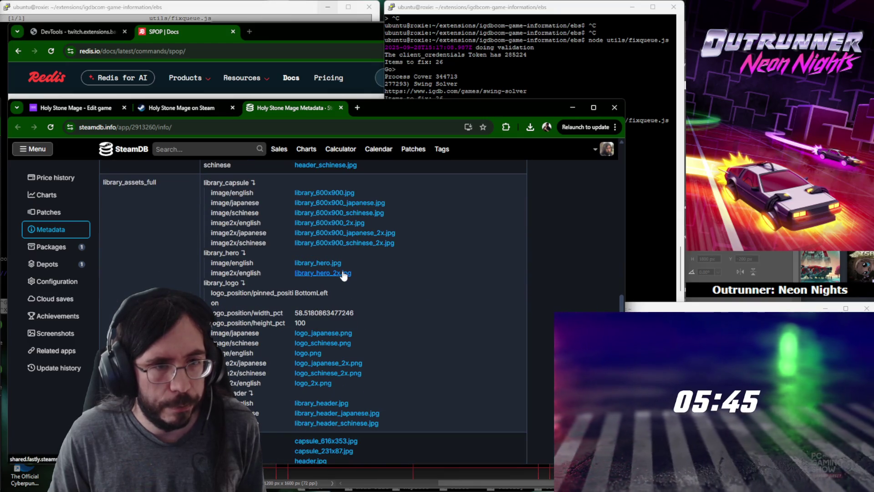
{"action": "left_click", "coordinate": [389, 110]}
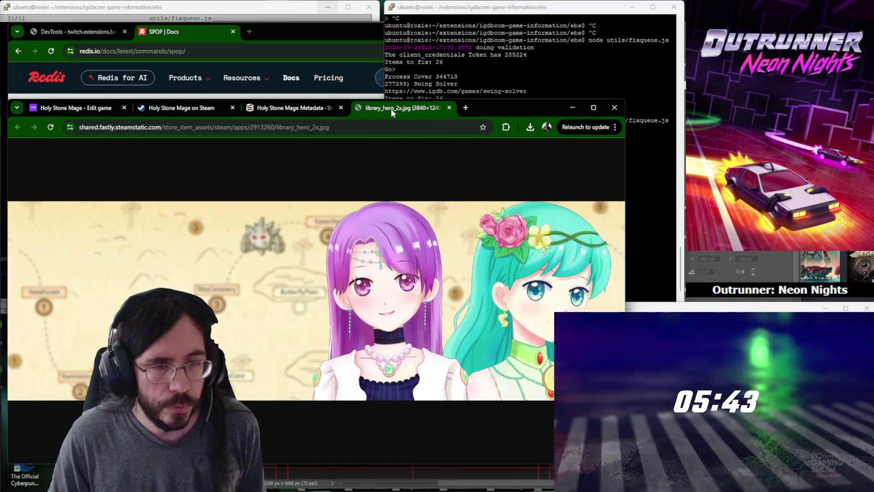
{"action": "middle_click", "coordinate": [391, 109]}
{"action": "left_click", "coordinate": [353, 224]}
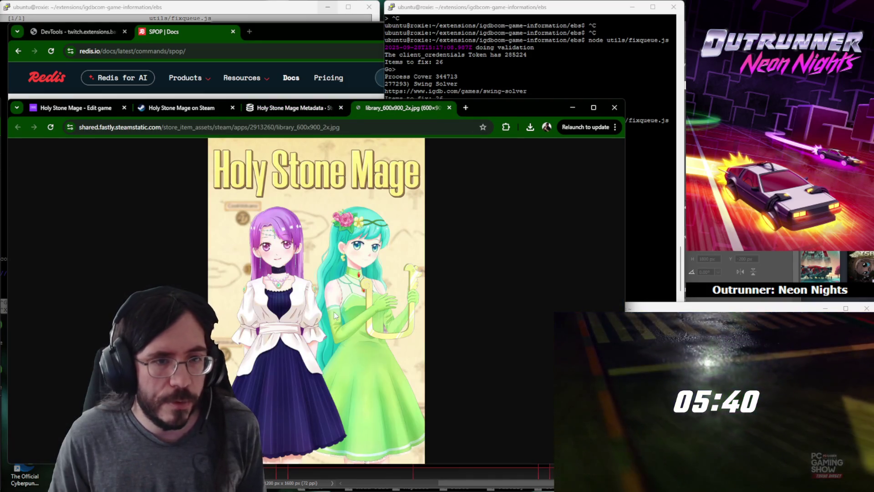
Copy the 600×900 library cover image and return to the IGDB edit form.
{"action": "right_click", "coordinate": [282, 265]}
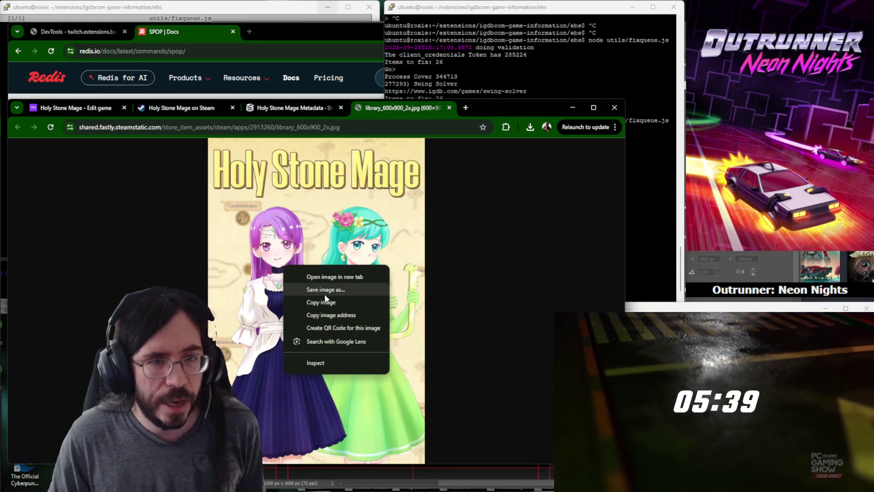
{"action": "left_click", "coordinate": [315, 301]}
{"action": "key", "text": "ctrl+w"}
{"action": "key", "text": "ctrl+1"}
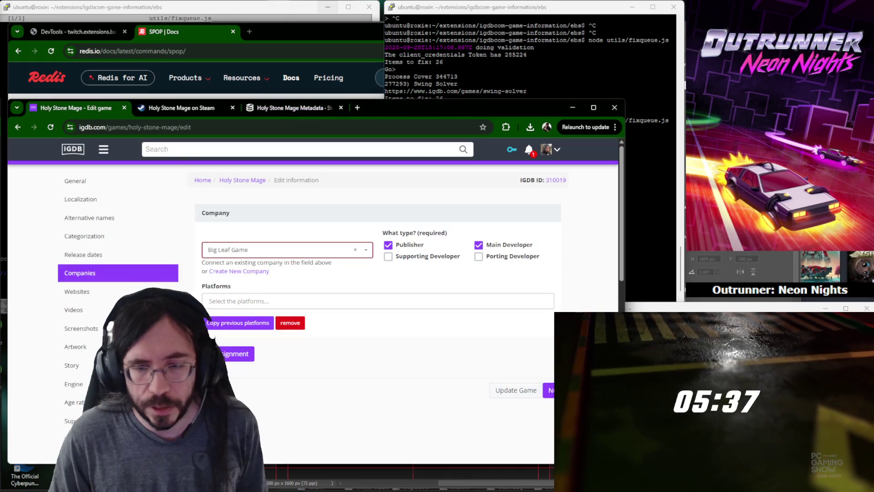
Paste the Holy Stone Mage art into boxart_template.psd, scale to 200% and position it on the canvas.
{"action": "key", "text": "alt+Tab"}
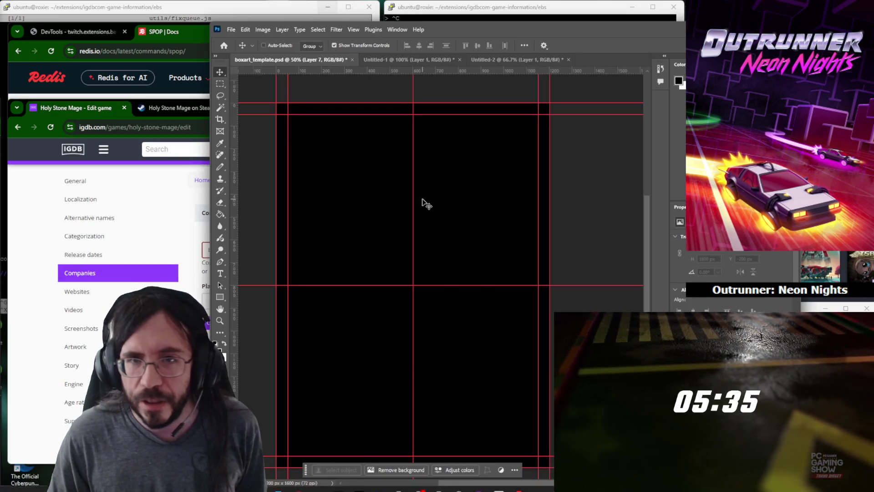
{"action": "key", "text": "ctrl+v"}
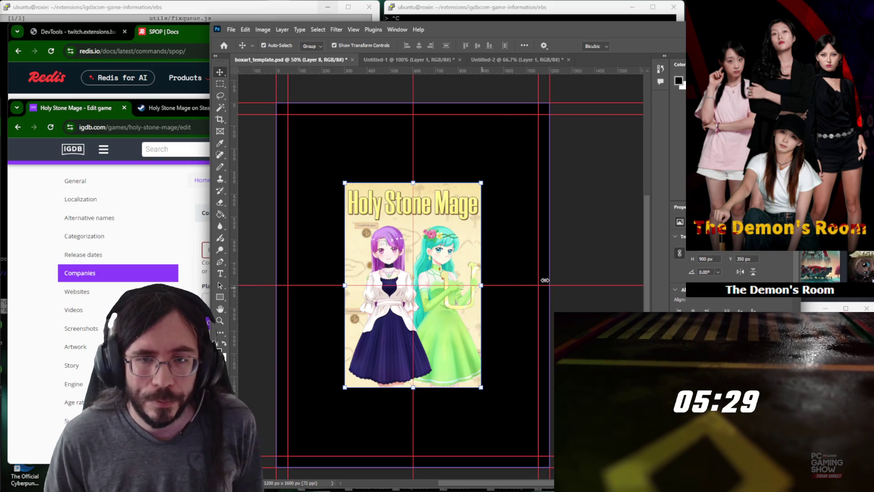
{"action": "left_click_drag", "start_coordinate": [481, 286], "coordinate": [546, 286]}
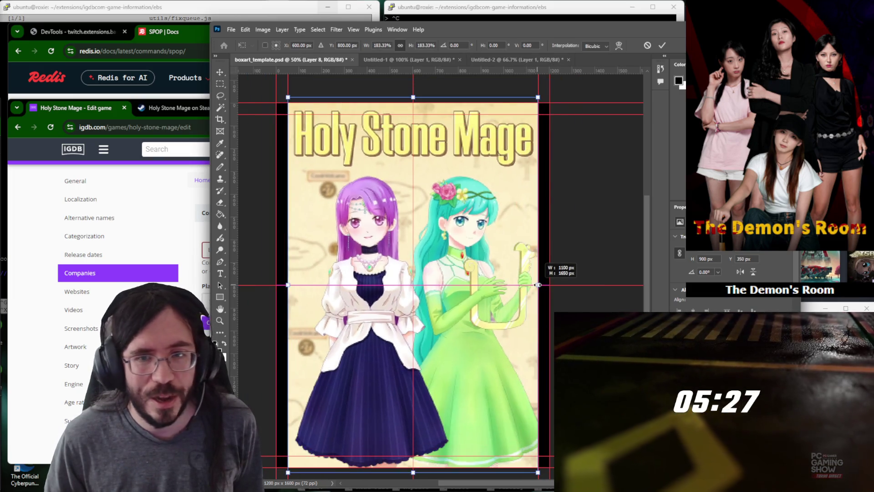
{"action": "left_click_drag", "start_coordinate": [448, 180], "coordinate": [448, 202]}
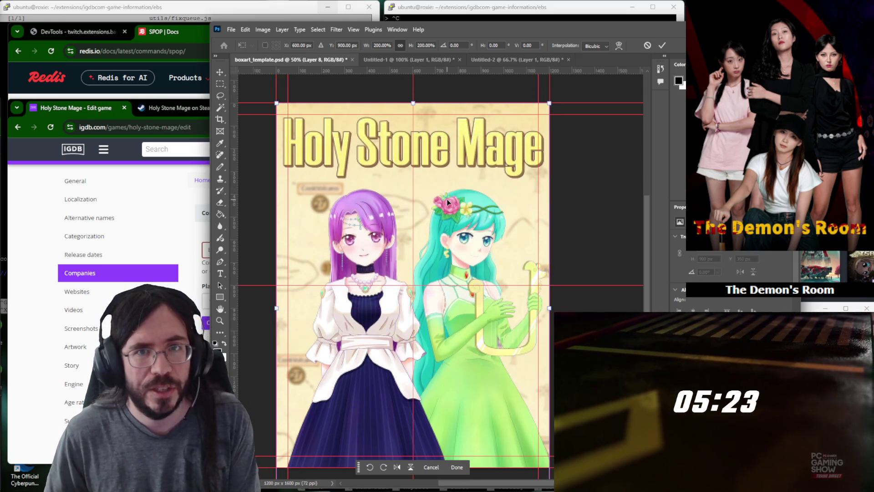
{"action": "key", "text": "Return"}
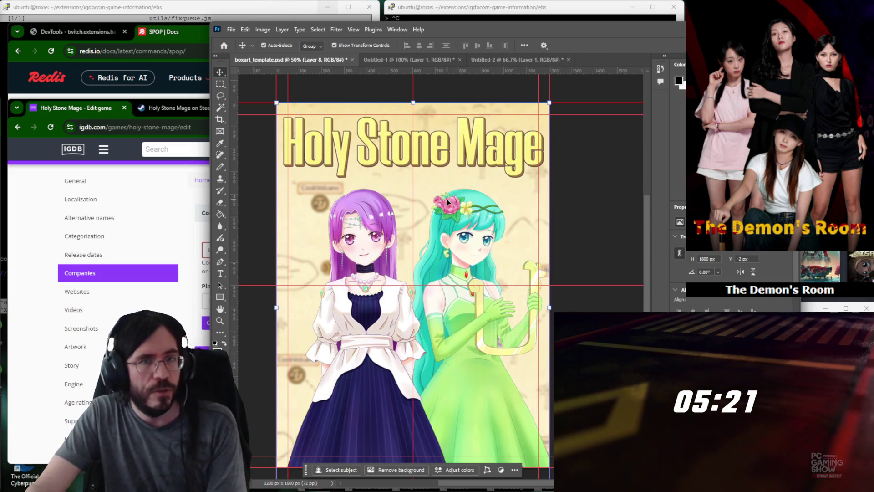
{"action": "key", "text": "shift+Up"}
{"action": "key", "text": "Up"}
{"action": "key", "text": "Up"}
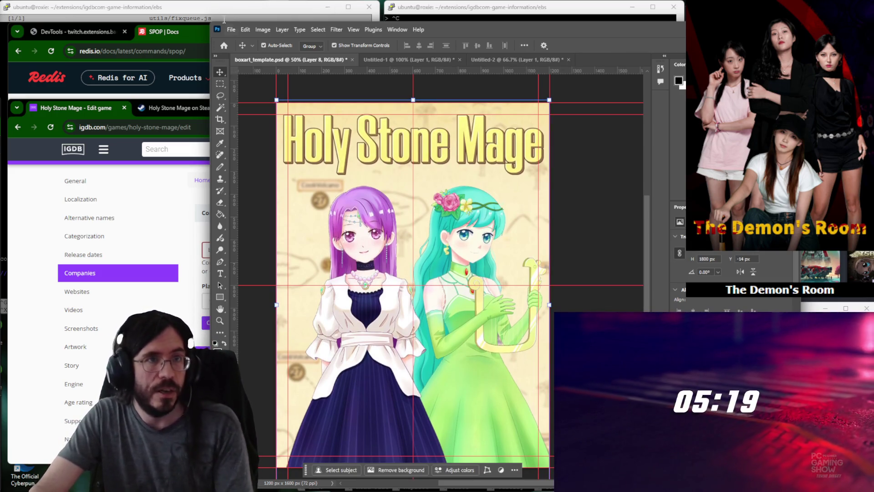
Save a copy of the finished cover and return to the IGDB edit form.
{"action": "left_click", "coordinate": [230, 29]}
{"action": "mouse_move", "coordinate": [242, 189]}
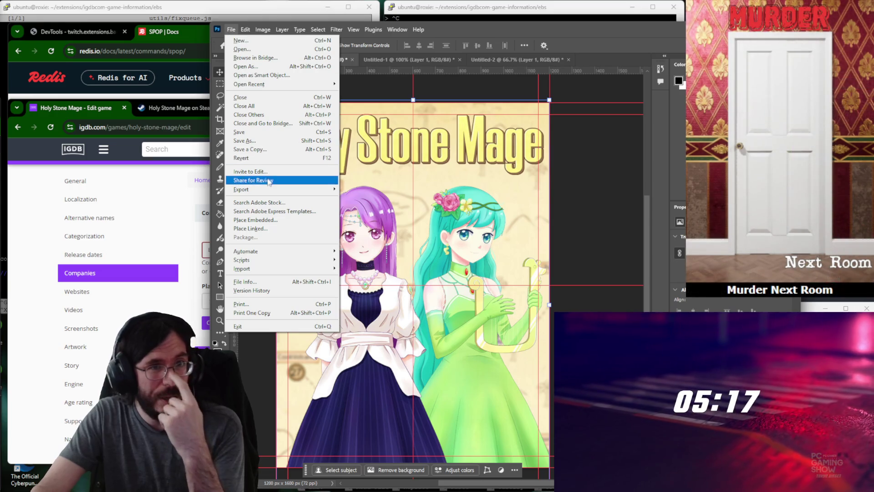
{"action": "left_click", "coordinate": [362, 190]}
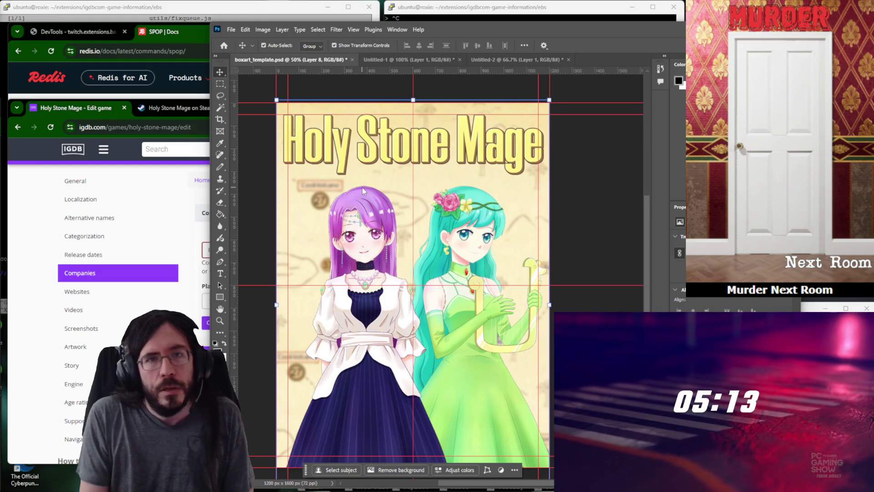
{"action": "key", "text": "ctrl+shift+s"}
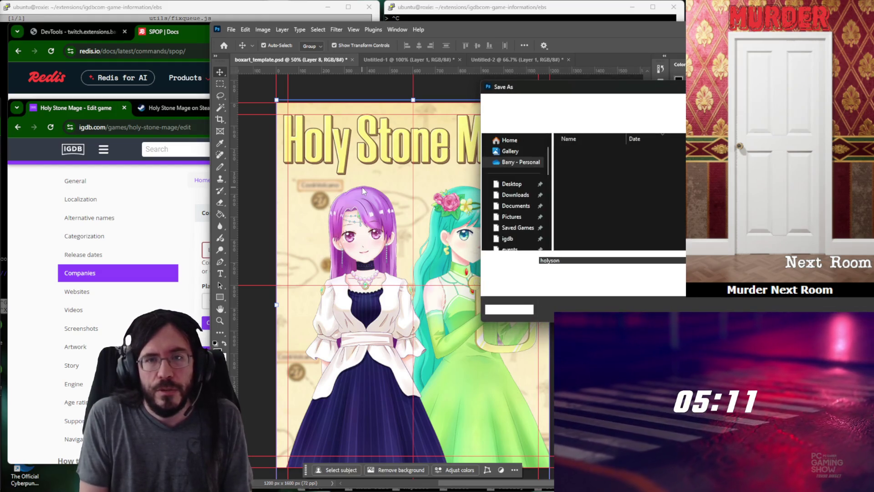
{"action": "type", "text": "holyst"}
{"action": "key", "text": "Return"}
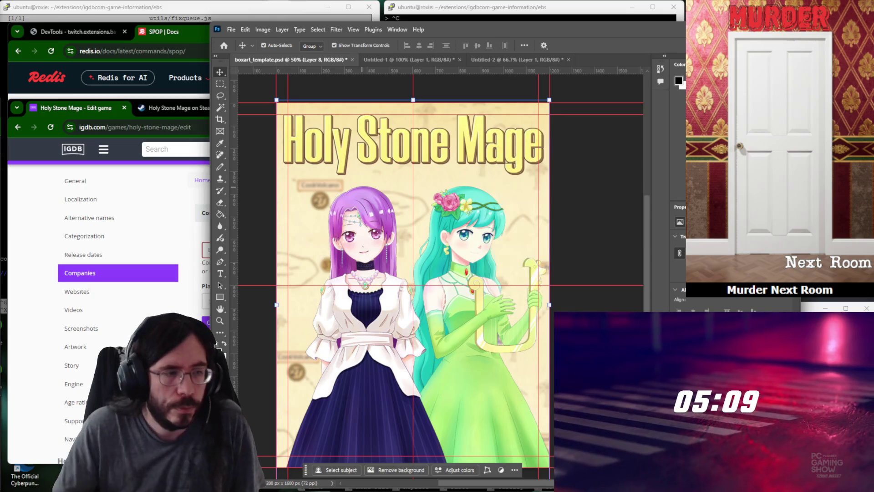
{"action": "left_click", "coordinate": [75, 180]}
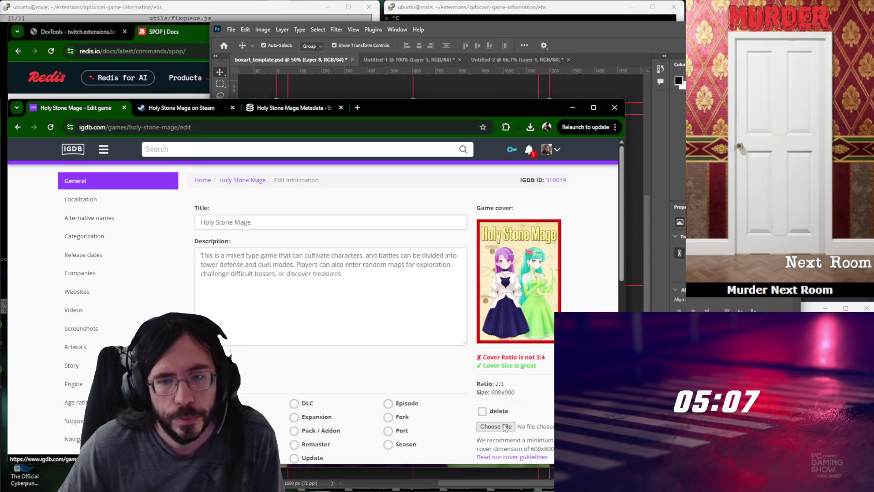
Upload holystone.png from Downloads as Holy Stone Mage's new 3:4 cover.
{"action": "left_click", "coordinate": [497, 427]}
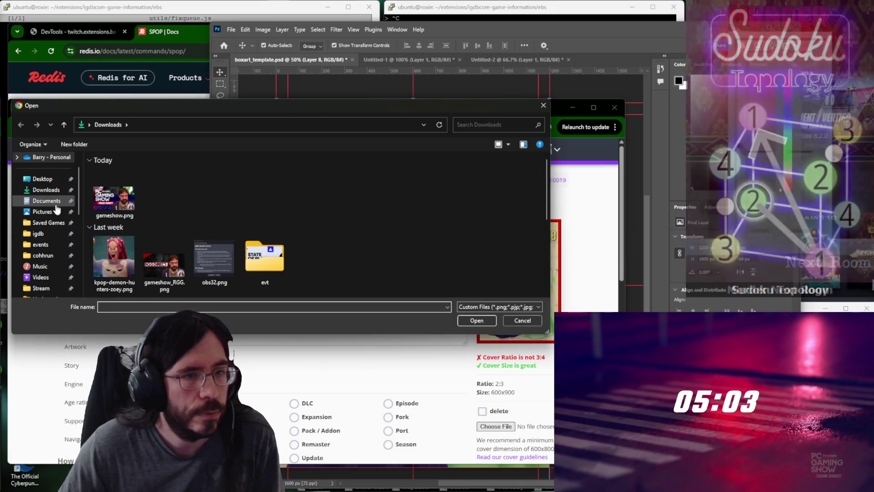
{"action": "left_click", "coordinate": [130, 261]}
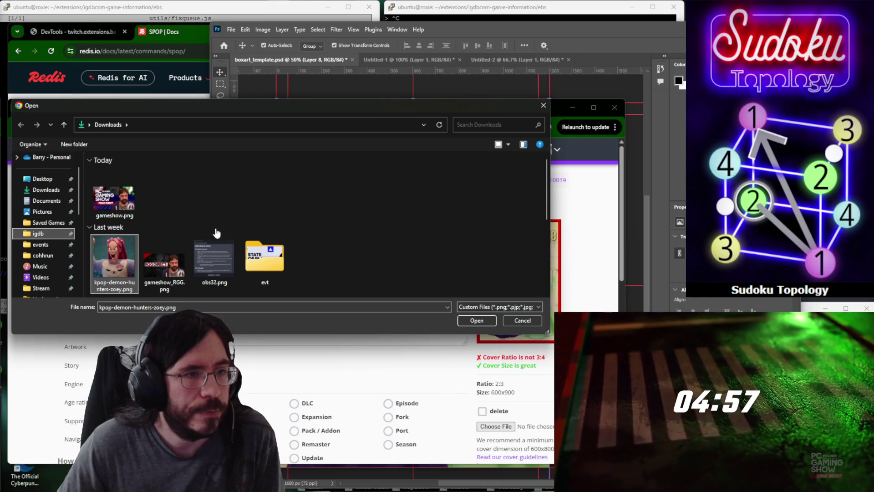
{"action": "double_click", "coordinate": [129, 200]}
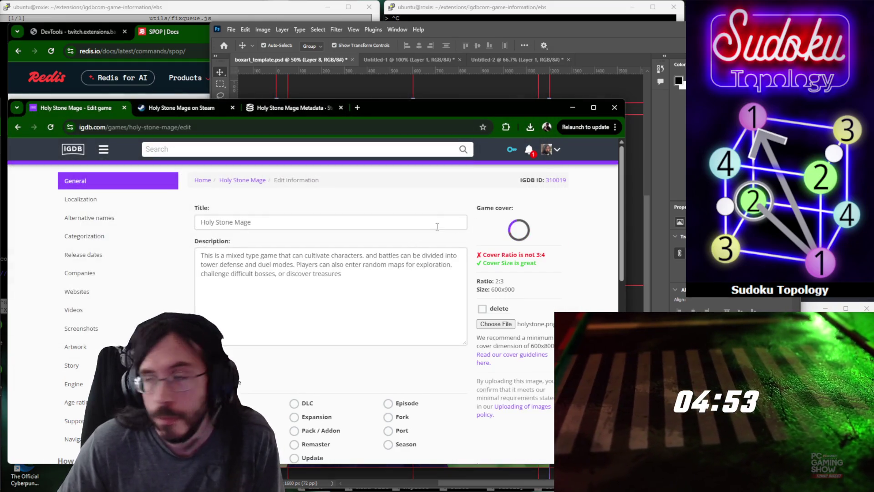
{"action": "scroll", "coordinate": [370, 224], "scroll_direction": "down", "scroll_amount": 3}
{"action": "scroll", "coordinate": [376, 226], "scroll_direction": "down", "scroll_amount": 10}
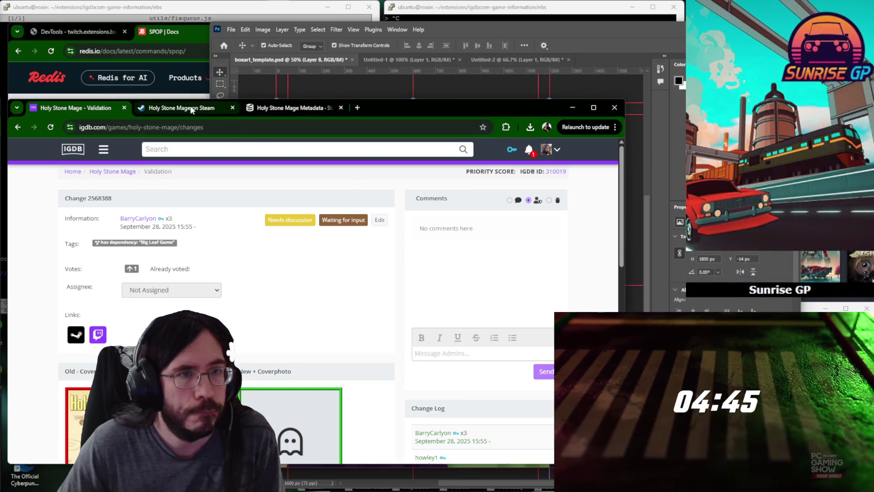
{"action": "left_click", "coordinate": [572, 107]}
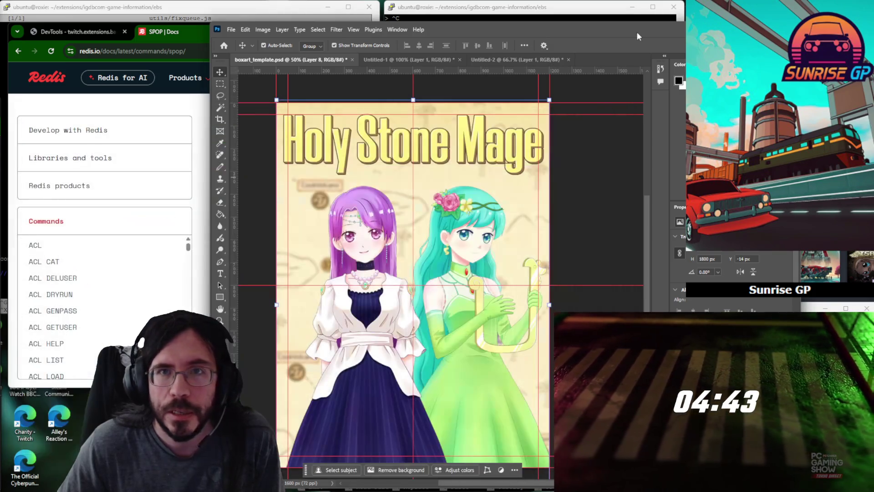
Delete the finished cover layer, stop the cover queue script, and position the One of the Last page.
{"action": "key", "text": "Delete"}
{"action": "left_click", "coordinate": [544, 14]}
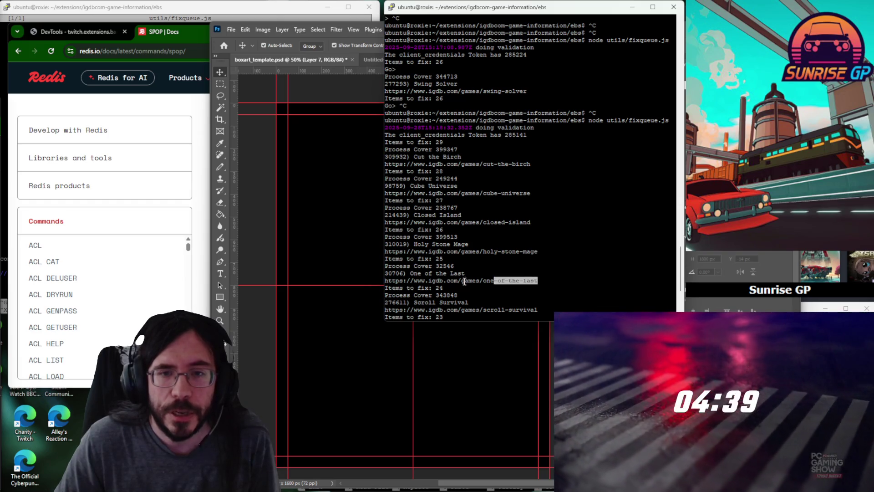
{"action": "key", "text": "ctrl+c"}
{"action": "key", "text": "ctrl+c"}
{"action": "key", "text": "ctrl+c"}
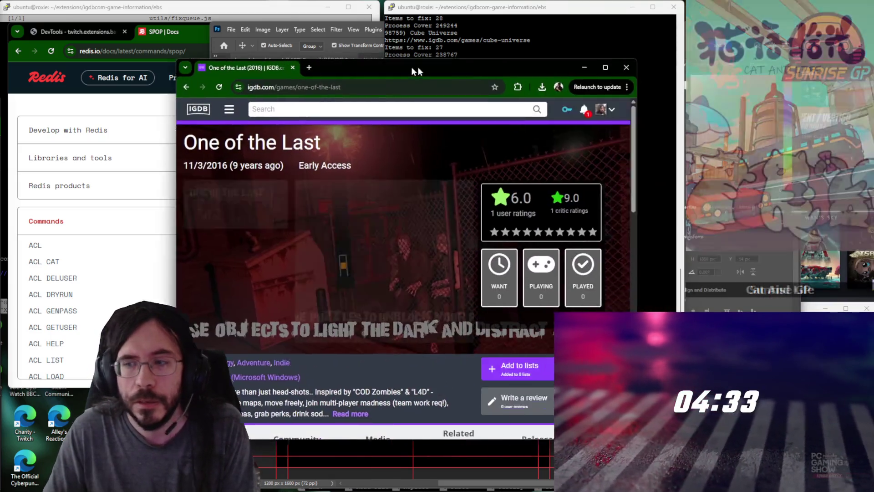
{"action": "left_click_drag", "start_coordinate": [440, 58], "coordinate": [270, 57]}
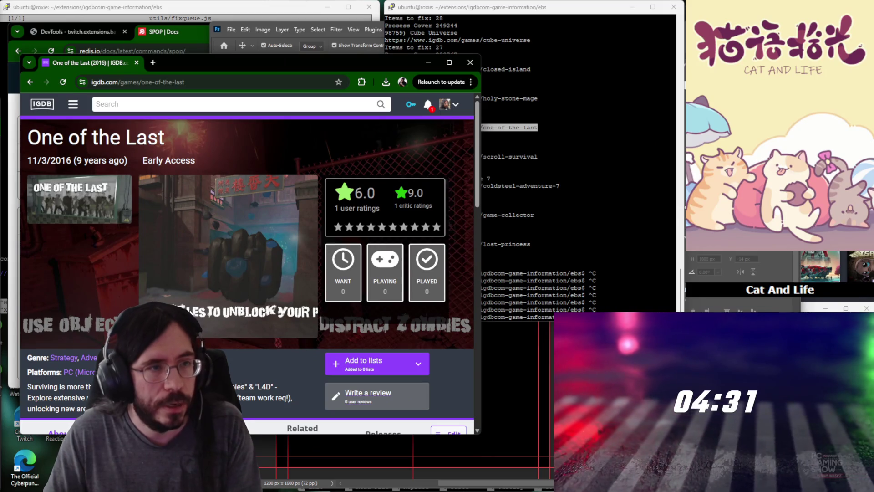
{"action": "scroll", "coordinate": [115, 229], "scroll_direction": "down", "scroll_amount": 5}
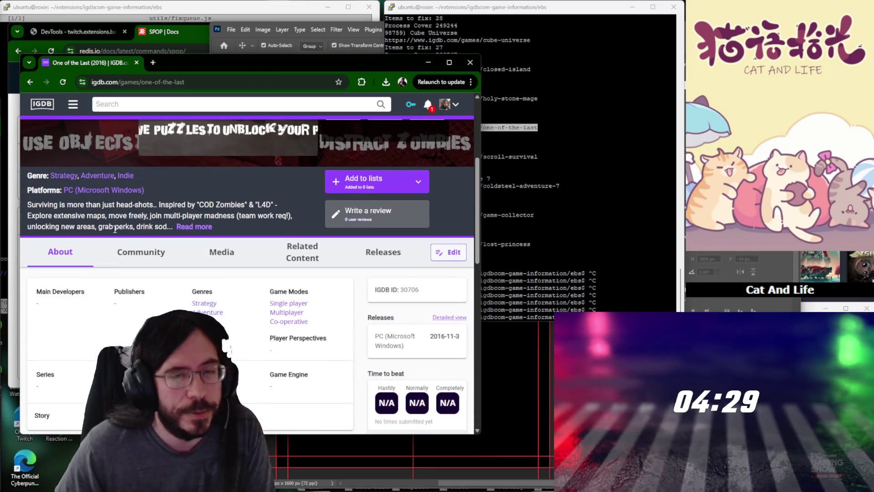
{"action": "scroll", "coordinate": [115, 230], "scroll_direction": "down", "scroll_amount": 5}
Load One of the Last's Steam store page in a new tab and bring it forward.
{"action": "middle_click", "coordinate": [383, 339]}
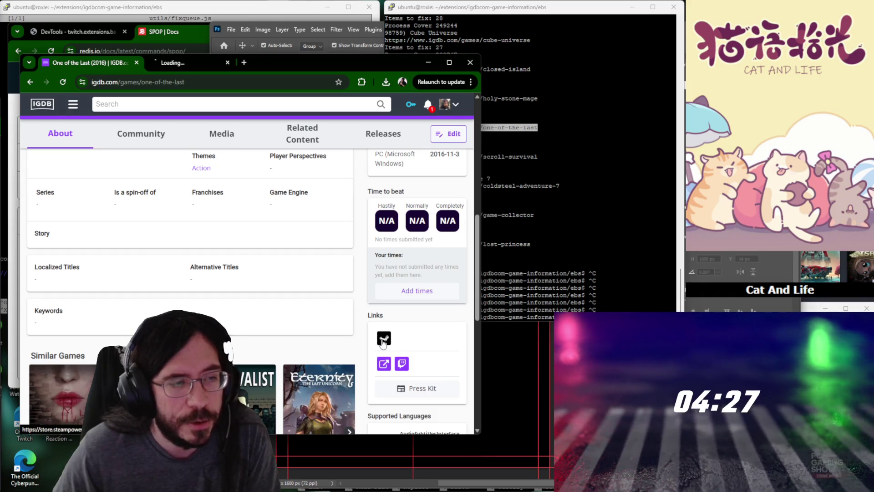
{"action": "scroll", "coordinate": [474, 213], "scroll_direction": "up", "scroll_amount": 4}
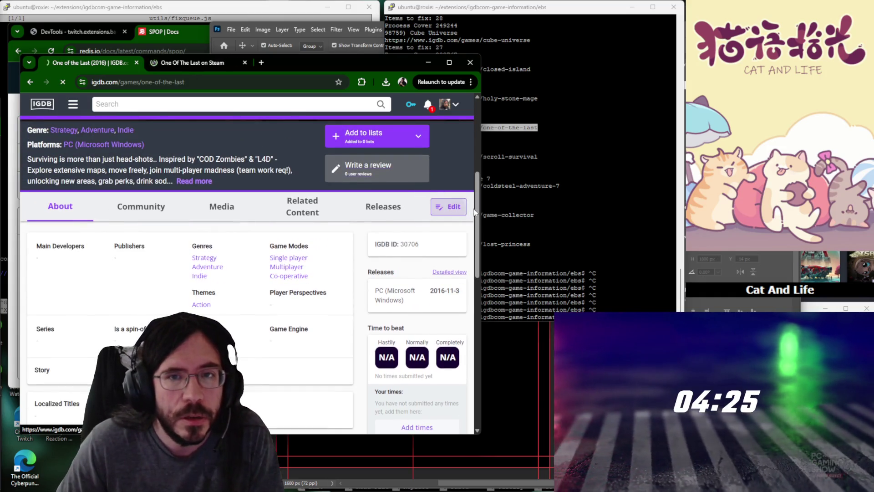
{"action": "left_click_drag", "start_coordinate": [481, 213], "coordinate": [578, 213]}
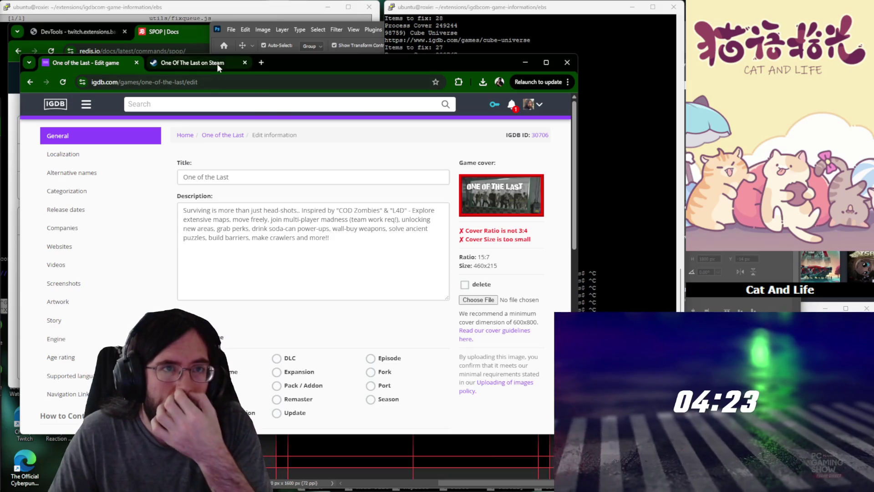
{"action": "left_click", "coordinate": [219, 63]}
{"action": "left_click_drag", "start_coordinate": [352, 73], "coordinate": [358, 103]}
Reach One of the Last's SteamDB assets and load its portrait.png library image on its own.
{"action": "middle_click", "coordinate": [441, 224]}
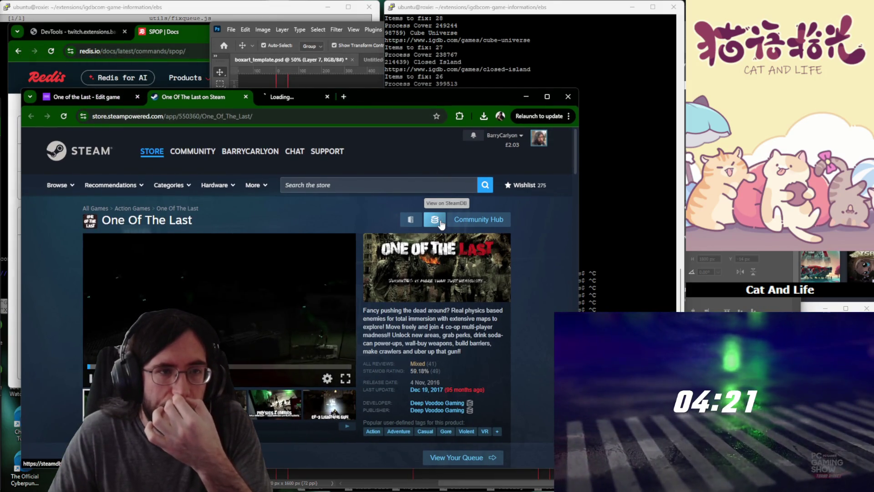
{"action": "left_click", "coordinate": [315, 97]}
{"action": "scroll", "coordinate": [267, 278], "scroll_direction": "down", "scroll_amount": 3}
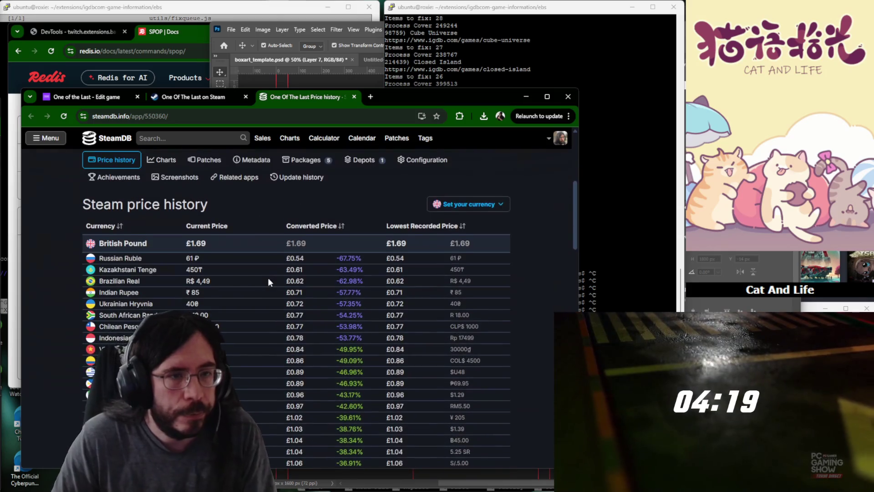
{"action": "scroll", "coordinate": [267, 281], "scroll_direction": "up", "scroll_amount": 3}
{"action": "left_click", "coordinate": [253, 342]}
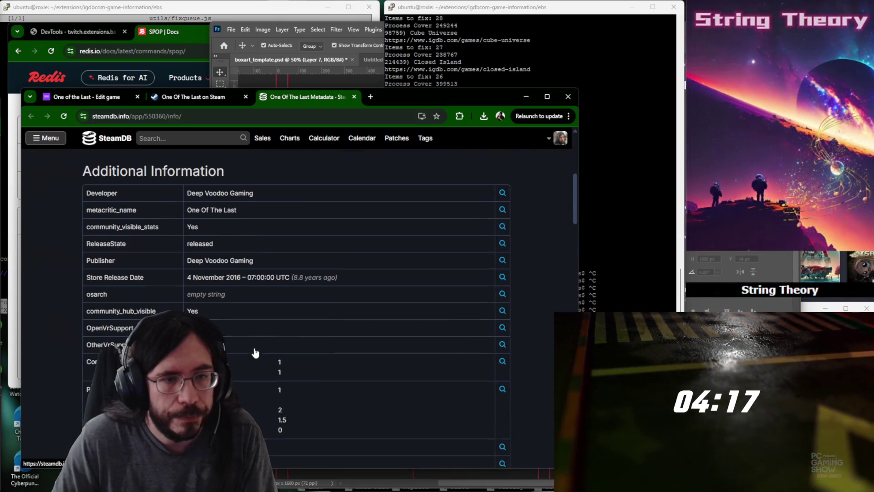
{"action": "scroll", "coordinate": [254, 348], "scroll_direction": "down", "scroll_amount": 5}
{"action": "scroll", "coordinate": [363, 353], "scroll_direction": "down", "scroll_amount": 5}
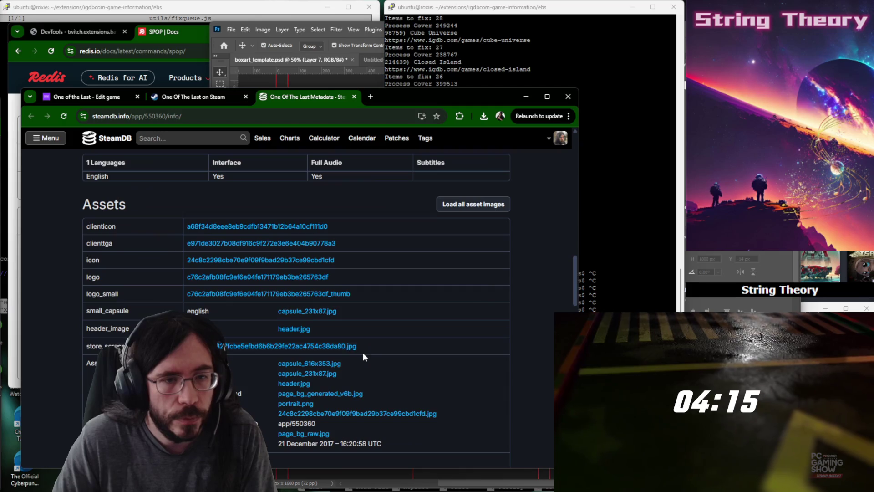
{"action": "scroll", "coordinate": [397, 357], "scroll_direction": "down", "scroll_amount": 2}
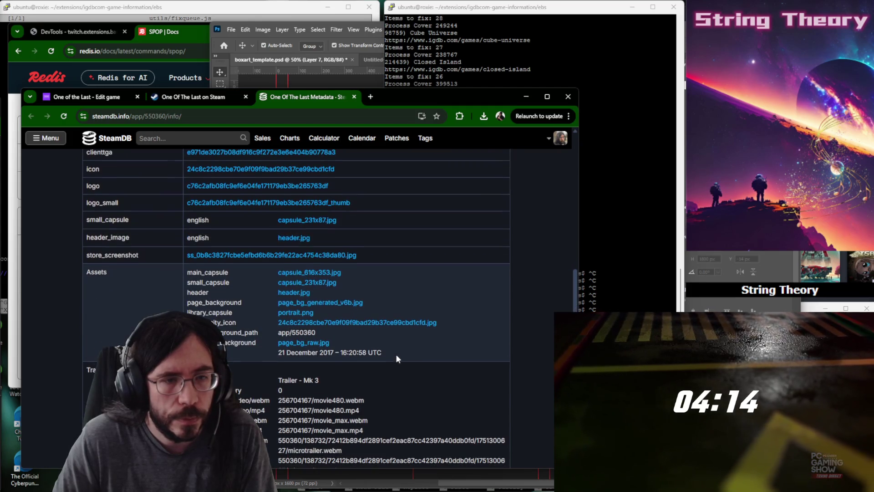
{"action": "middle_click", "coordinate": [332, 274]}
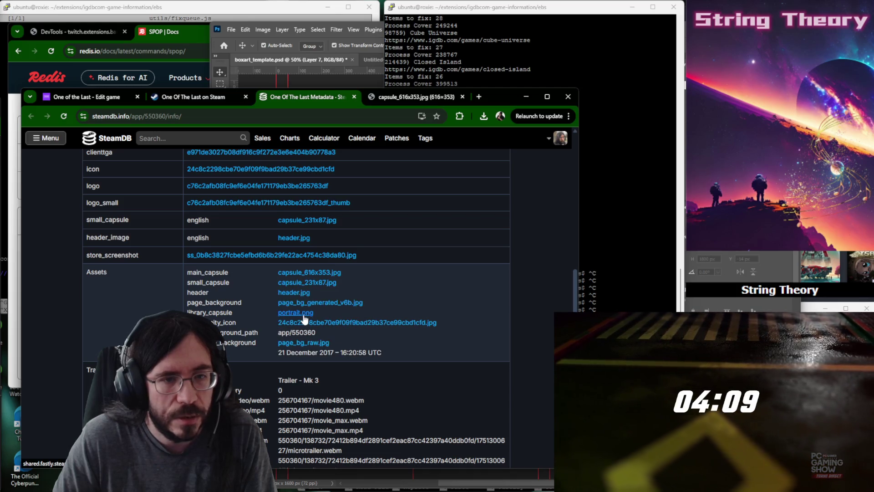
{"action": "middle_click", "coordinate": [282, 324]}
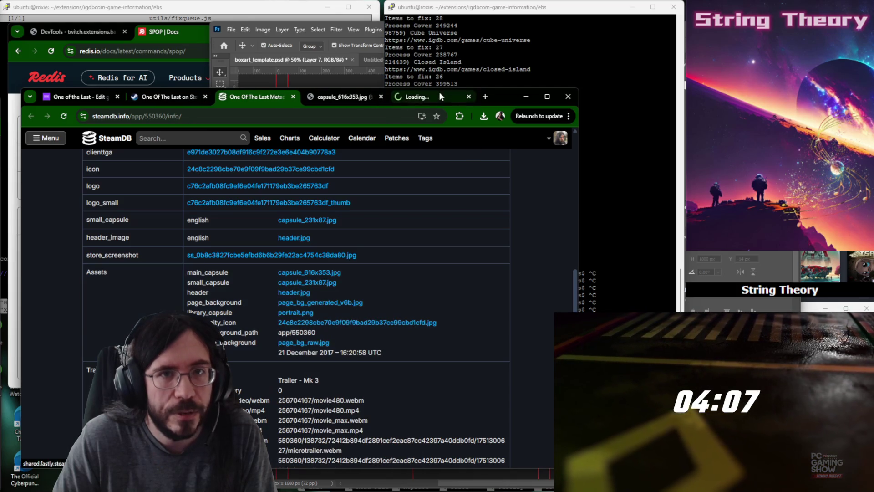
{"action": "middle_click", "coordinate": [356, 96]}
{"action": "key", "text": "ctrl+shift+Tab"}
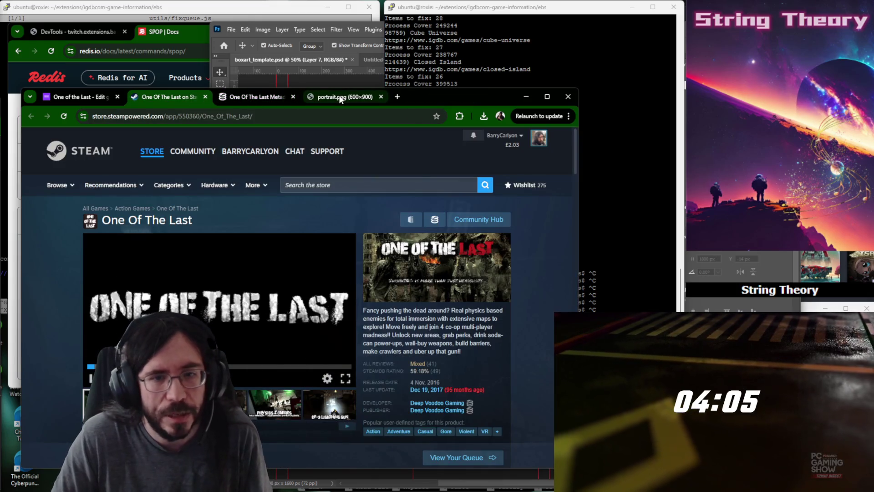
{"action": "scroll", "coordinate": [335, 235], "scroll_direction": "down", "scroll_amount": 3}
{"action": "scroll", "coordinate": [163, 214], "scroll_direction": "up", "scroll_amount": 3}
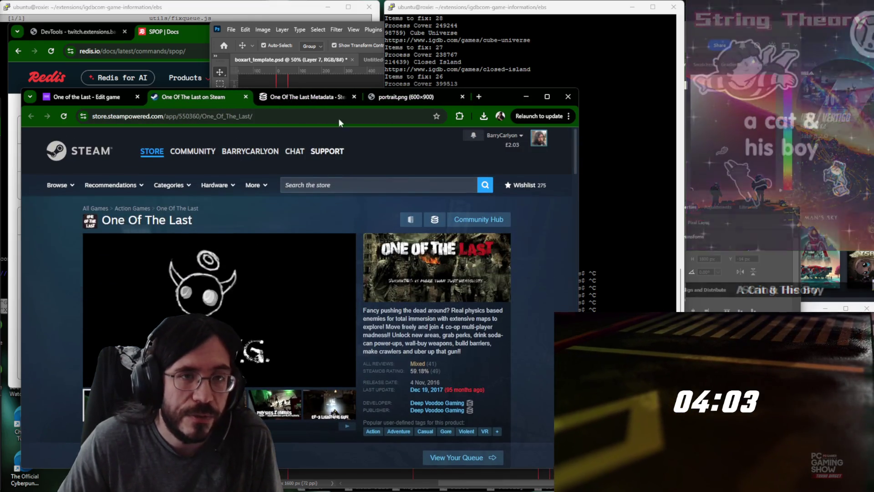
Copy the 600×900 portrait image and bring Photoshop to the front.
{"action": "left_click", "coordinate": [396, 101]}
{"action": "right_click", "coordinate": [278, 275]}
{"action": "left_click", "coordinate": [314, 328]}
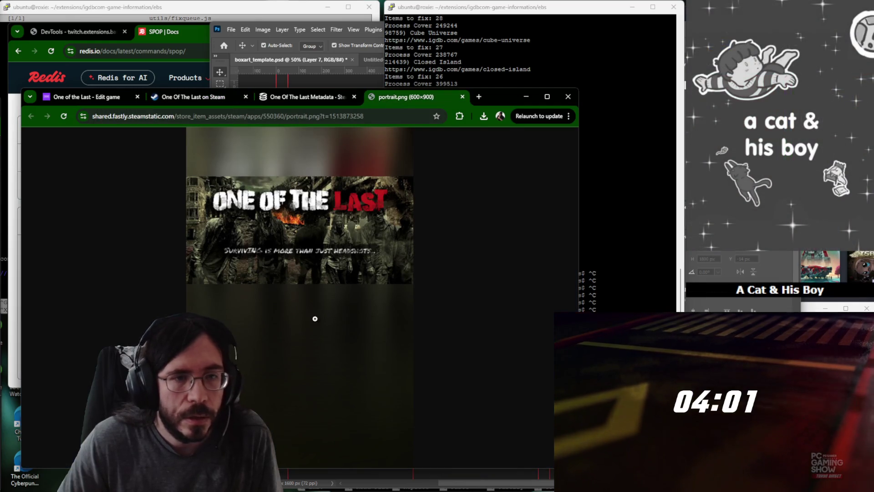
{"action": "left_click", "coordinate": [392, 482]}
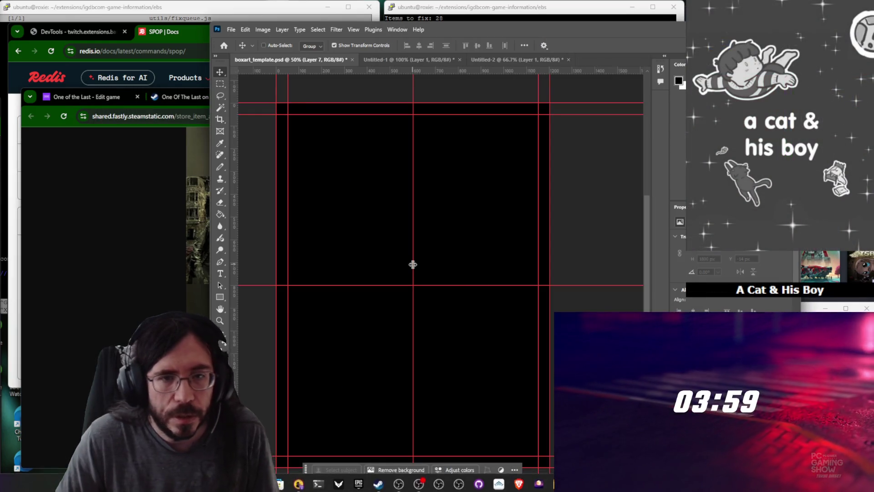
Paste the One of the Last portrait into the template, scaled to 200% and nudged down.
{"action": "key", "text": "ctrl+v"}
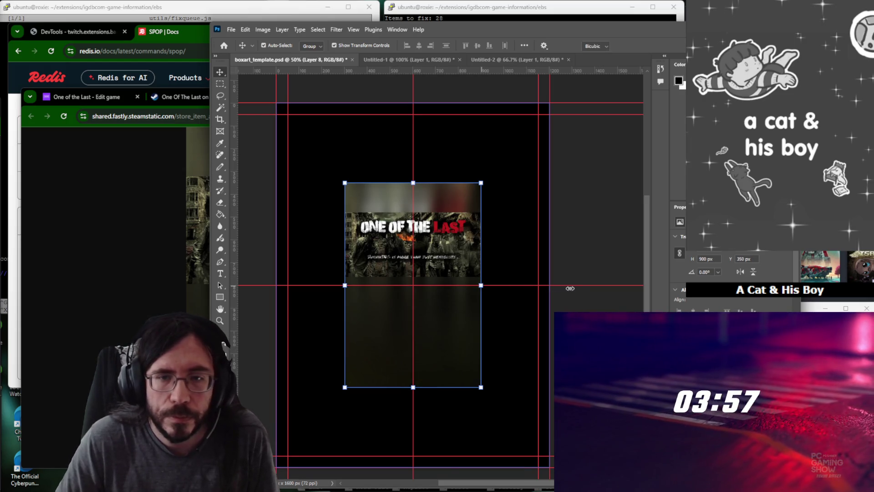
{"action": "left_click_drag", "start_coordinate": [481, 285], "coordinate": [549, 283]}
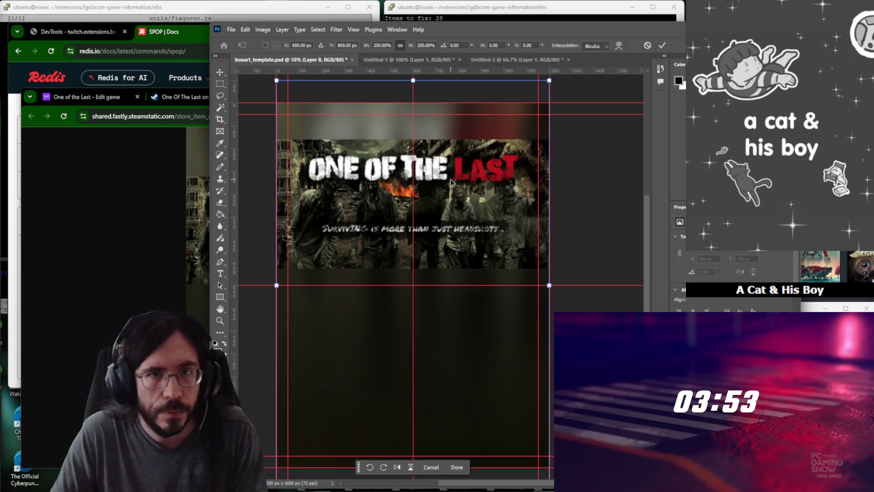
{"action": "left_click_drag", "start_coordinate": [450, 181], "coordinate": [449, 197]}
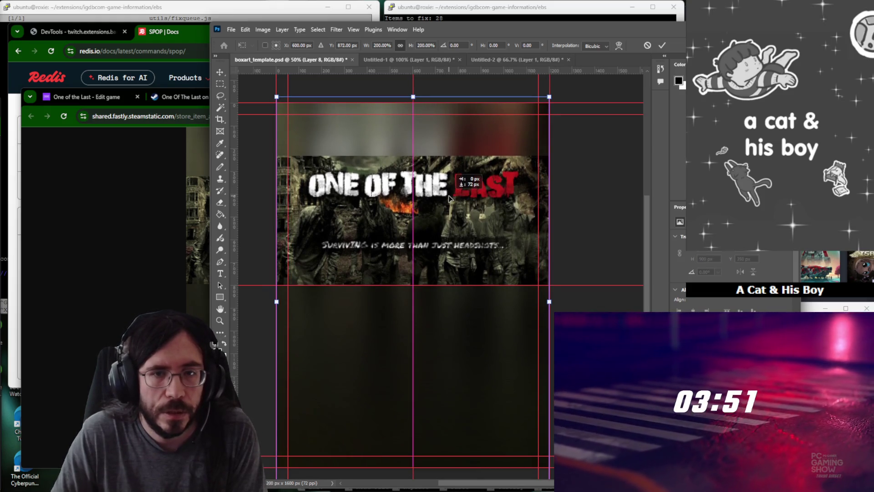
Export the finished cover via Quick Export as PNG and save it.
{"action": "left_click", "coordinate": [231, 30]}
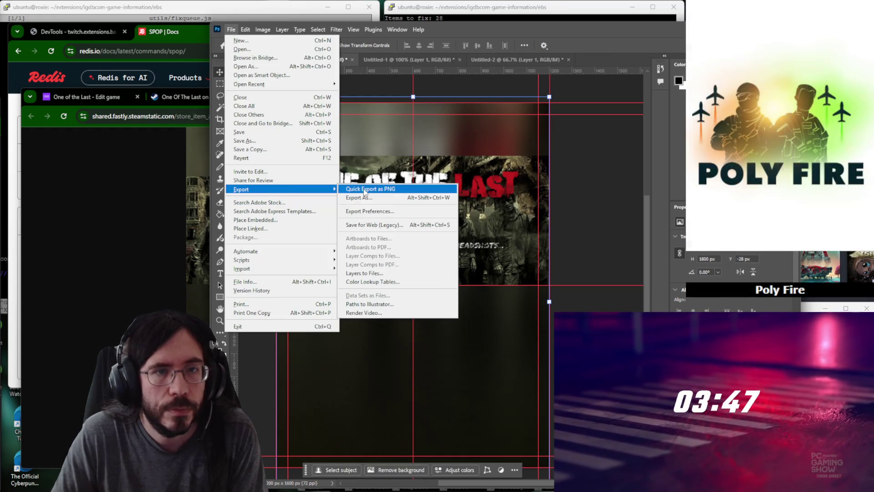
{"action": "left_click", "coordinate": [364, 192]}
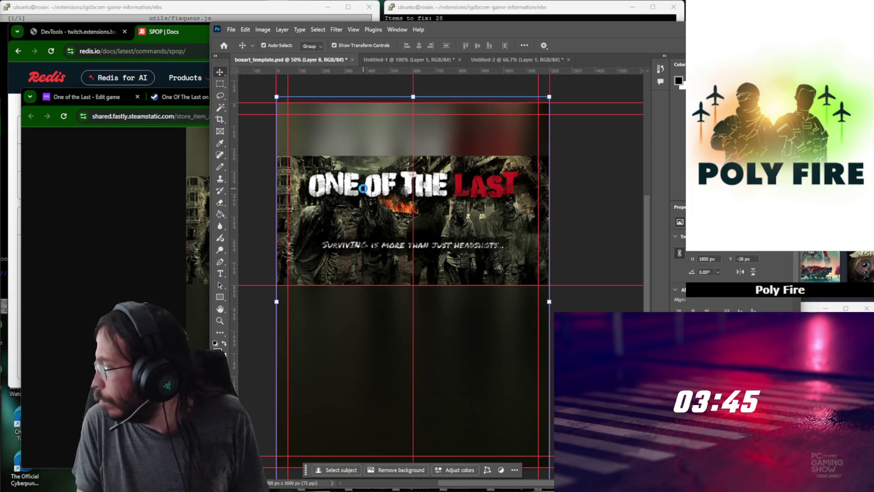
{"action": "key", "text": "ctrl+shift+s"}
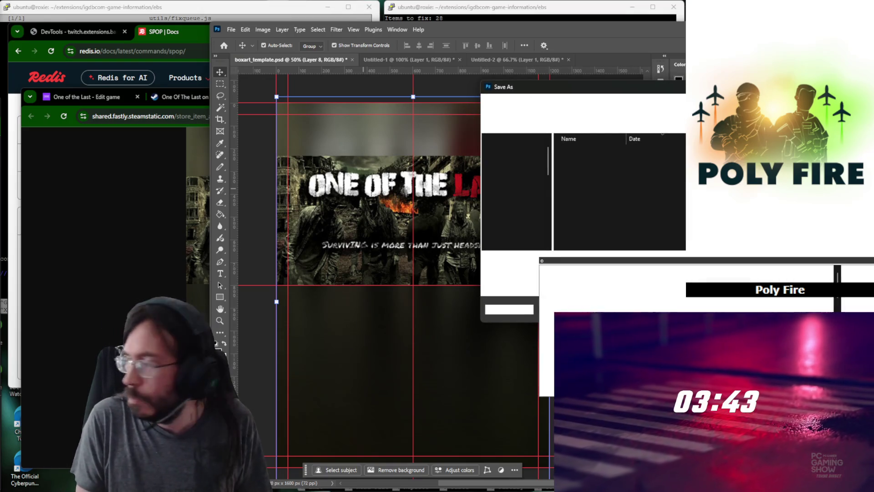
{"action": "type", "text": "onethelast"}
{"action": "key", "text": "Return"}
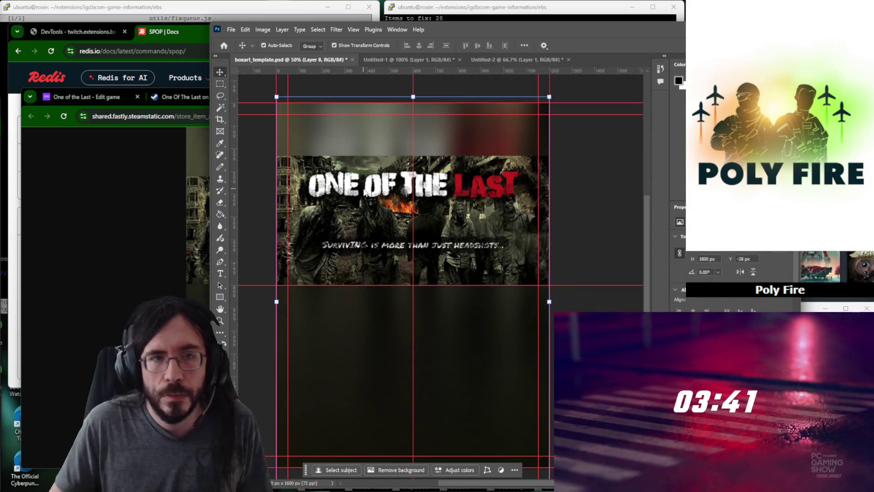
{"action": "left_click", "coordinate": [127, 202]}
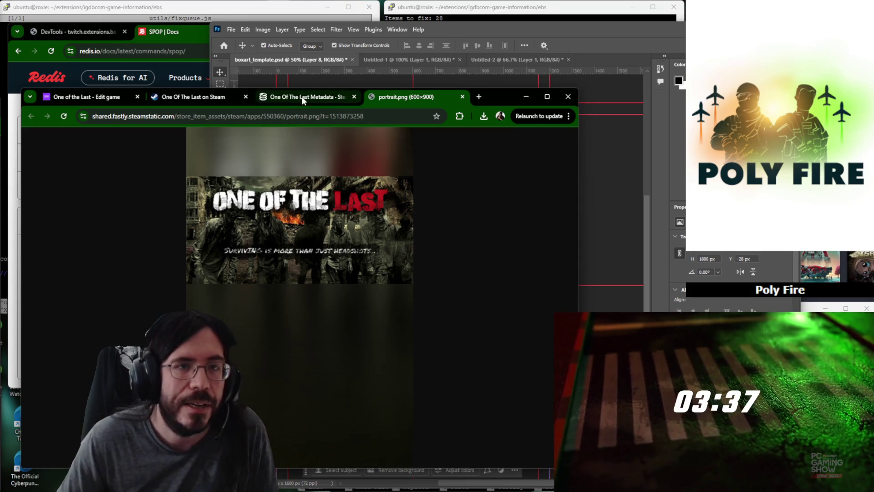
Upload onethelast.png as One of the Last's new 3:4 portrait cover.
{"action": "left_click", "coordinate": [186, 98]}
{"action": "left_click", "coordinate": [81, 98]}
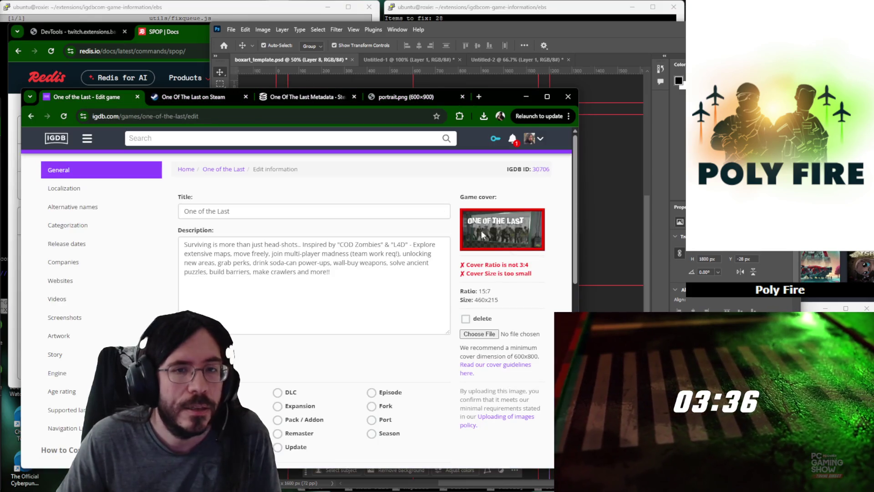
{"action": "left_click", "coordinate": [486, 335]}
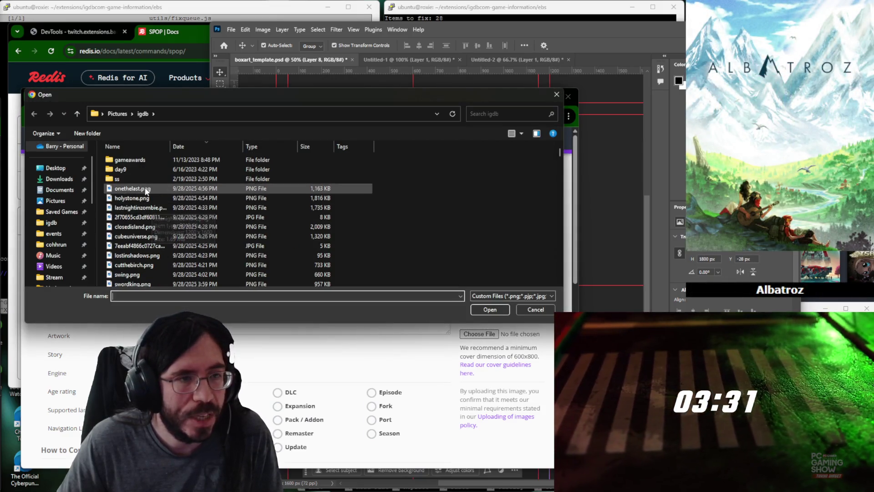
{"action": "double_click", "coordinate": [154, 188]}
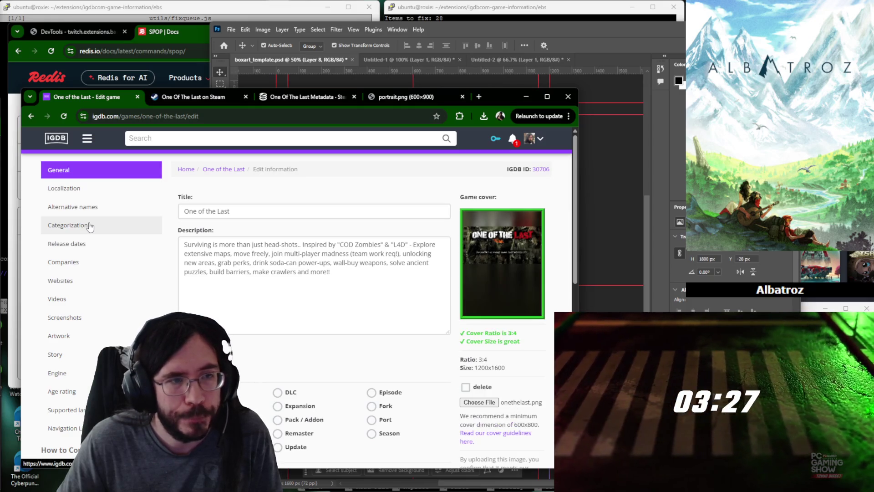
Review the release dates and statuses, then move to the Companies section.
{"action": "left_click", "coordinate": [90, 245]}
{"action": "left_click", "coordinate": [413, 255]}
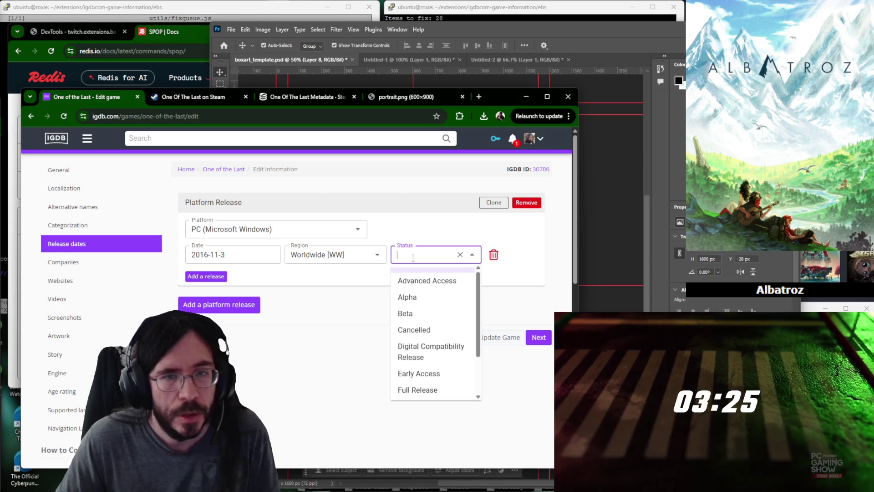
{"action": "type", "text": "Full Release"}
{"action": "left_click", "coordinate": [97, 263]}
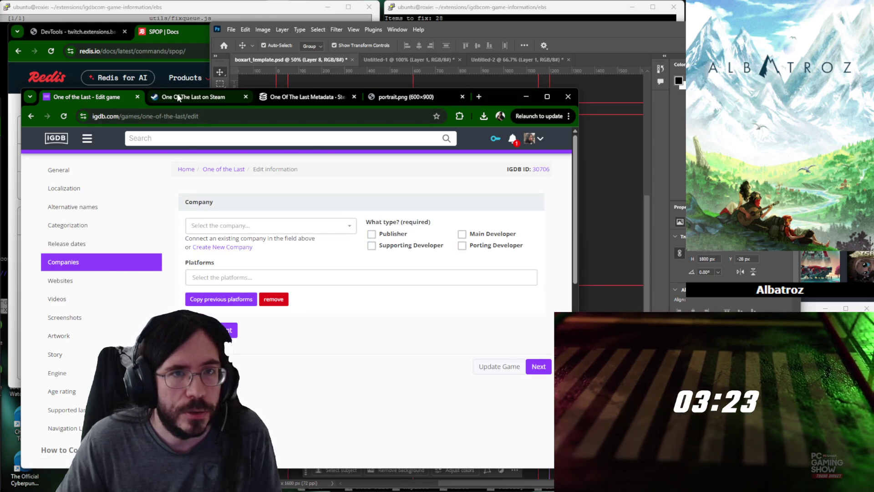
Copy the developer name Deep Voodoo Gaming from the One of the Last Steam page.
{"action": "left_click", "coordinate": [178, 97]}
{"action": "left_click", "coordinate": [303, 97]}
{"action": "left_click", "coordinate": [221, 96]}
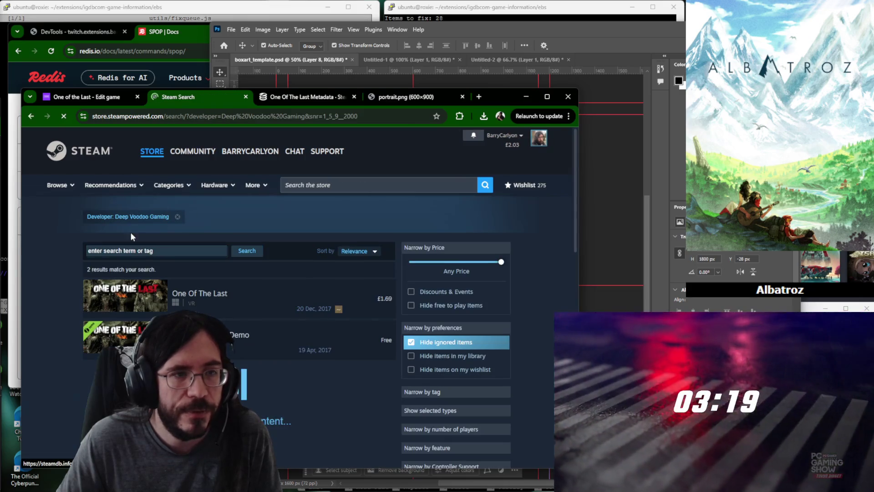
{"action": "left_click_drag", "start_coordinate": [115, 217], "coordinate": [169, 217]}
{"action": "key", "text": "ctrl+c"}
{"action": "left_click", "coordinate": [31, 116]}
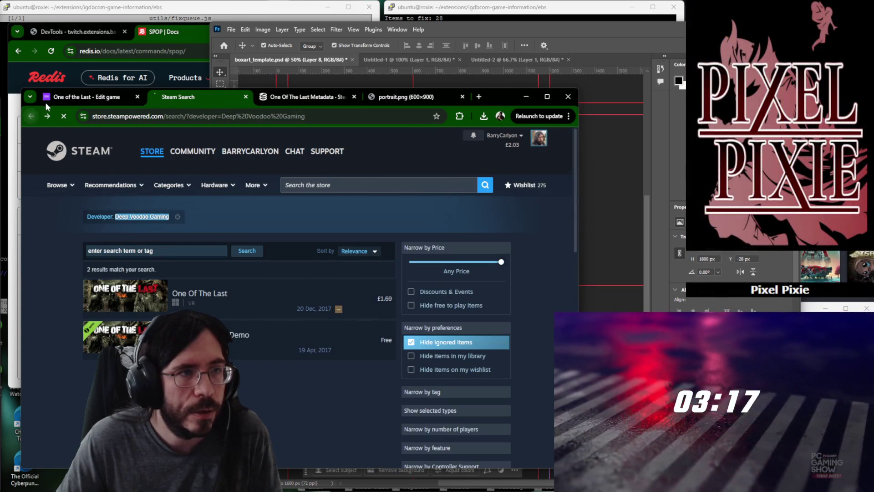
{"action": "left_click", "coordinate": [82, 96]}
Create a new IGDB company named Deep Voodoo Gaming from the company picker.
{"action": "left_click", "coordinate": [225, 228]}
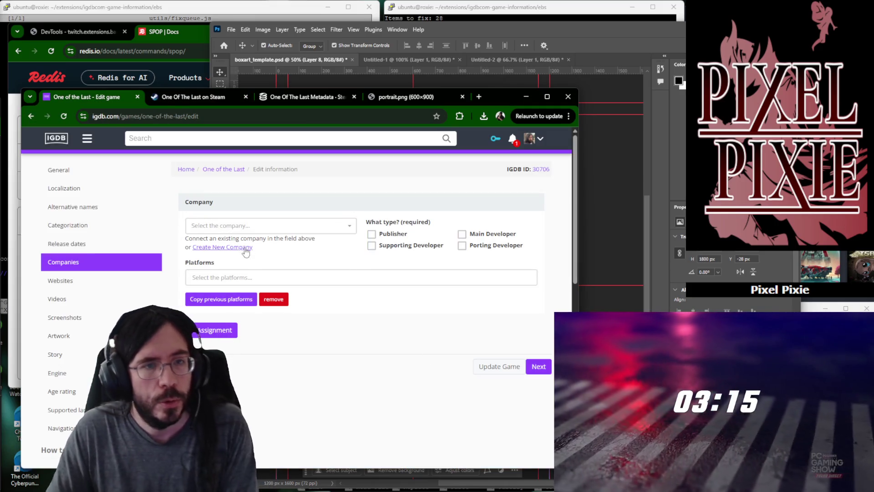
{"action": "left_click", "coordinate": [246, 249]}
{"action": "key", "text": "Return"}
{"action": "left_click", "coordinate": [251, 196]}
{"action": "key", "text": "ctrl+v"}
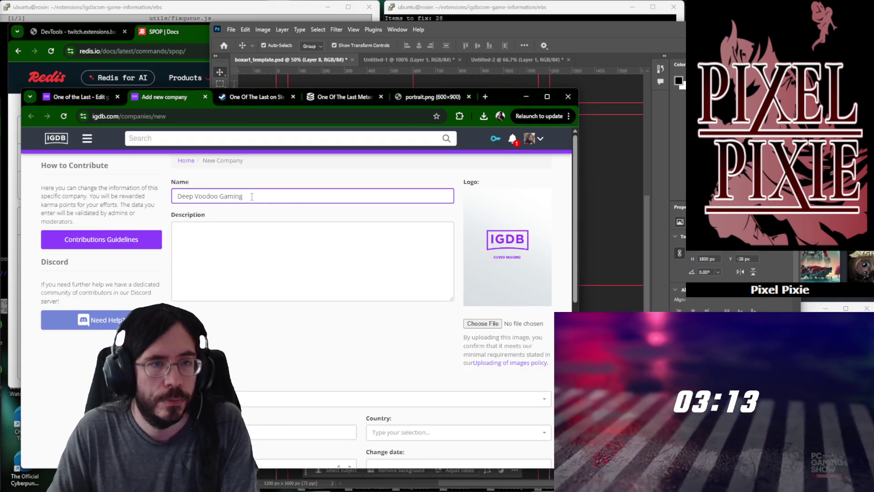
{"action": "key", "text": "ctrl+1"}
Select Deep Voodoo Gaming as One of the Last's company.
{"action": "left_click", "coordinate": [264, 225]}
{"action": "key", "text": "ctrl+v"}
{"action": "key", "text": "BackSpace"}
{"action": "left_click", "coordinate": [266, 261]}
Check the developer's Steam game list, then mark Deep Voodoo Gaming as publisher and main developer.
{"action": "key", "text": "ctrl+4"}
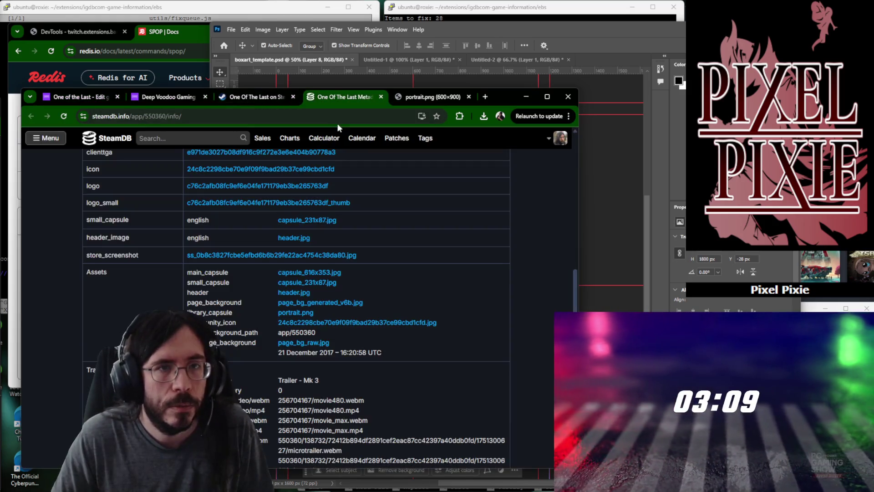
{"action": "key", "text": "ctrl+3"}
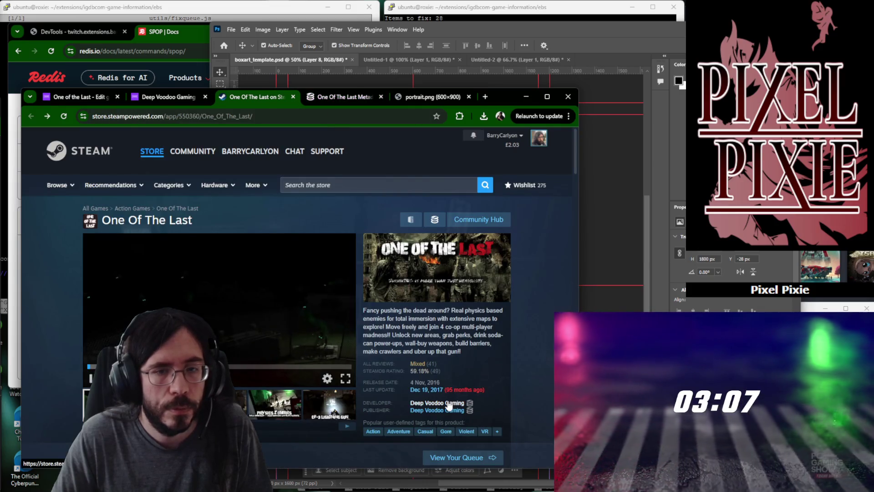
{"action": "middle_click", "coordinate": [436, 402]}
{"action": "left_click", "coordinate": [286, 100]}
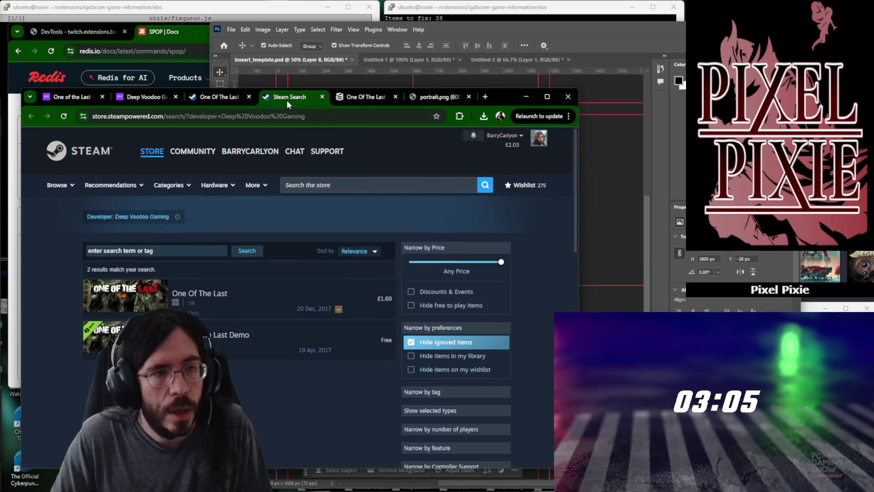
{"action": "key", "text": "ctrl+1"}
{"action": "left_click", "coordinate": [399, 247]}
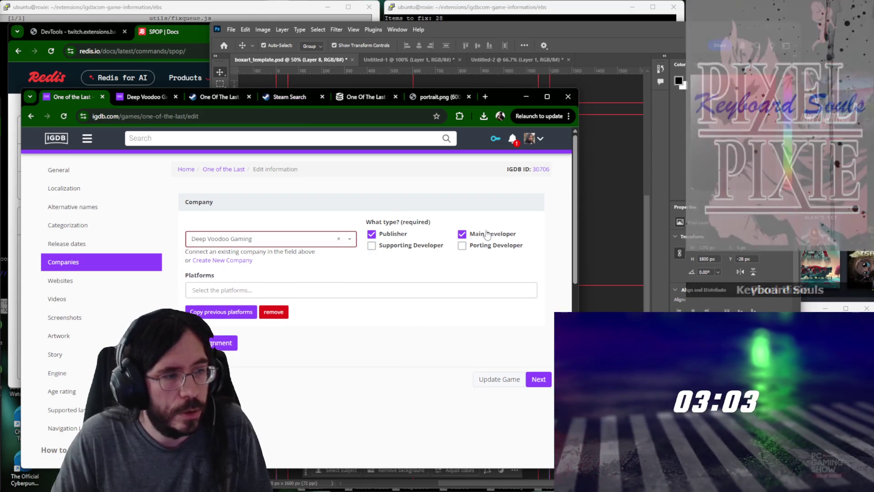
Compare One of the Last's categorization and game modes against its Steam page.
{"action": "key", "text": "ctrl+2"}
{"action": "key", "text": "ctrl+3"}
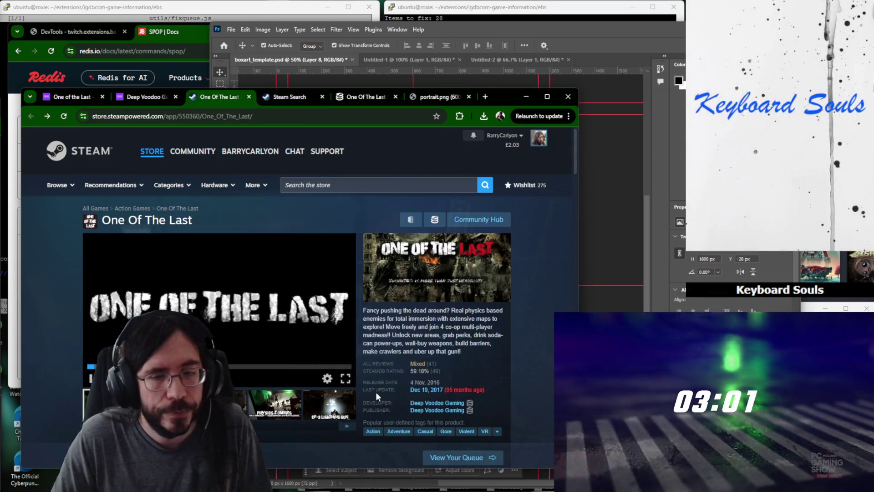
{"action": "scroll", "coordinate": [377, 394], "scroll_direction": "down", "scroll_amount": 3}
{"action": "key", "text": "ctrl+1"}
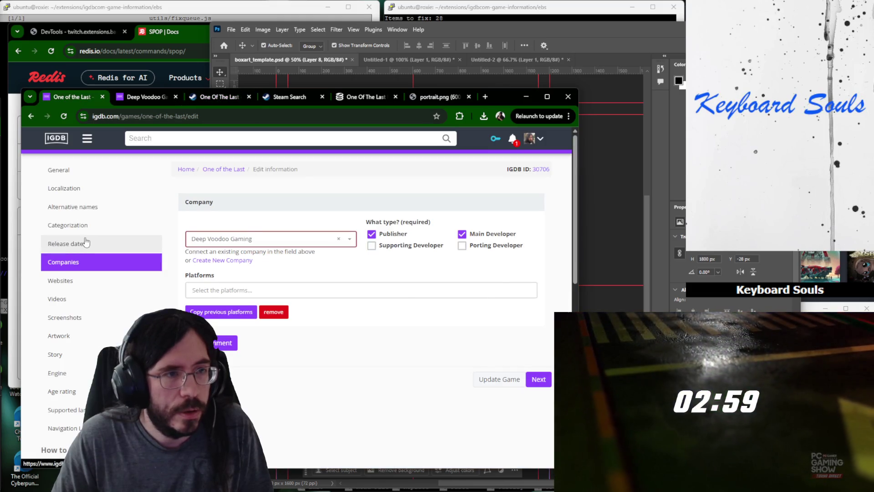
{"action": "left_click", "coordinate": [85, 225]}
{"action": "scroll", "coordinate": [302, 223], "scroll_direction": "down", "scroll_amount": 3}
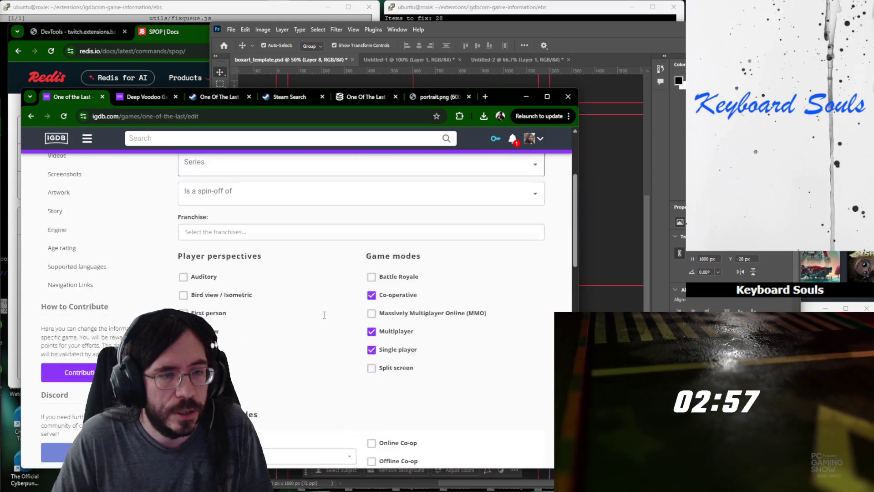
{"action": "scroll", "coordinate": [317, 308], "scroll_direction": "down", "scroll_amount": 1}
{"action": "key", "text": "ctrl+3"}
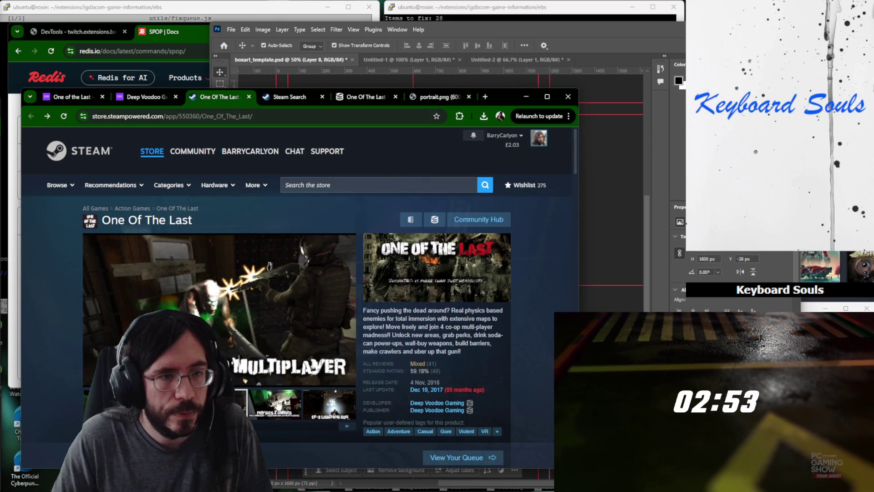
{"action": "key", "text": "ctrl+1"}
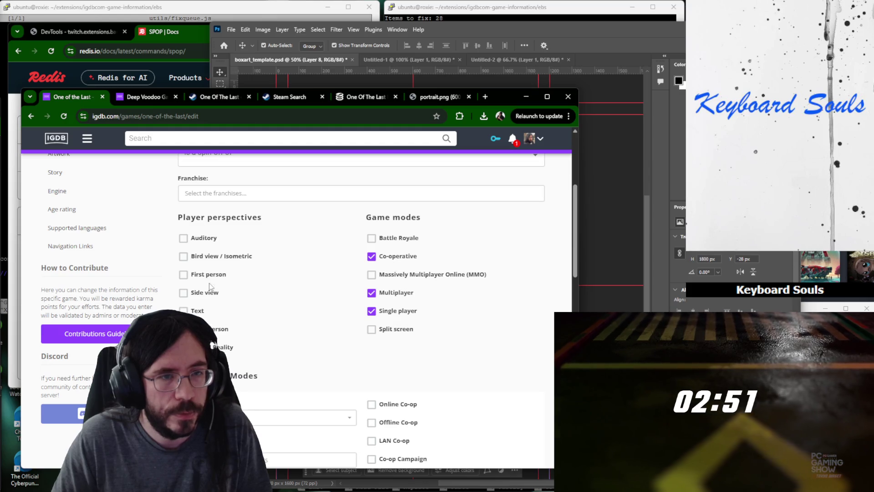
{"action": "scroll", "coordinate": [227, 303], "scroll_direction": "up", "scroll_amount": 5}
Submit the One of the Last edits via Update Game and close the browser window.
{"action": "left_click", "coordinate": [81, 170]}
{"action": "scroll", "coordinate": [399, 299], "scroll_direction": "down", "scroll_amount": 5}
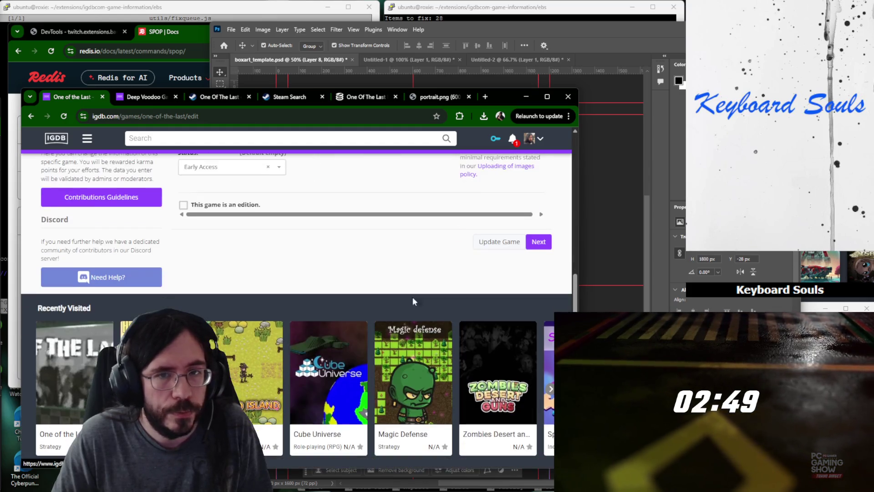
{"action": "left_click", "coordinate": [490, 249]}
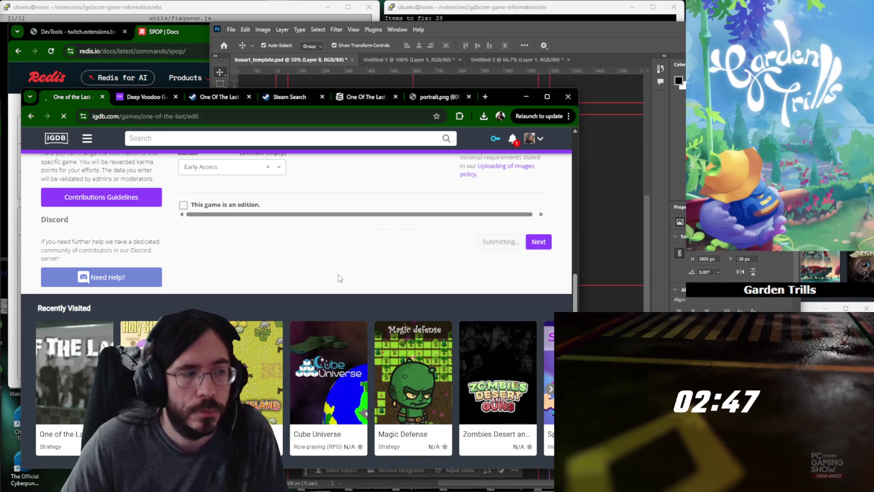
{"action": "scroll", "coordinate": [392, 286], "scroll_direction": "down", "scroll_amount": 15}
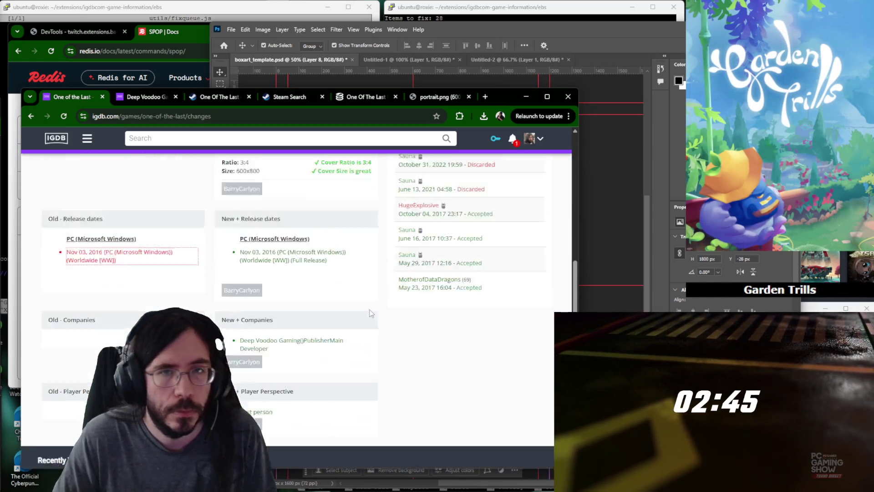
{"action": "left_click", "coordinate": [568, 96]}
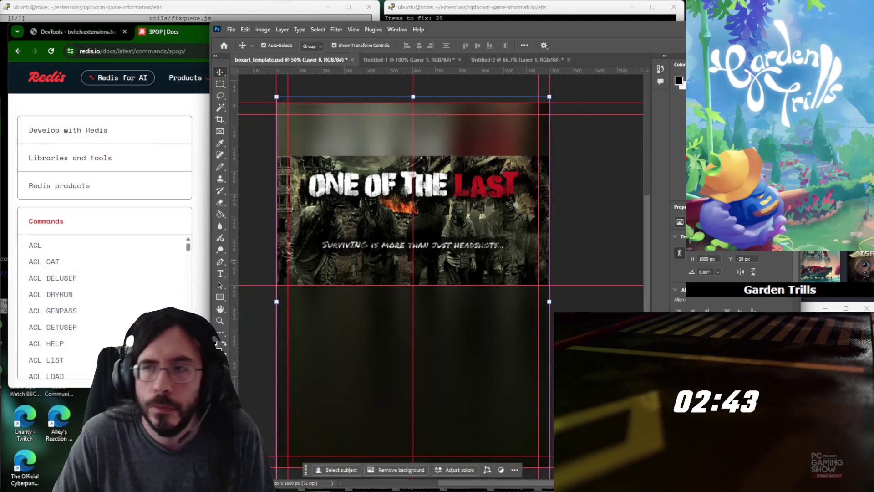
Copy the Scroll Survival IGDB URL from the Terminal fix list and load it in a new Chrome window.
{"action": "key", "text": "ctrl+n"}
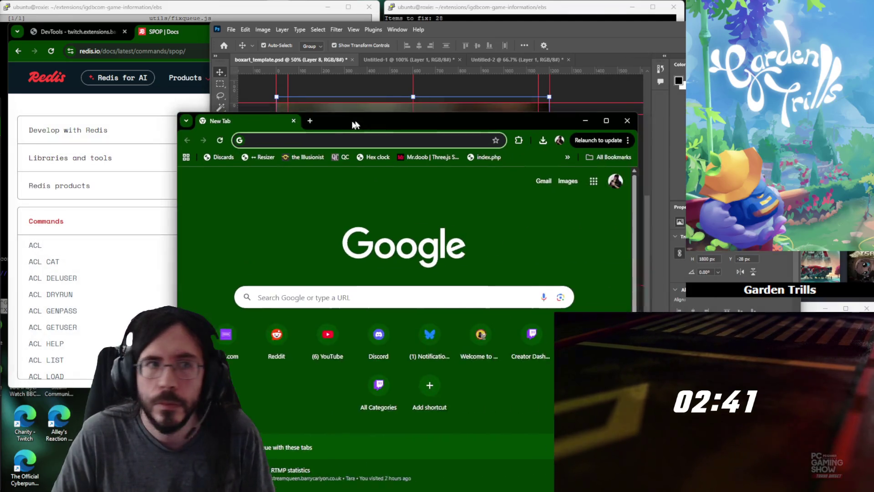
{"action": "left_click_drag", "start_coordinate": [191, 95], "coordinate": [193, 93]}
{"action": "left_click", "coordinate": [533, 70]}
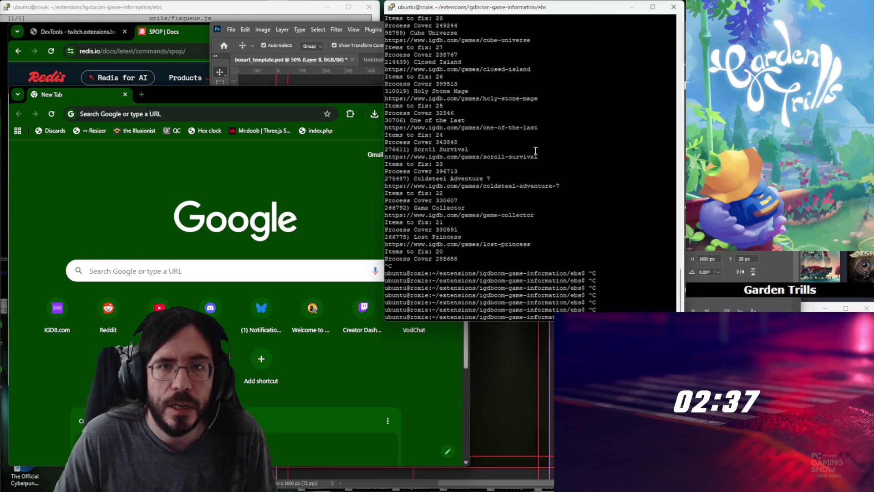
{"action": "left_click_drag", "start_coordinate": [537, 156], "coordinate": [384, 156]}
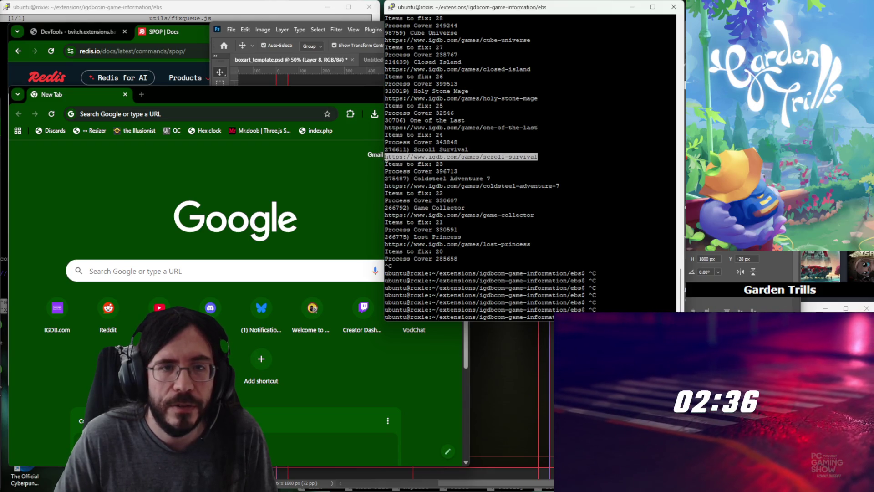
{"action": "left_click", "coordinate": [209, 113]}
{"action": "type", "text": "https://www.igdb.com/games/scroll-survival"}
{"action": "key", "text": "Return"}
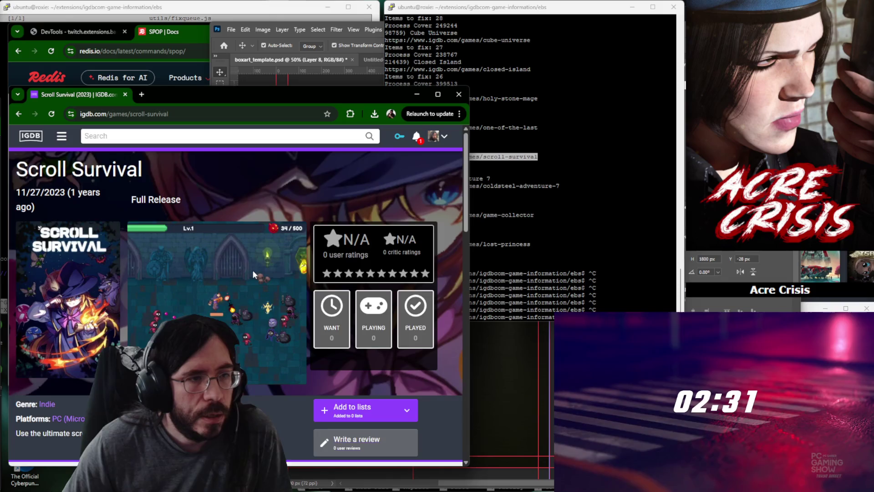
{"action": "scroll", "coordinate": [252, 269], "scroll_direction": "down", "scroll_amount": 2}
{"action": "scroll", "coordinate": [384, 335], "scroll_direction": "down", "scroll_amount": 2}
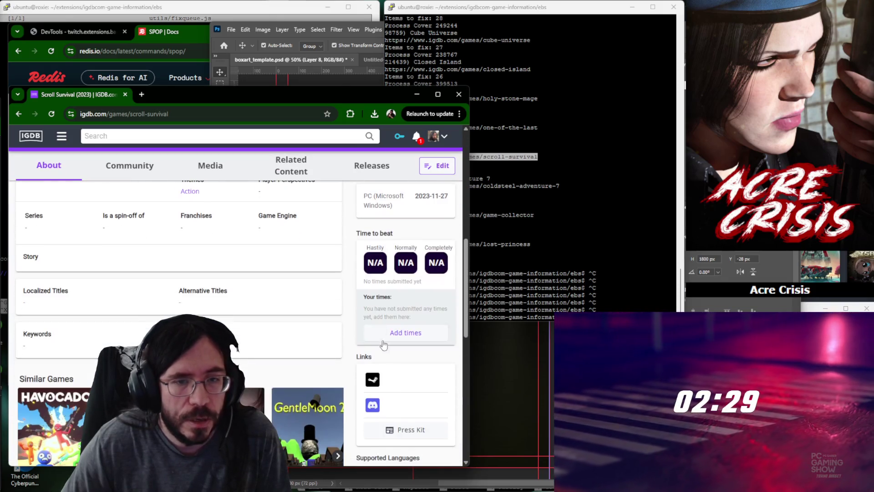
Open Scroll Survival's Steam page and check its release dates and categorization in the IGDB edit.
{"action": "middle_click", "coordinate": [371, 383]}
{"action": "scroll", "coordinate": [402, 342], "scroll_direction": "up", "scroll_amount": 3}
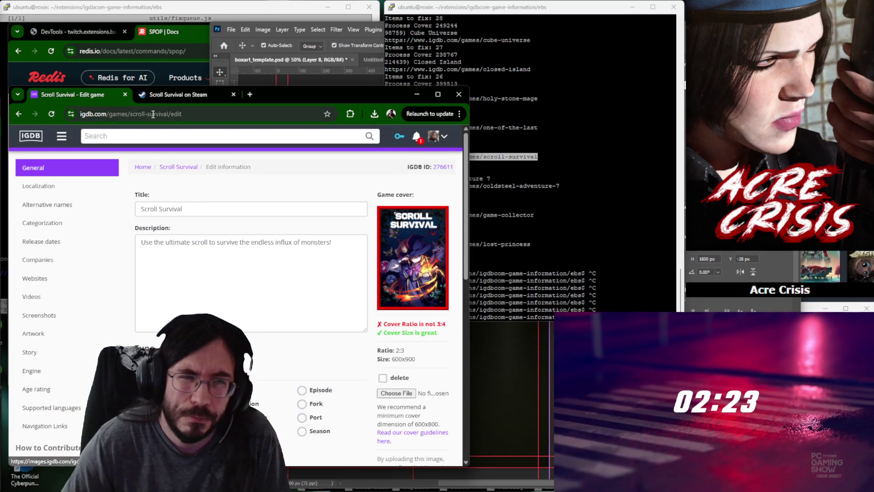
{"action": "left_click", "coordinate": [166, 93]}
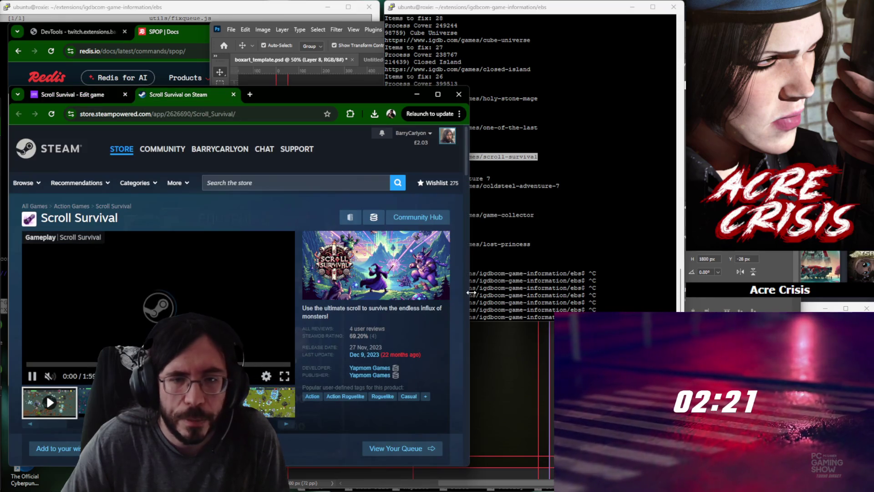
{"action": "left_click_drag", "start_coordinate": [470, 293], "coordinate": [581, 293]}
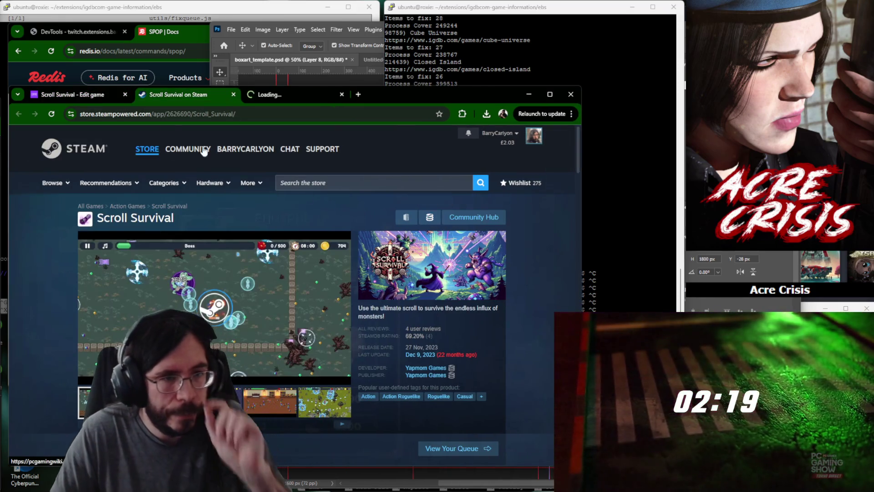
{"action": "left_click", "coordinate": [71, 94]}
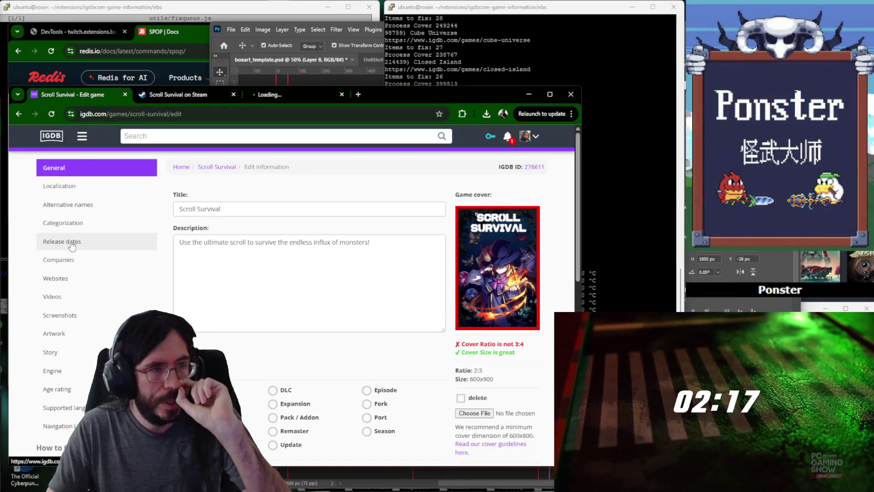
{"action": "left_click", "coordinate": [62, 241]}
{"action": "left_click", "coordinate": [63, 222]}
{"action": "scroll", "coordinate": [303, 312], "scroll_direction": "down", "scroll_amount": 2}
{"action": "scroll", "coordinate": [304, 313], "scroll_direction": "up", "scroll_amount": 3}
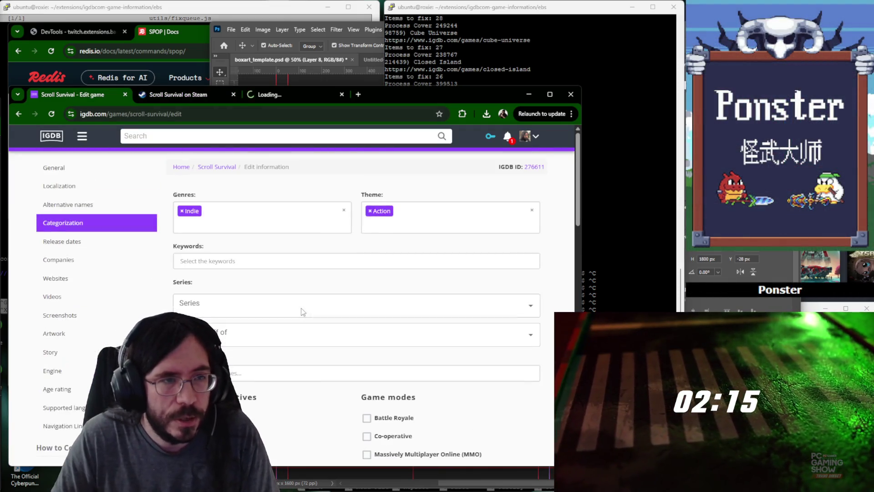
{"action": "left_click", "coordinate": [71, 243]}
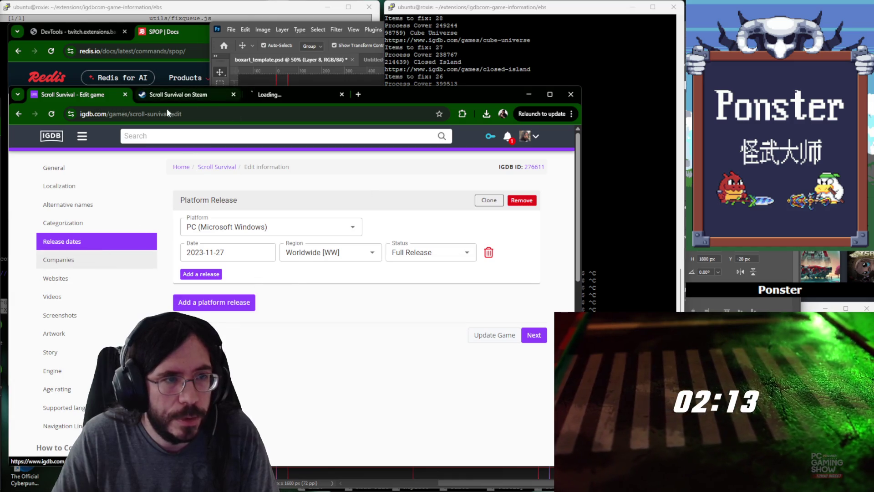
Look up developer Yapmom Games on Steam and search IGDB's company picker for it, finding none.
{"action": "left_click", "coordinate": [68, 261]}
{"action": "left_click", "coordinate": [192, 94]}
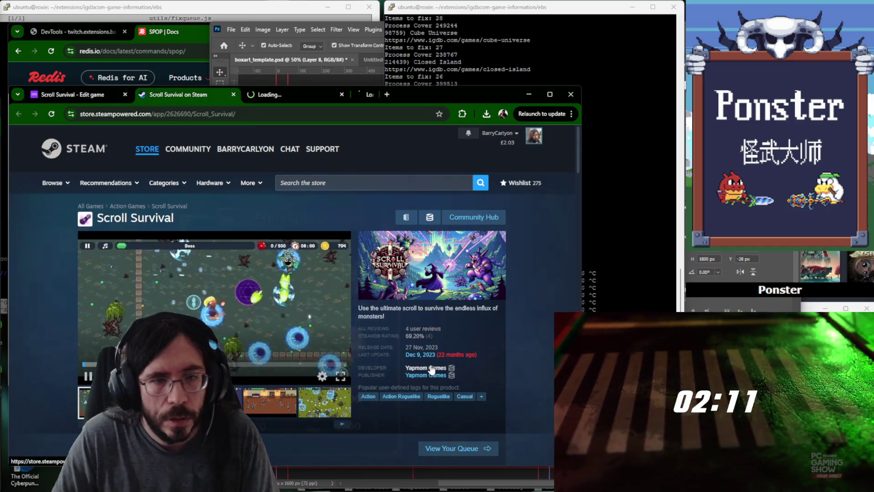
{"action": "left_click", "coordinate": [374, 97]}
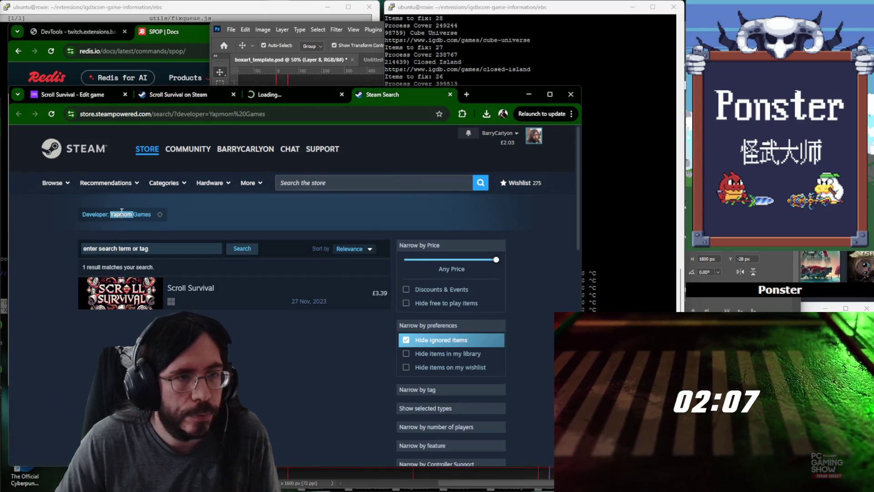
{"action": "left_click", "coordinate": [76, 94]}
{"action": "left_click", "coordinate": [216, 226]}
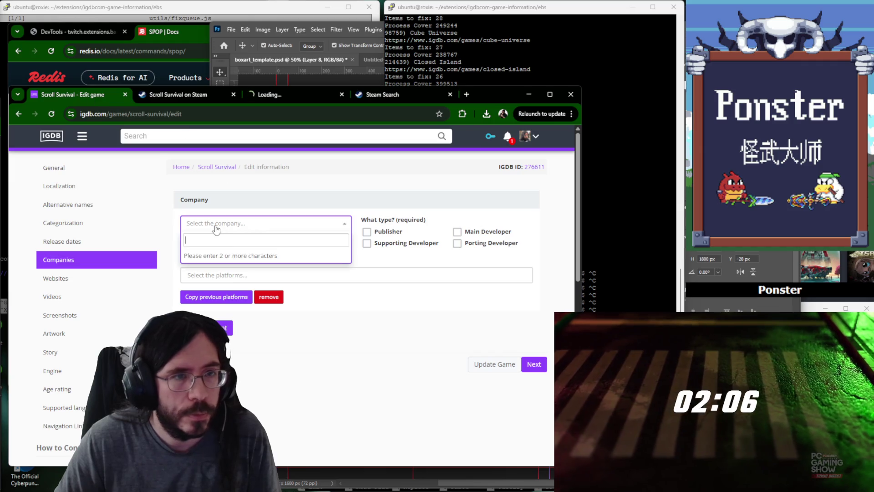
Create and save a new IGDB company named Yapmom Games.
{"action": "left_click", "coordinate": [387, 342]}
{"action": "left_click", "coordinate": [234, 246]}
{"action": "key", "text": "Return"}
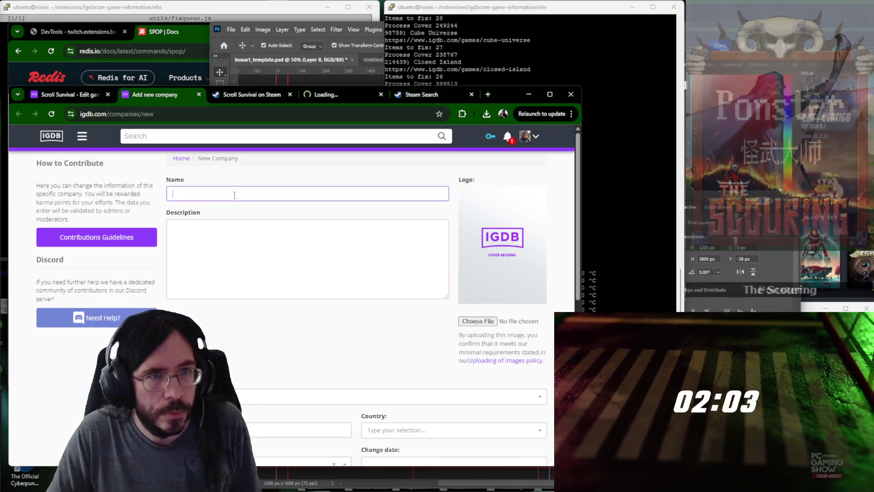
{"action": "type", "text": "Yapmom Games"}
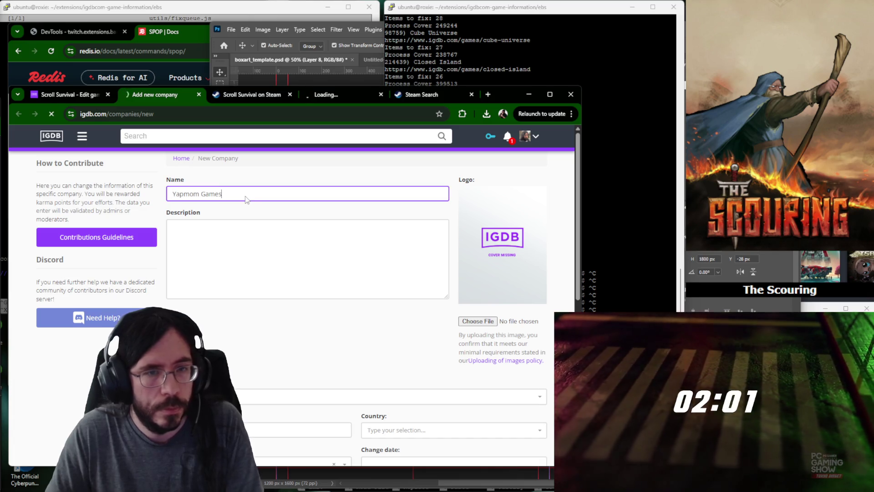
{"action": "key", "text": "ctrl+shift+Tab"}
Credit Yapmom Games as Scroll Survival's publisher and main developer, then head to SteamDB.
{"action": "left_click", "coordinate": [260, 223]}
{"action": "type", "text": "Yapmom Game"}
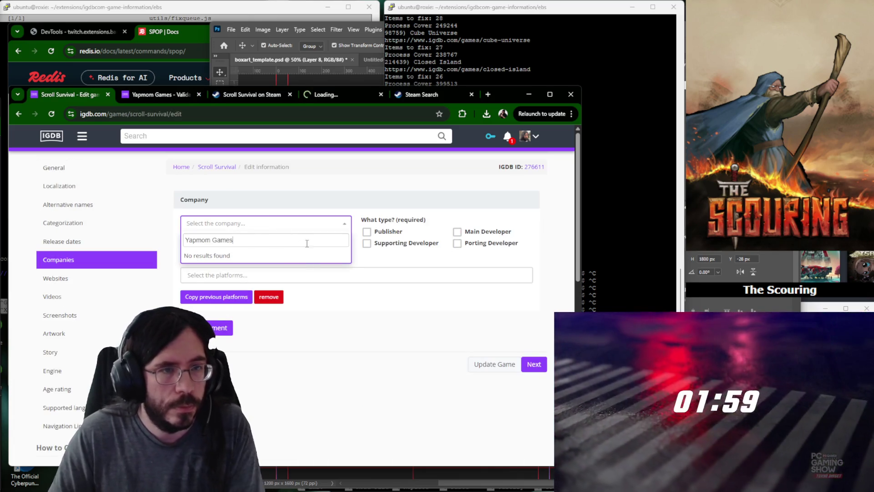
{"action": "left_click", "coordinate": [309, 261]}
{"action": "left_click", "coordinate": [367, 232]}
{"action": "left_click", "coordinate": [456, 232]}
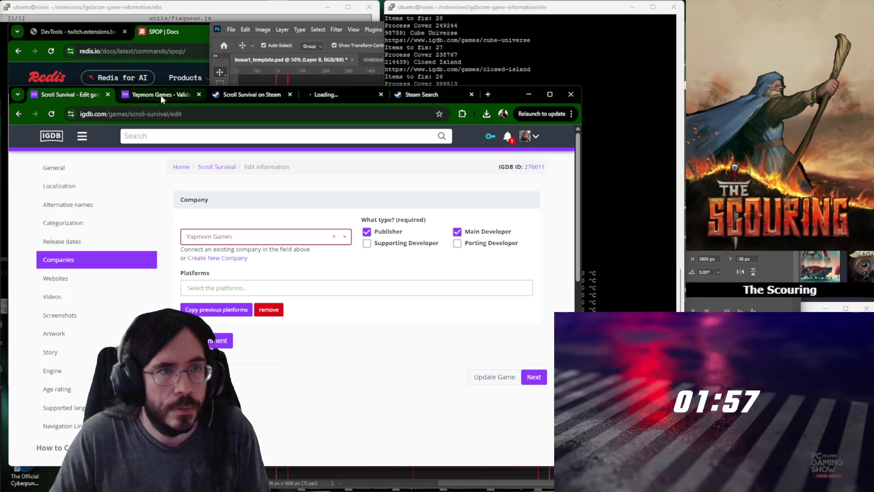
{"action": "left_click", "coordinate": [53, 167]}
{"action": "left_click", "coordinate": [410, 94]}
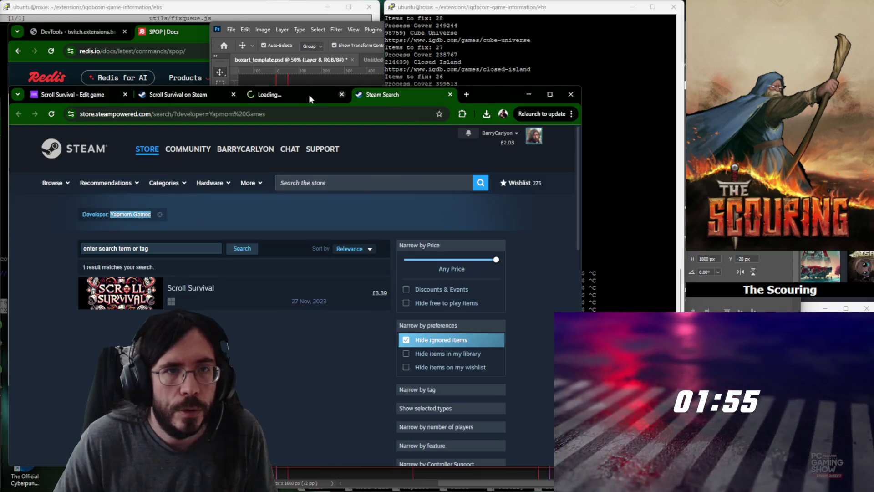
{"action": "left_click", "coordinate": [307, 95]}
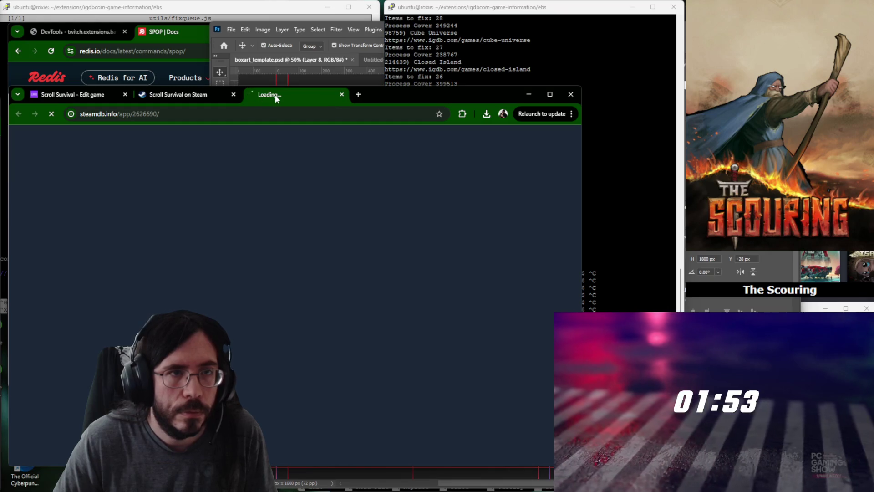
Reload the failed SteamDB page and open Scroll Survival's Metadata assets.
{"action": "left_click", "coordinate": [162, 97]}
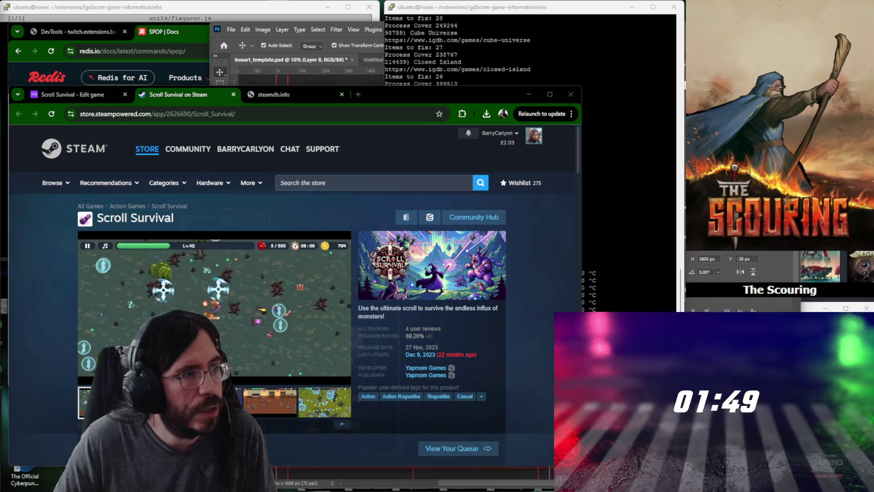
{"action": "left_click", "coordinate": [289, 96]}
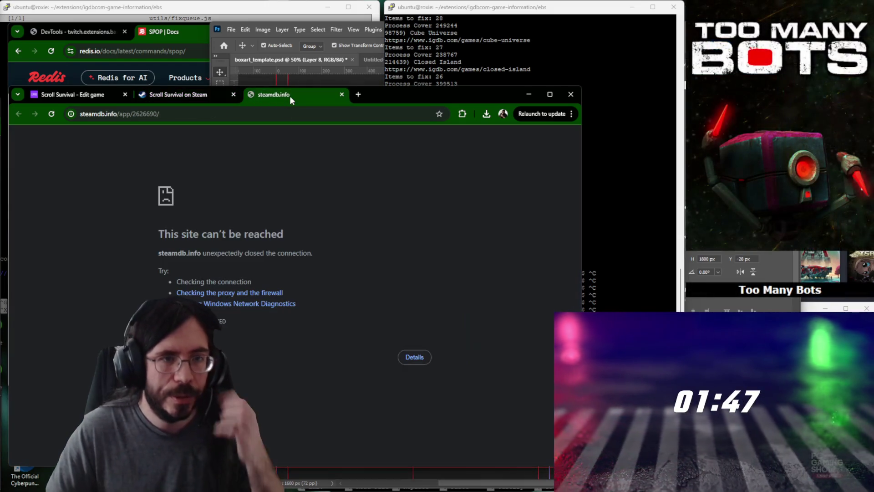
{"action": "key", "text": "F5"}
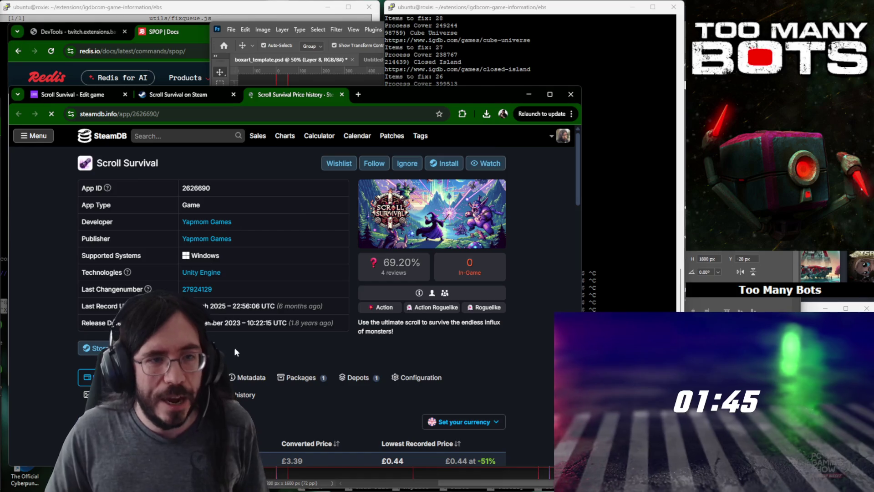
{"action": "scroll", "coordinate": [230, 339], "scroll_direction": "down", "scroll_amount": 3}
{"action": "left_click", "coordinate": [253, 199]}
{"action": "scroll", "coordinate": [252, 198], "scroll_direction": "down", "scroll_amount": 1}
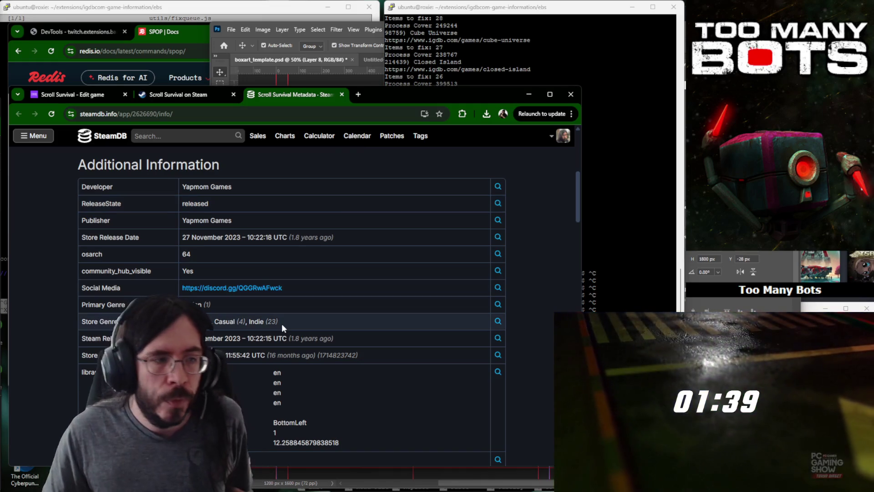
{"action": "scroll", "coordinate": [281, 327], "scroll_direction": "down", "scroll_amount": 3}
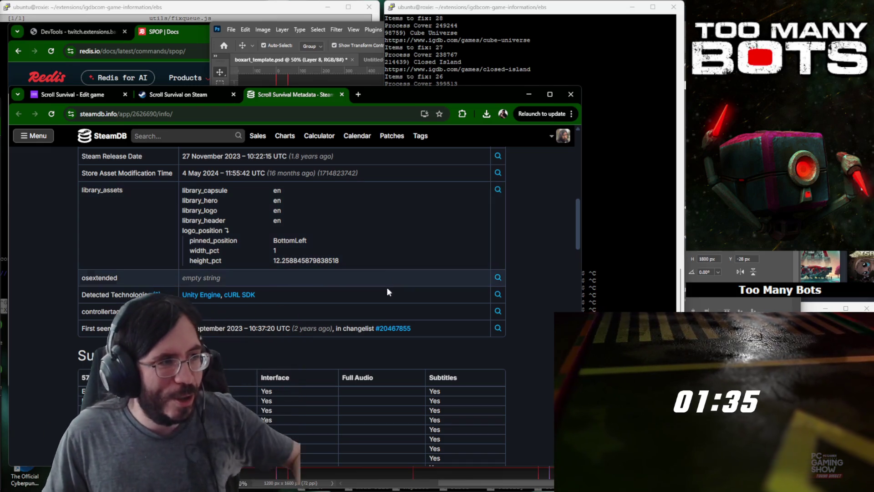
{"action": "scroll", "coordinate": [324, 293], "scroll_direction": "down", "scroll_amount": 2}
{"action": "scroll", "coordinate": [324, 294], "scroll_direction": "down", "scroll_amount": 2}
{"action": "scroll", "coordinate": [327, 290], "scroll_direction": "down", "scroll_amount": 3}
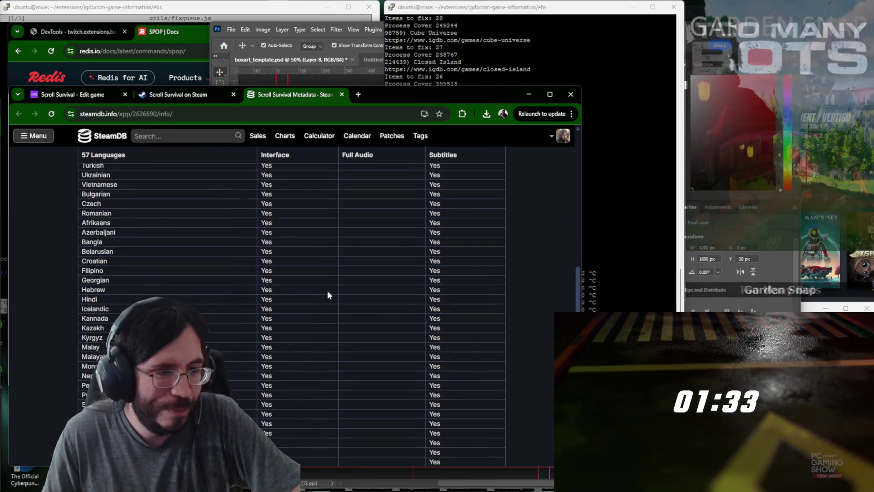
{"action": "scroll", "coordinate": [326, 290], "scroll_direction": "down", "scroll_amount": 5}
Copy the library_600x900_2x.jpg artwork and paste it into the Photoshop cover template.
{"action": "middle_click", "coordinate": [308, 327]}
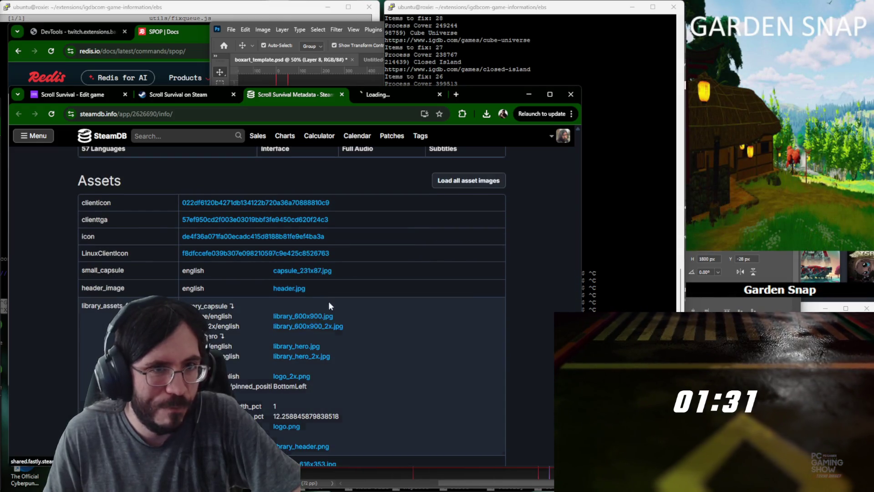
{"action": "left_click", "coordinate": [396, 94]}
{"action": "right_click", "coordinate": [316, 316]}
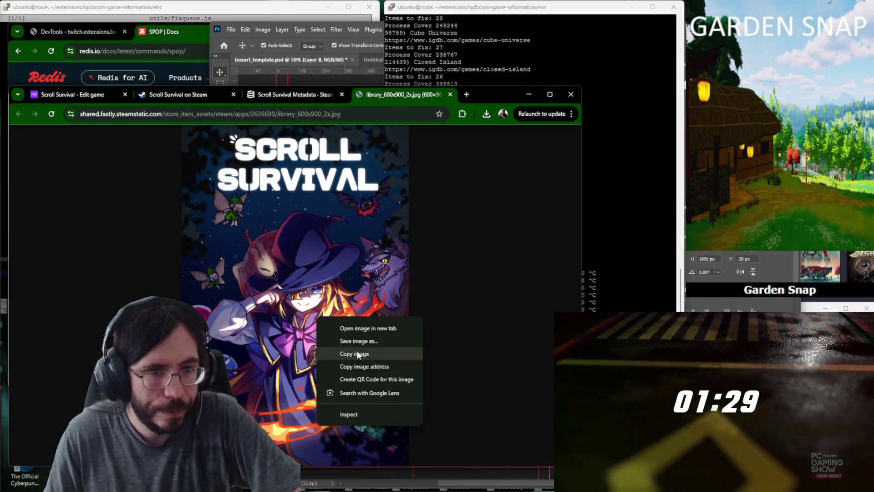
{"action": "left_click", "coordinate": [335, 354]}
{"action": "key", "text": "alt+Tab"}
{"action": "key", "text": "ctrl+v"}
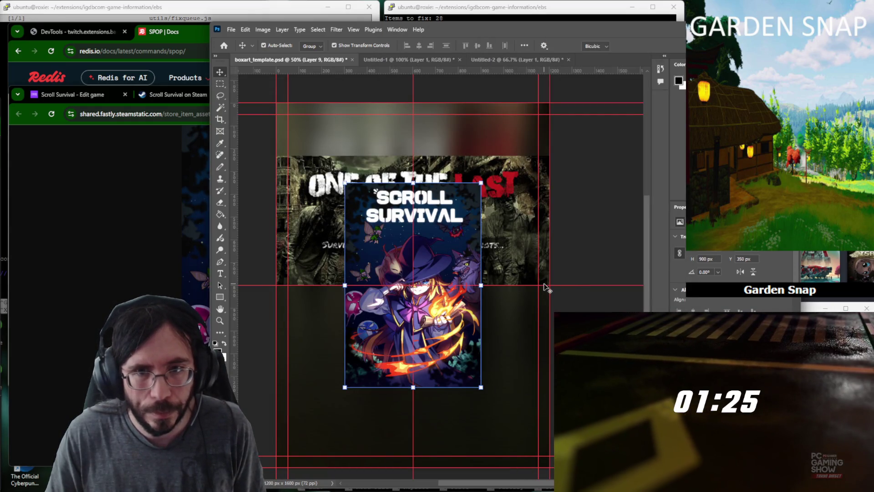
Scale the Scroll Survival artwork to 200% and nudge it down to fill the 1200×1600 canvas.
{"action": "left_click_drag", "start_coordinate": [481, 286], "coordinate": [549, 285]}
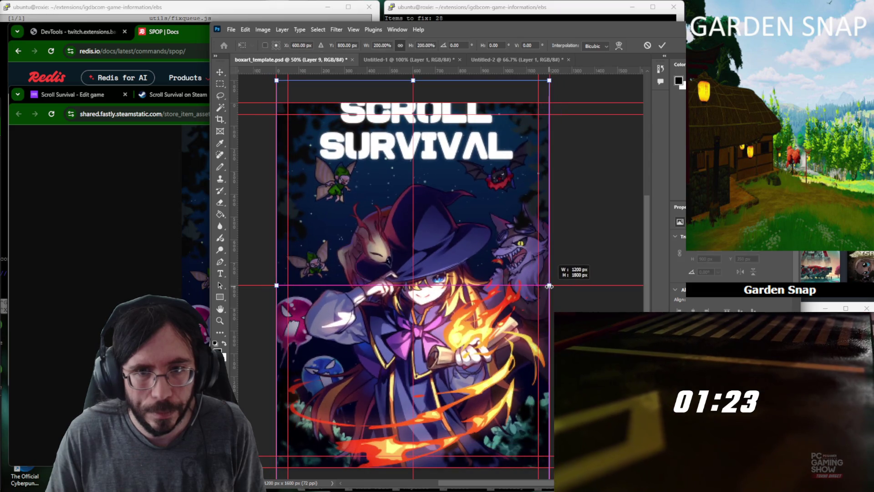
{"action": "left_click_drag", "start_coordinate": [441, 187], "coordinate": [441, 208]}
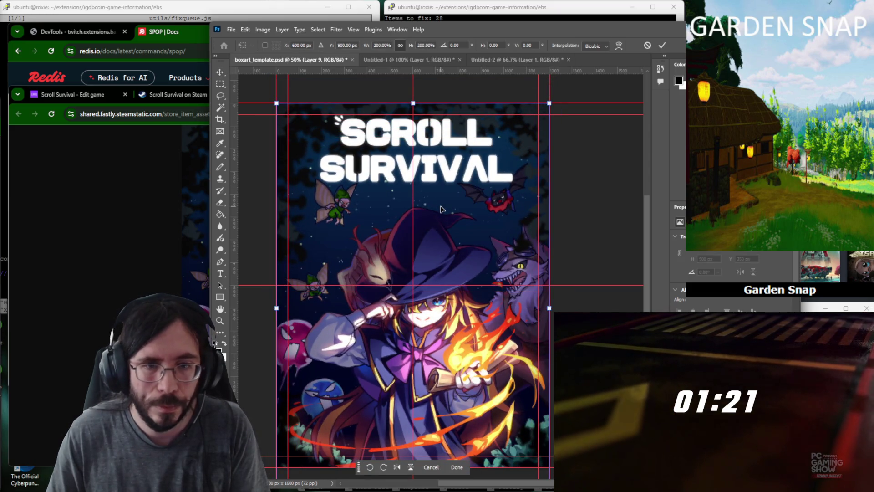
{"action": "key", "text": "Return"}
Export the finished cover image and return to the Scroll Survival IGDB edit page.
{"action": "left_click", "coordinate": [231, 30]}
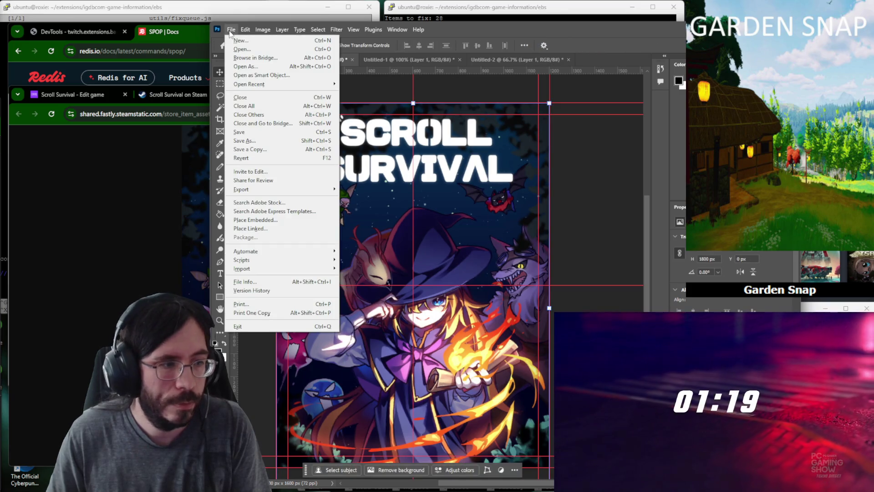
{"action": "mouse_move", "coordinate": [241, 190]}
{"action": "left_click", "coordinate": [359, 186]}
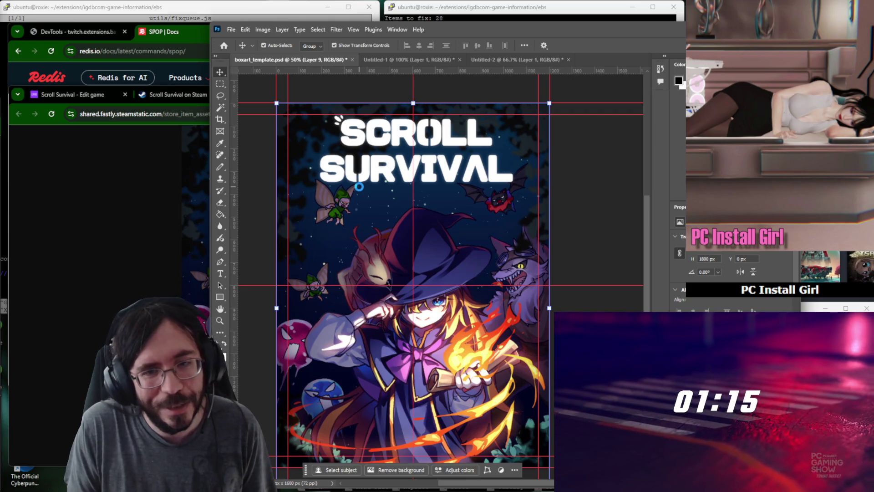
{"action": "type", "text": "scrollsuv"}
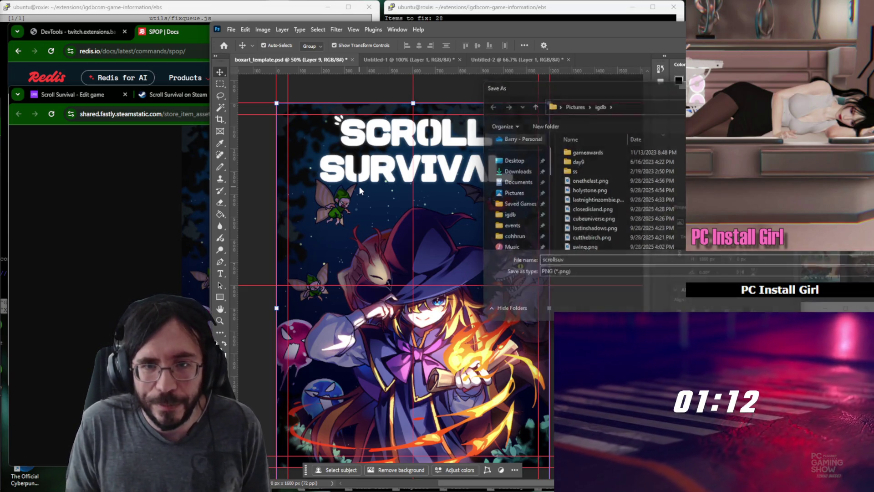
{"action": "key", "text": "Return"}
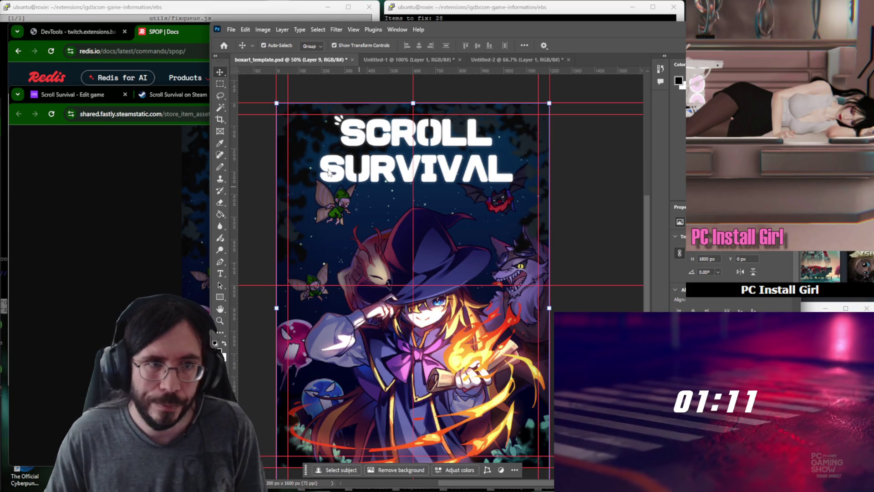
{"action": "left_click", "coordinate": [168, 128]}
{"action": "left_click", "coordinate": [91, 94]}
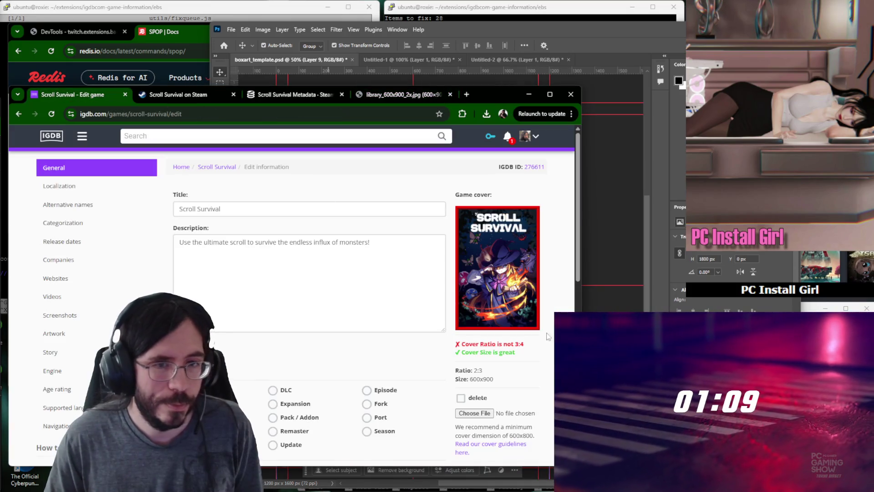
Upload scrollsuv.png as Scroll Survival's new cover, then view its categorization (Indie genre, Action theme).
{"action": "left_click", "coordinate": [478, 414]}
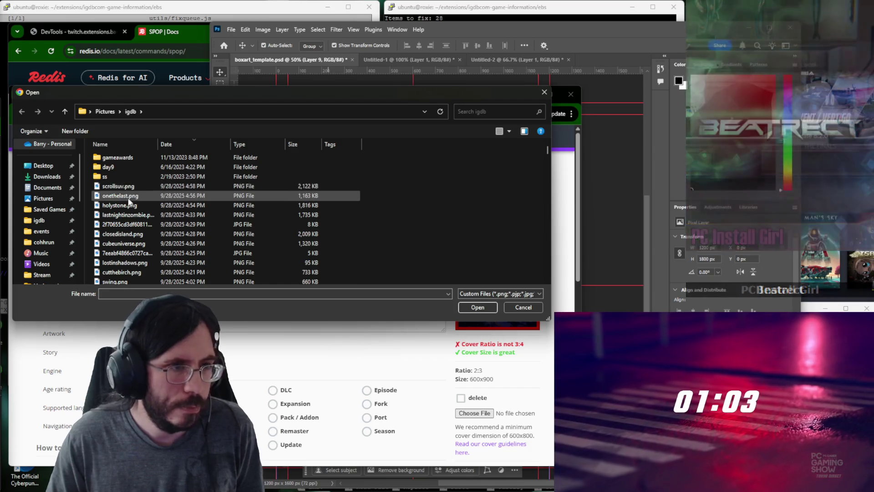
{"action": "double_click", "coordinate": [119, 186]}
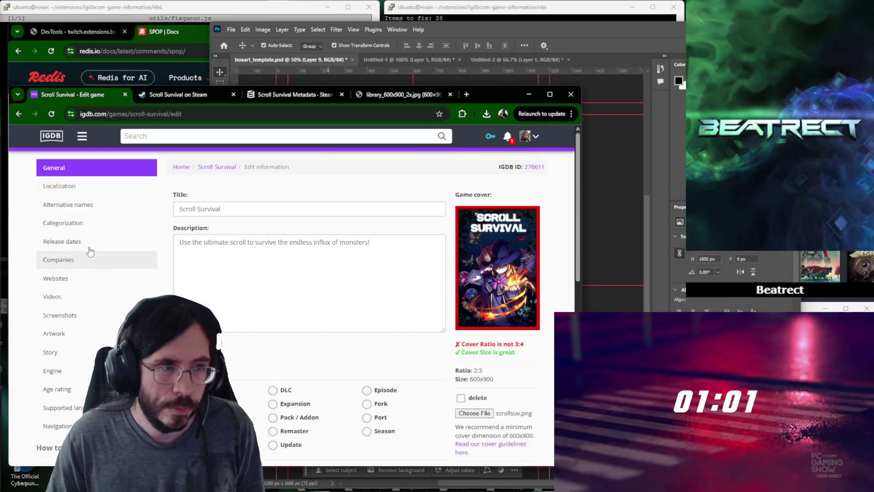
{"action": "left_click", "coordinate": [82, 243]}
{"action": "left_click", "coordinate": [83, 224]}
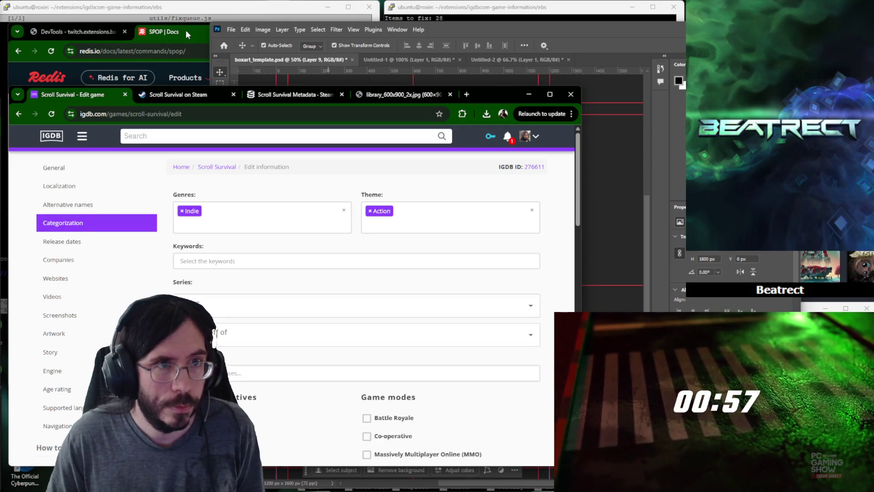
Compare Scroll Survival's Steam store tags against the IGDB categorization fields.
{"action": "left_click", "coordinate": [183, 97]}
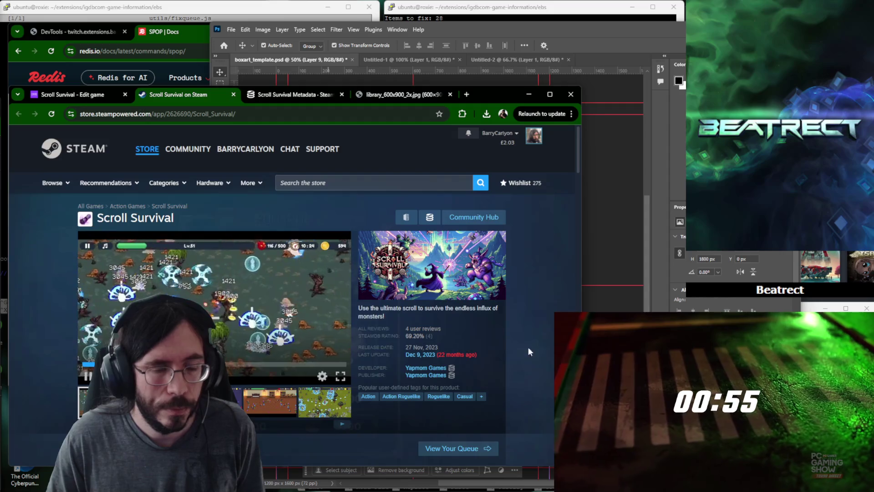
{"action": "key", "text": "ctrl+shift+Tab"}
{"action": "scroll", "coordinate": [355, 308], "scroll_direction": "down", "scroll_amount": 1}
{"action": "scroll", "coordinate": [356, 307], "scroll_direction": "up", "scroll_amount": 1}
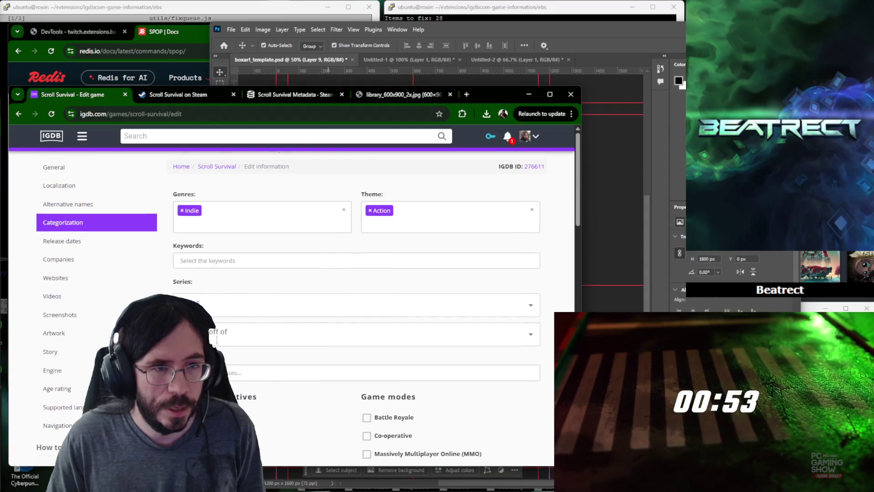
{"action": "key", "text": "ctrl+Tab"}
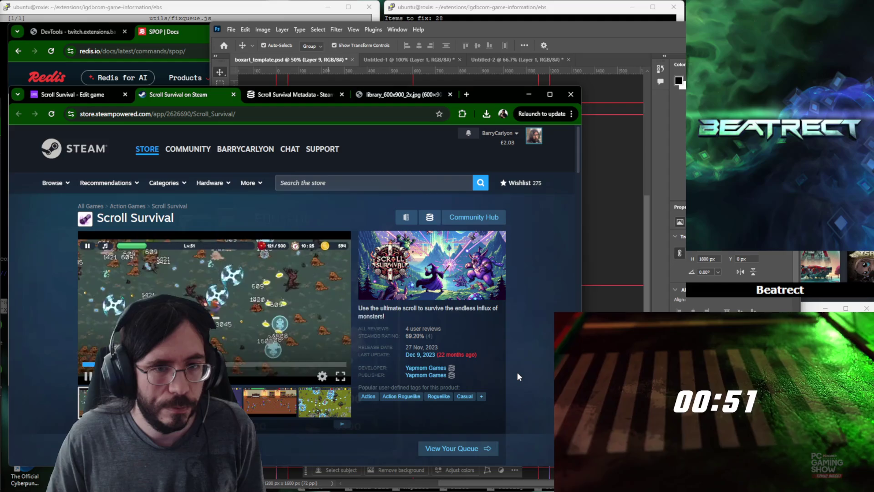
{"action": "key", "text": "ctrl+shift+Tab"}
{"action": "key", "text": "ctrl+Tab"}
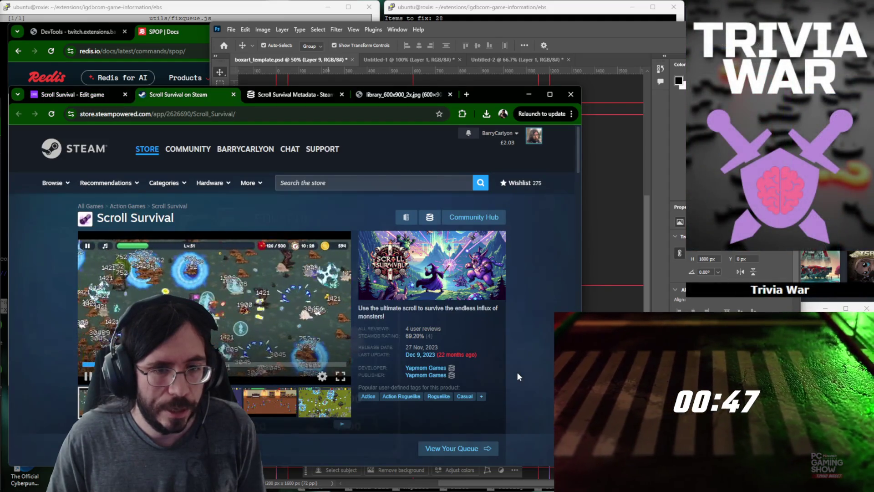
{"action": "key", "text": "ctrl+shift+Tab"}
Add the action roguelike keyword and a second suggested keyword, then move to Companies.
{"action": "left_click", "coordinate": [260, 260]}
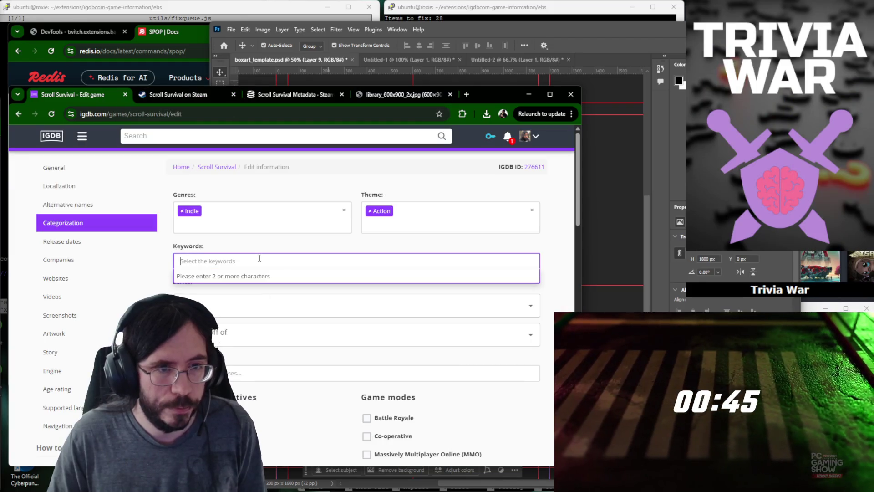
{"action": "type", "text": "roguelike"}
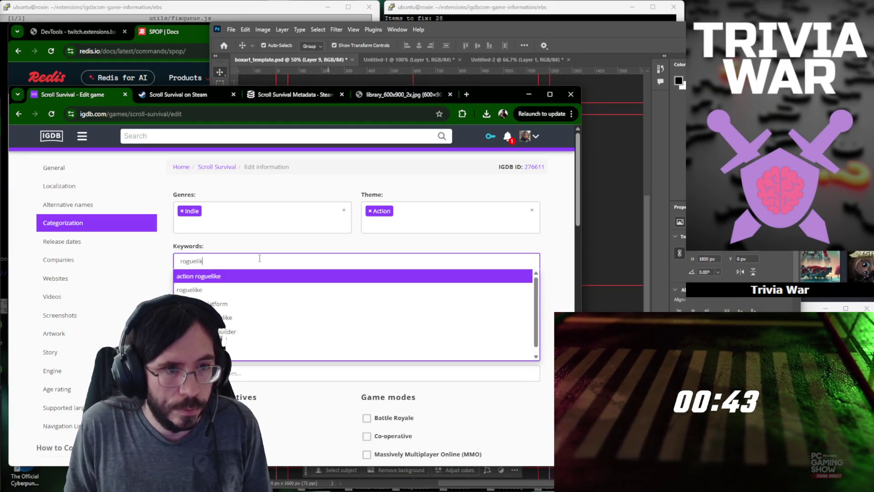
{"action": "key", "text": "Return"}
{"action": "type", "text": "rougl"}
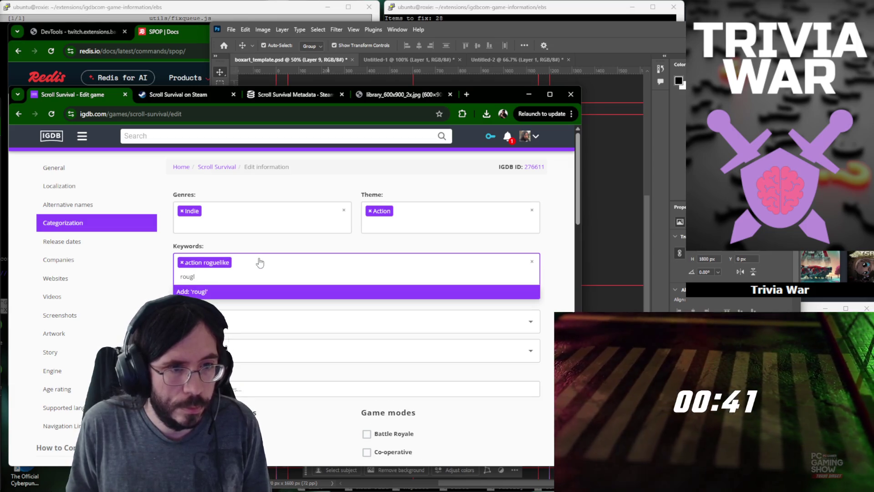
{"action": "key", "text": "BackSpace"}
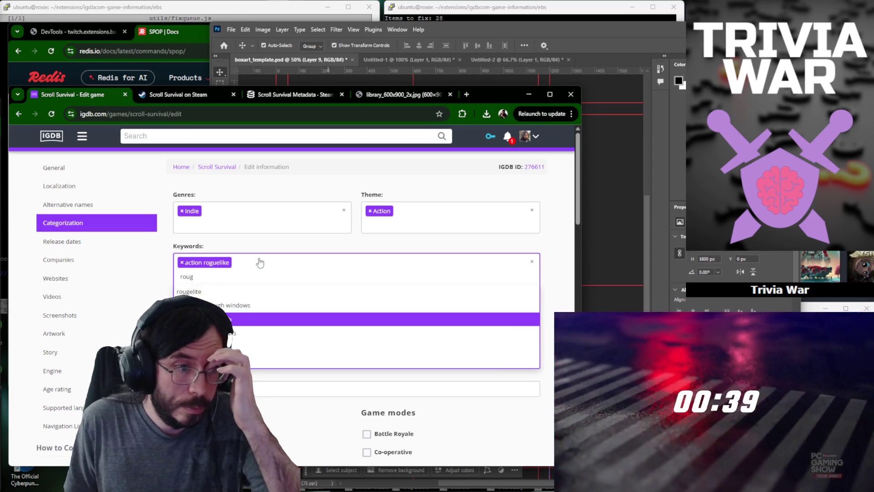
{"action": "key", "text": "Return"}
{"action": "left_click", "coordinate": [60, 245]}
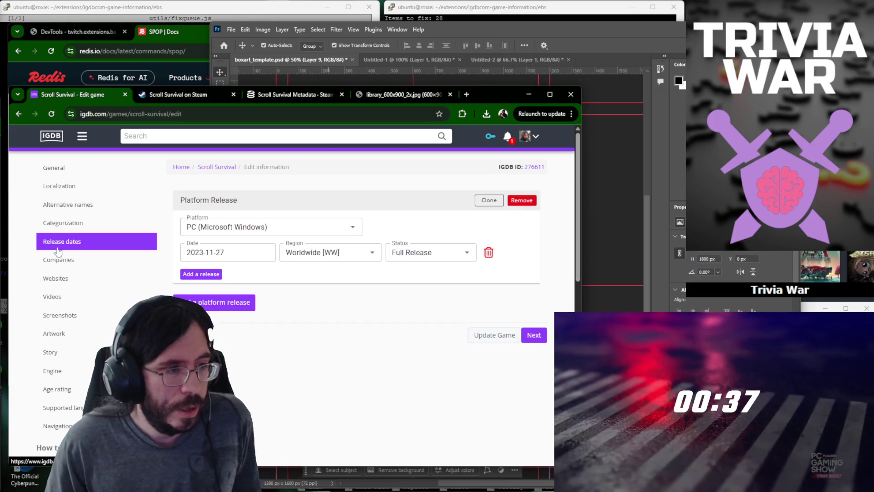
{"action": "left_click", "coordinate": [58, 260]}
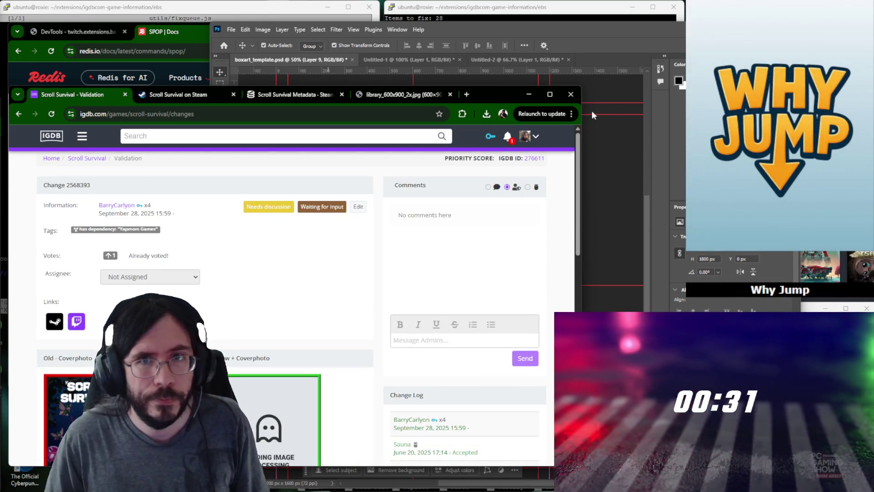
Close the leftover Scroll Survival reference tabs and return to the IGDB home page.
{"action": "middle_click", "coordinate": [168, 99]}
{"action": "middle_click", "coordinate": [167, 96]}
{"action": "left_click", "coordinate": [41, 136]}
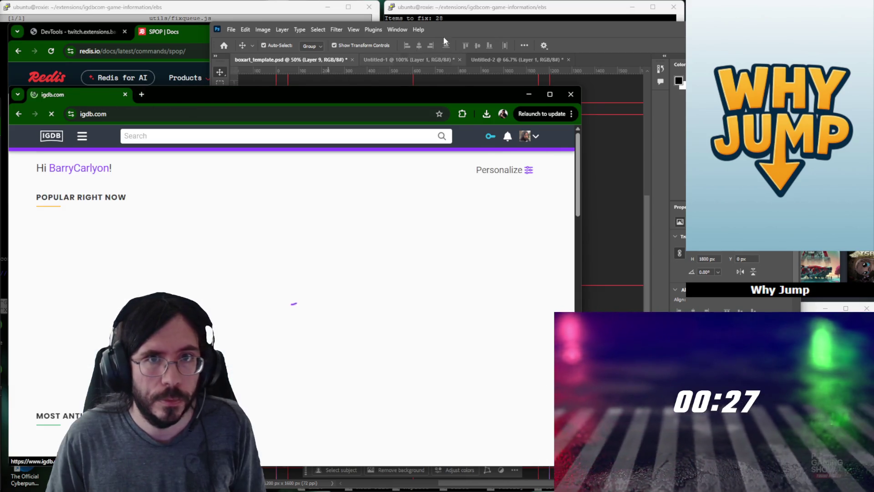
Clear Scroll Survival's art from the Photoshop cover template and check IGDB notifications.
{"action": "left_click", "coordinate": [443, 36]}
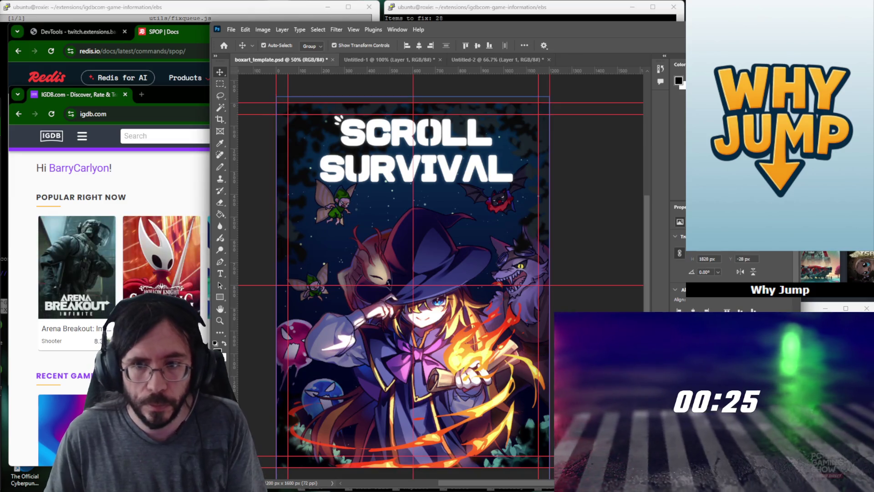
{"action": "key", "text": "Delete"}
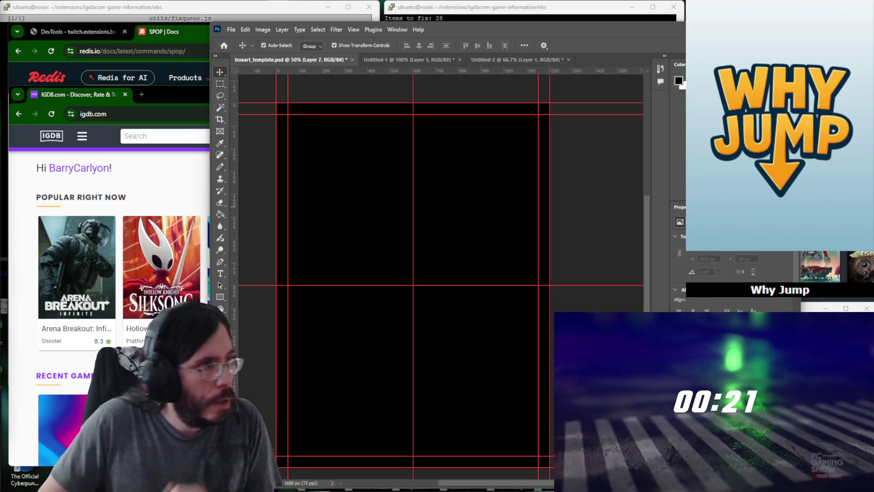
{"action": "left_click", "coordinate": [185, 179]}
{"action": "left_click", "coordinate": [507, 137]}
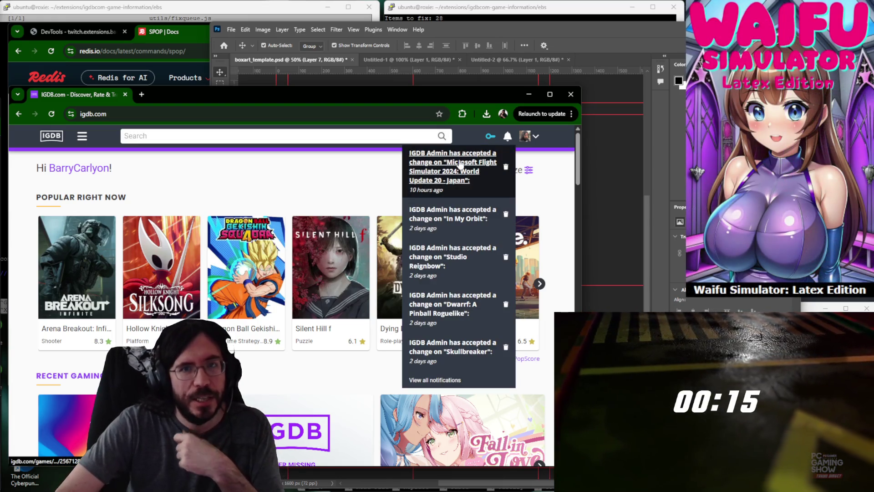
{"action": "left_click", "coordinate": [507, 137]}
Load the Coldsteel Adventure 7 IGDB page from the URL copied out of the terminal.
{"action": "left_click", "coordinate": [478, 8]}
{"action": "left_click", "coordinate": [214, 136]}
{"action": "key", "text": "ctrl+v"}
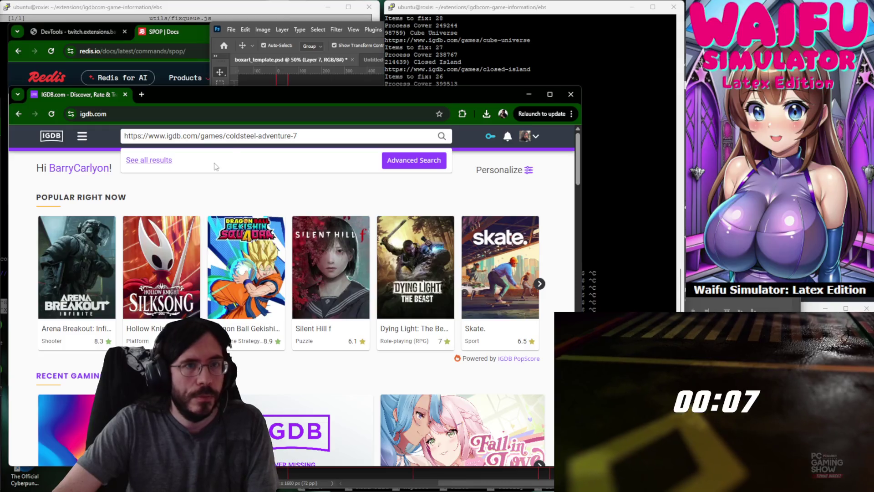
{"action": "left_click", "coordinate": [162, 114]}
{"action": "type", "text": "https://www.igdb.com/games/coldsteel-adventure-7"}
{"action": "key", "text": "Return"}
Load the Game Collector IGDB page in a new tab.
{"action": "left_click", "coordinate": [580, 244]}
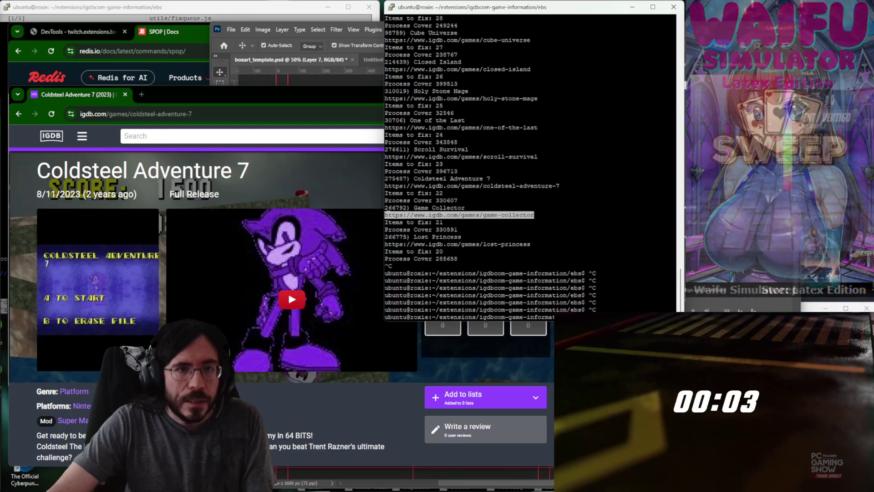
{"action": "left_click", "coordinate": [296, 179]}
{"action": "key", "text": "ctrl+t"}
{"action": "type", "text": "https://www.igdb.com/games/game-collector"}
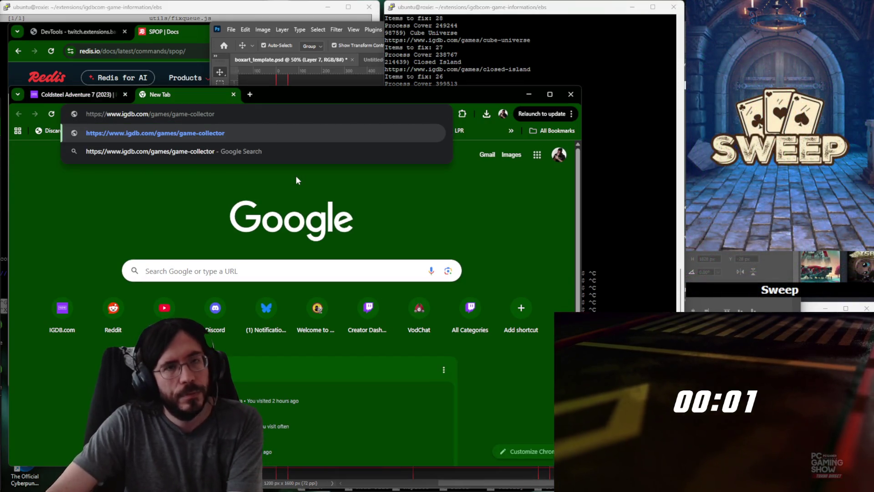
{"action": "key", "text": "Return"}
Load the Lost Princess IGDB page in a new tab.
{"action": "left_click", "coordinate": [640, 198]}
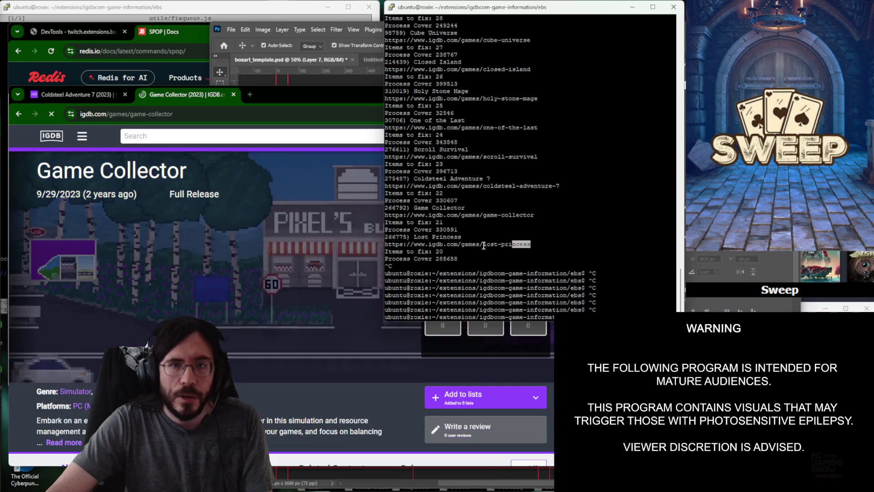
{"action": "left_click_drag", "start_coordinate": [530, 244], "coordinate": [386, 243]}
{"action": "left_click", "coordinate": [256, 173]}
{"action": "key", "text": "ctrl+t"}
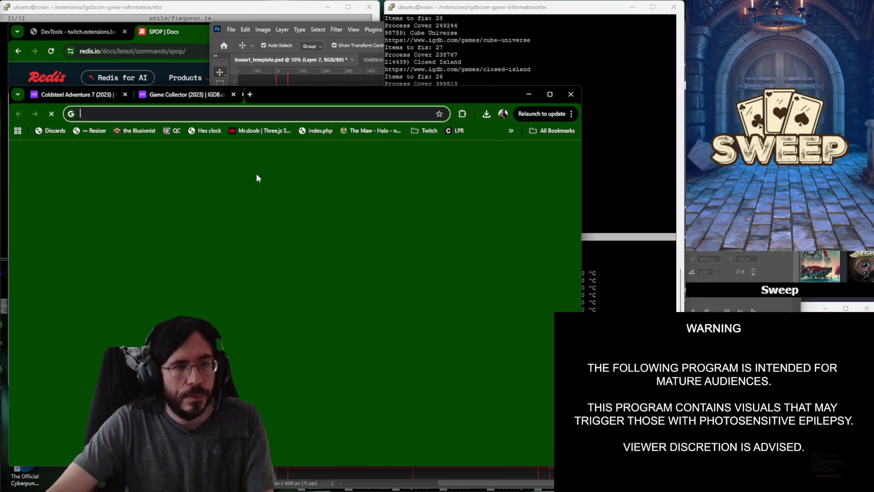
{"action": "type", "text": "https://www.igdb.com/games/lost-princess"}
{"action": "key", "text": "Return"}
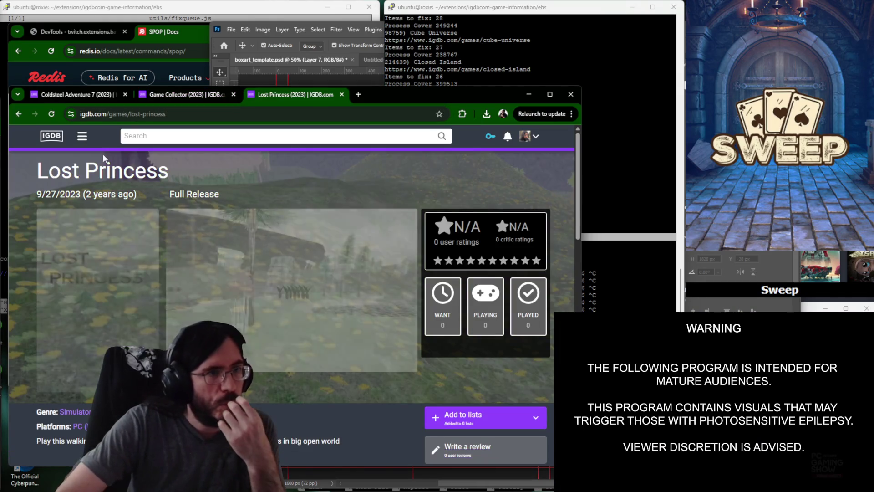
Return to Coldsteel Adventure 7 and split a new blank tab into its own browser window.
{"action": "left_click", "coordinate": [71, 93]}
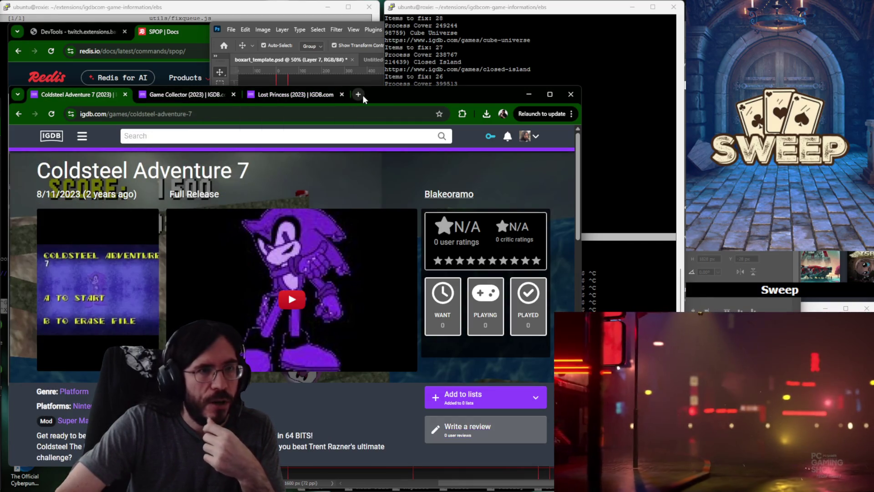
{"action": "left_click", "coordinate": [362, 95]}
{"action": "mouse_move", "coordinate": [369, 95]}
{"action": "left_mouse_down"}
{"action": "mouse_move", "coordinate": [391, 137]}
{"action": "mouse_move", "coordinate": [384, 98]}
{"action": "mouse_move", "coordinate": [377, 111]}
{"action": "left_mouse_up"}
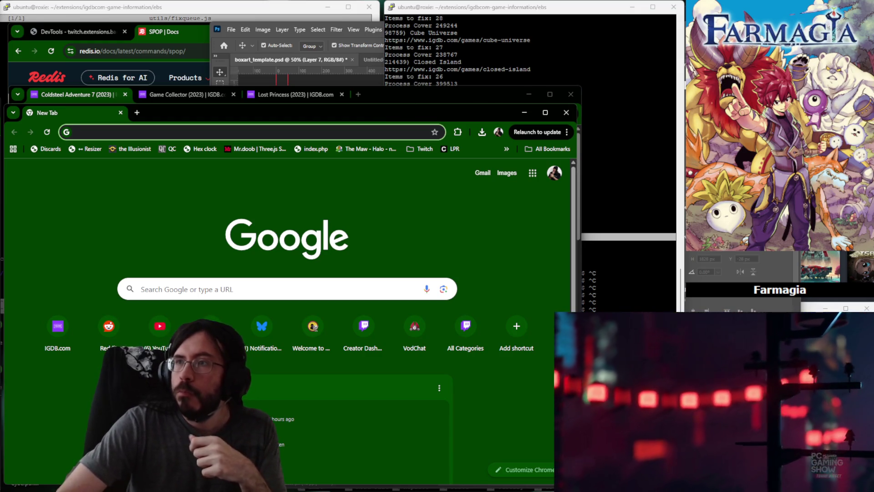
{"action": "key", "text": "alt+Tab"}
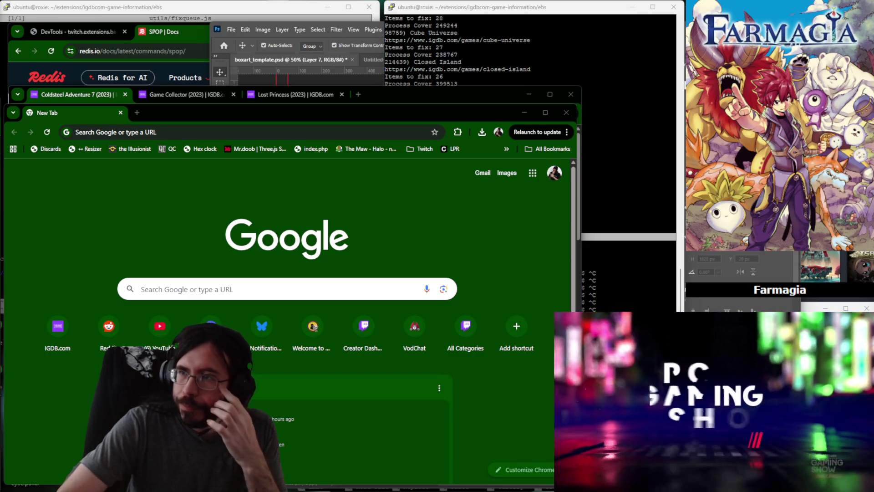
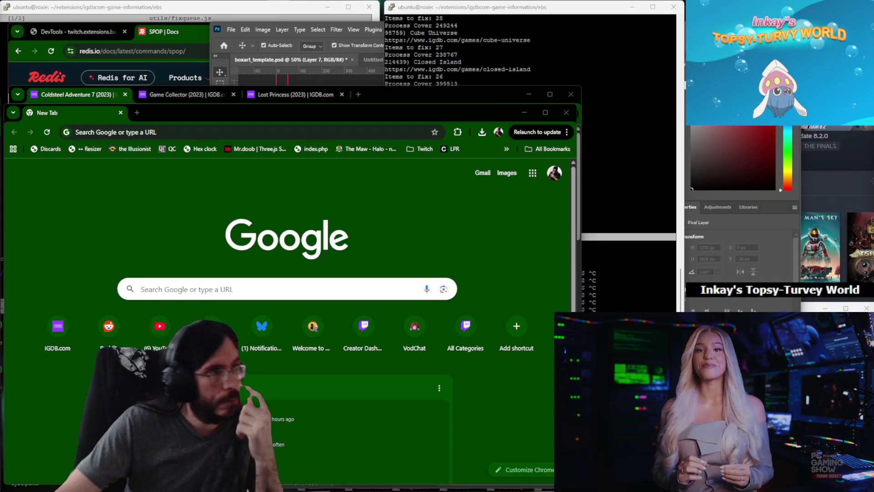
Navigate the new tab to igdb.com.
{"action": "left_click", "coordinate": [238, 133]}
{"action": "type", "text": "igdb.com"}
{"action": "key", "text": "Return"}
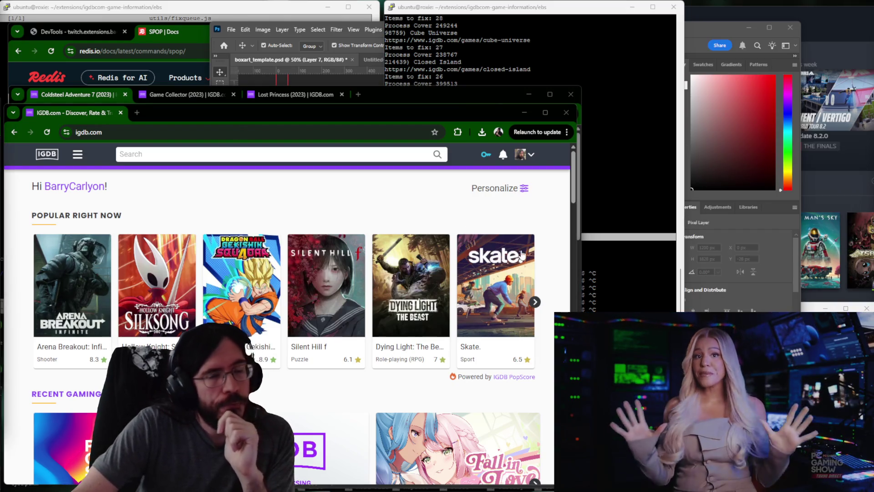
Cycle through the Steam and terminal windows to check the cover-fixing script's output.
{"action": "left_click", "coordinate": [864, 19]}
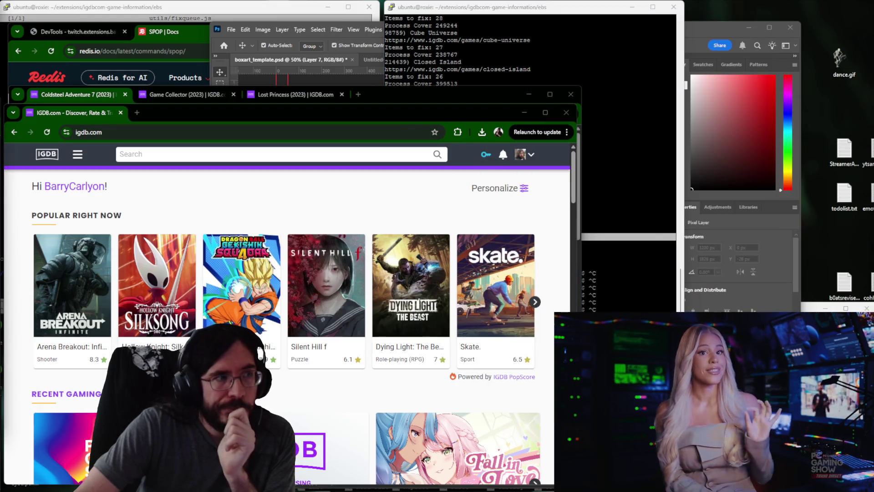
{"action": "left_click", "coordinate": [656, 110]}
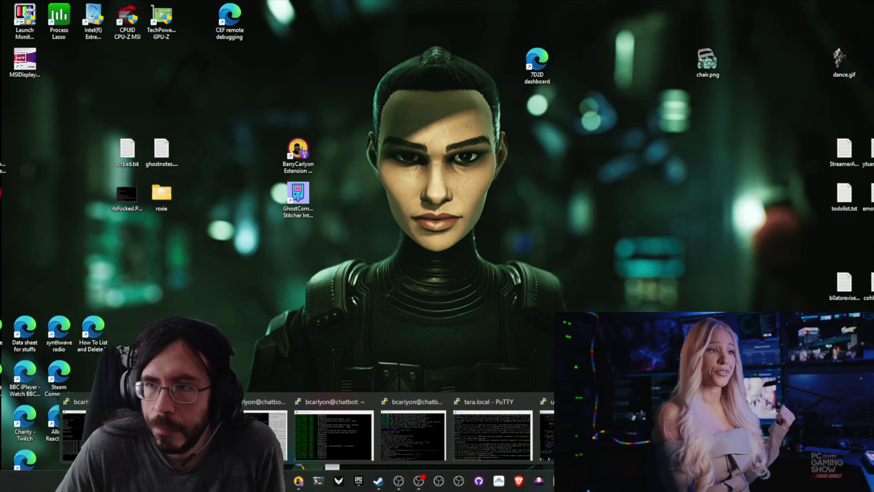
{"action": "left_click", "coordinate": [492, 434]}
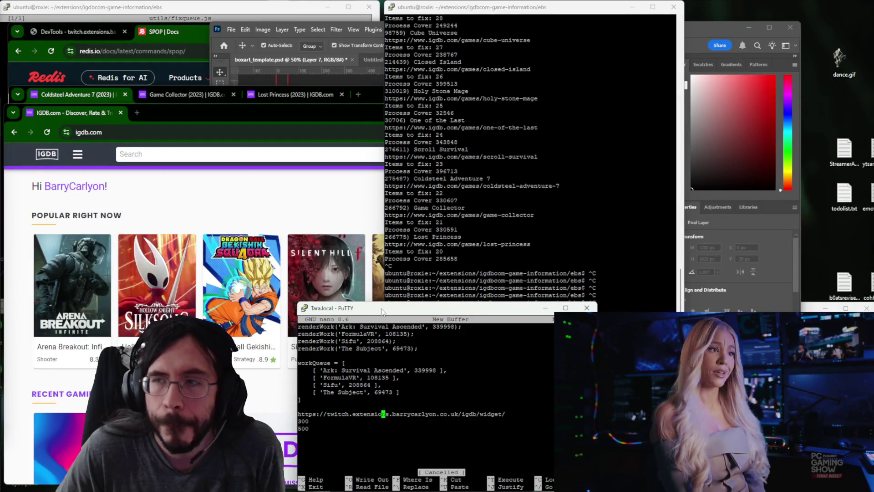
{"action": "left_click", "coordinate": [544, 308]}
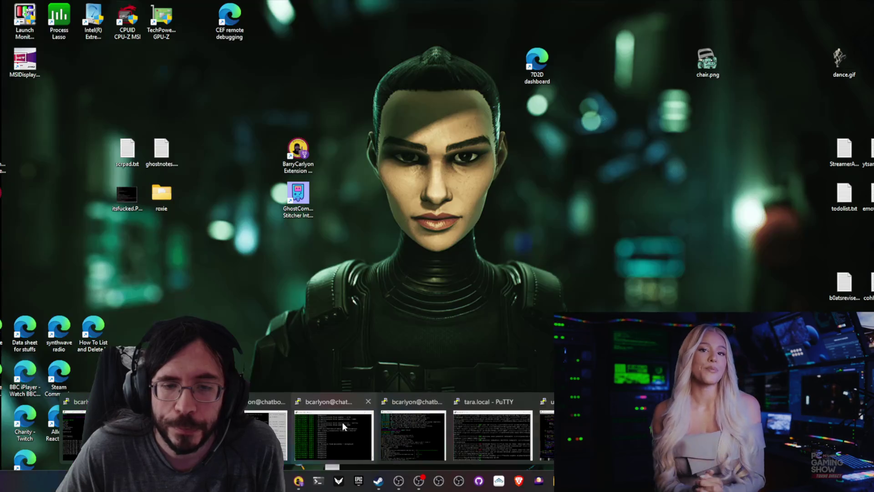
{"action": "mouse_move", "coordinate": [491, 430]}
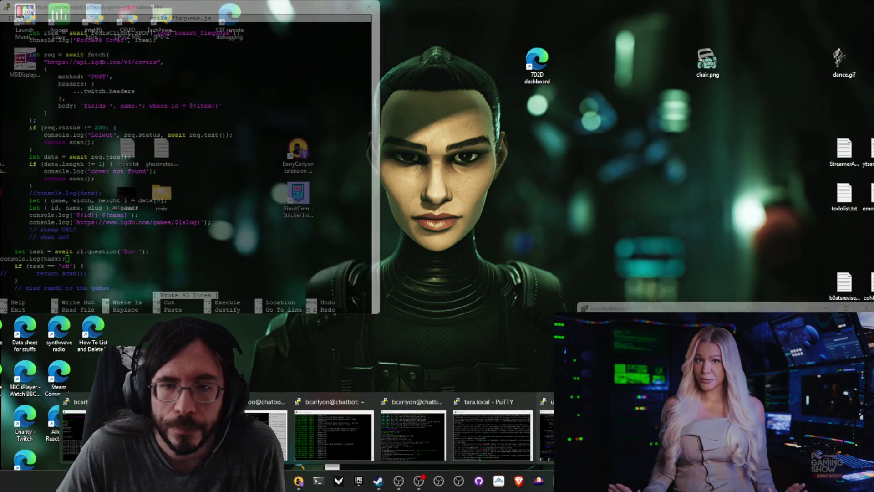
Comment out the SPOP line, add let item = 123123;, and save fixqueue.js.
{"action": "key", "text": "Up"}
{"action": "key", "text": "Up"}
{"action": "key", "text": "Up"}
{"action": "key", "text": "Home"}
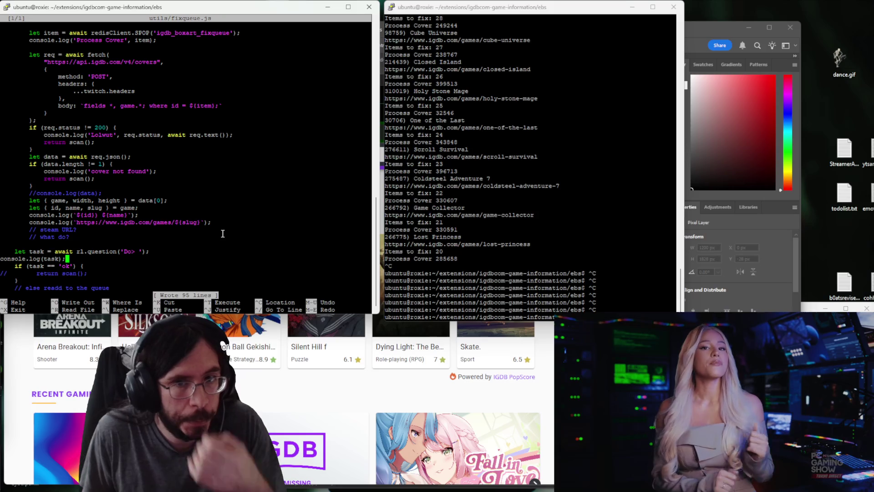
{"action": "key", "text": "Up"}
{"action": "key", "text": "Up"}
{"action": "key", "text": "Up"}
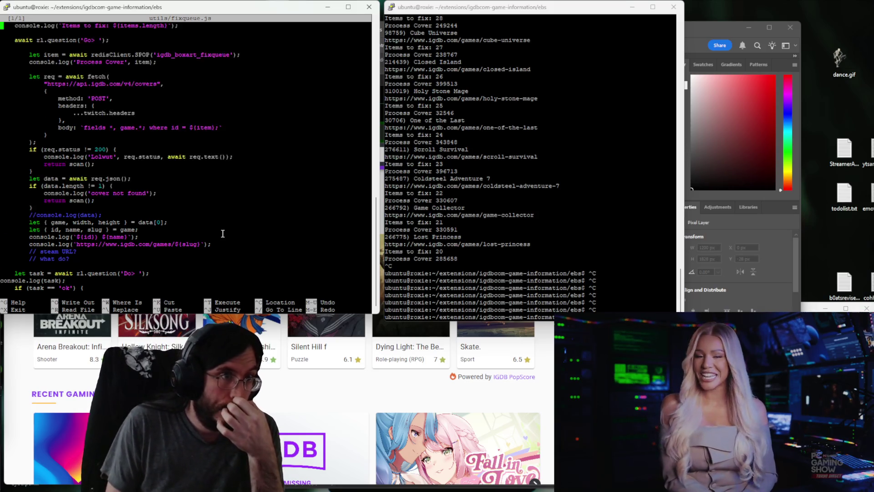
{"action": "key", "text": "Up"}
{"action": "key", "text": "Up"}
{"action": "key", "text": "Up"}
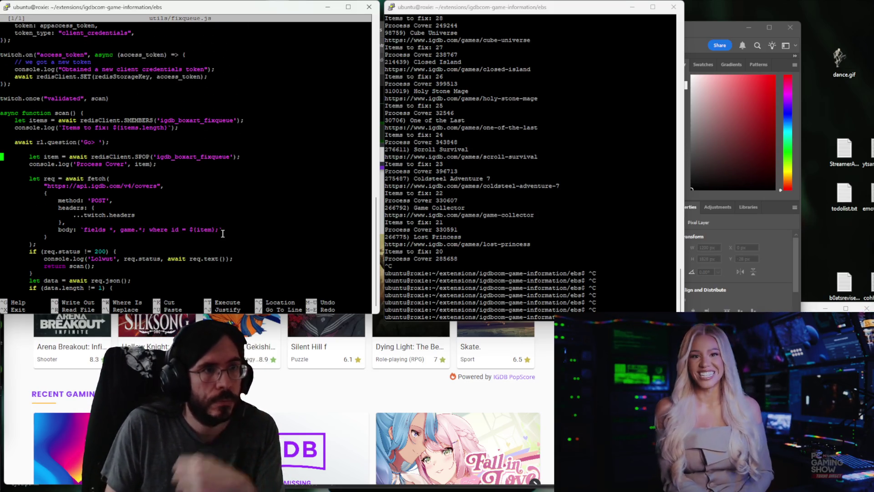
{"action": "key", "text": "Down"}
{"action": "key", "text": "Down"}
{"action": "key", "text": "Down"}
{"action": "type", "text": "//"}
{"action": "key", "text": "End"}
{"action": "key", "text": "Return"}
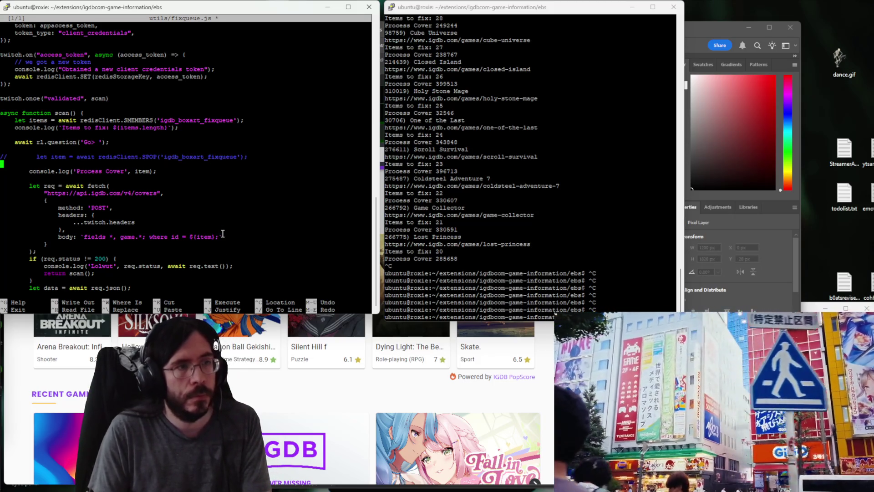
{"action": "type", "text": "let item = "}
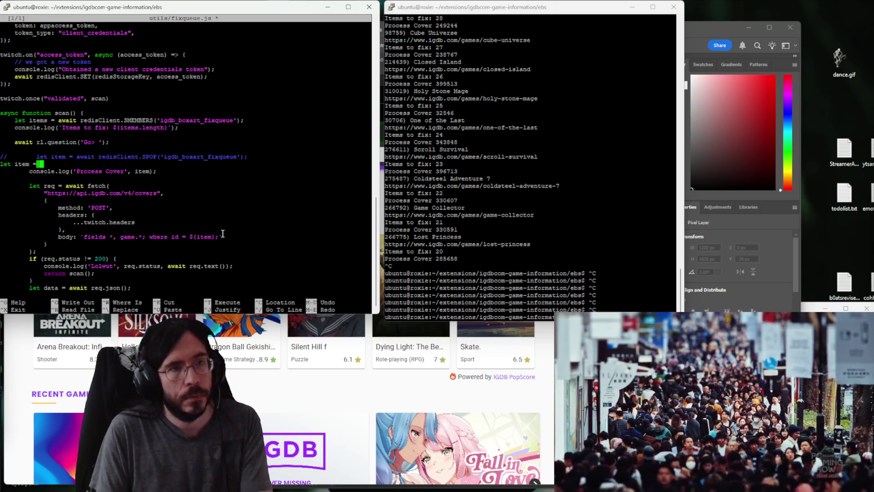
{"action": "type", "text": "123123;"}
{"action": "key", "text": "ctrl+o"}
{"action": "key", "text": "Return"}
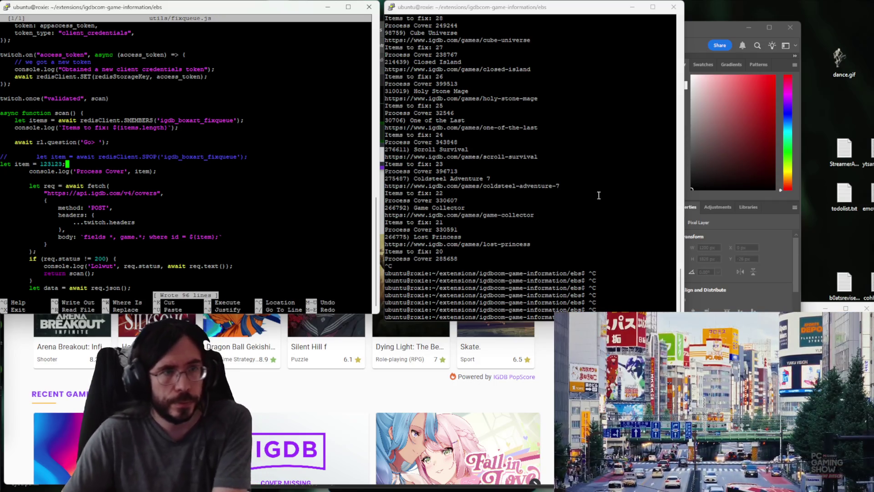
Run node utils/fixqueue.js in the other terminal to process that single cover.
{"action": "left_click", "coordinate": [598, 195]}
{"action": "type", "text": "node utils/fixqueue.js"}
{"action": "key", "text": "Return"}
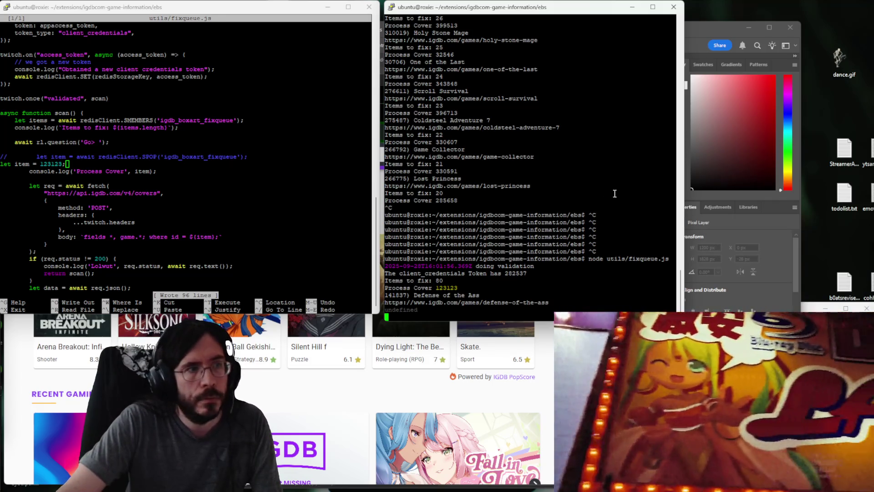
Scroll fixqueue.js to its imports and select the node:readline module name for copying.
{"action": "left_click", "coordinate": [257, 196]}
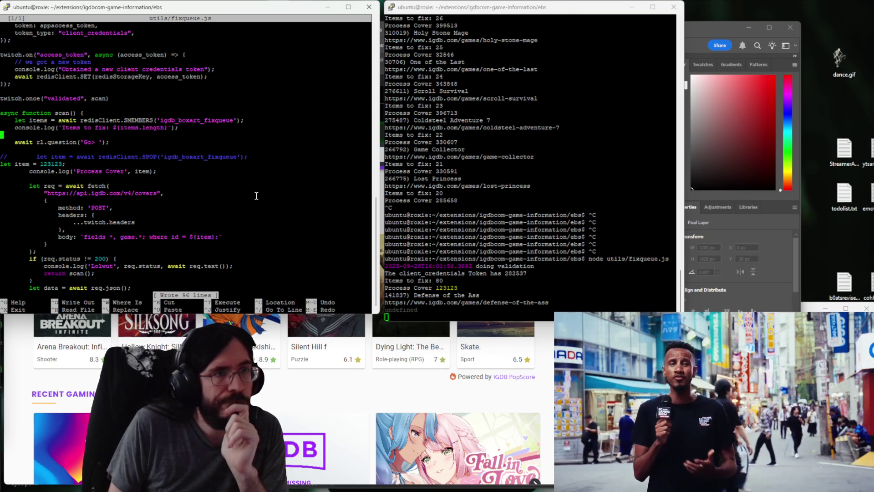
{"action": "scroll", "coordinate": [256, 197], "scroll_direction": "up", "scroll_amount": 3}
{"action": "scroll", "coordinate": [255, 195], "scroll_direction": "up", "scroll_amount": 5}
{"action": "scroll", "coordinate": [256, 197], "scroll_direction": "up", "scroll_amount": 2}
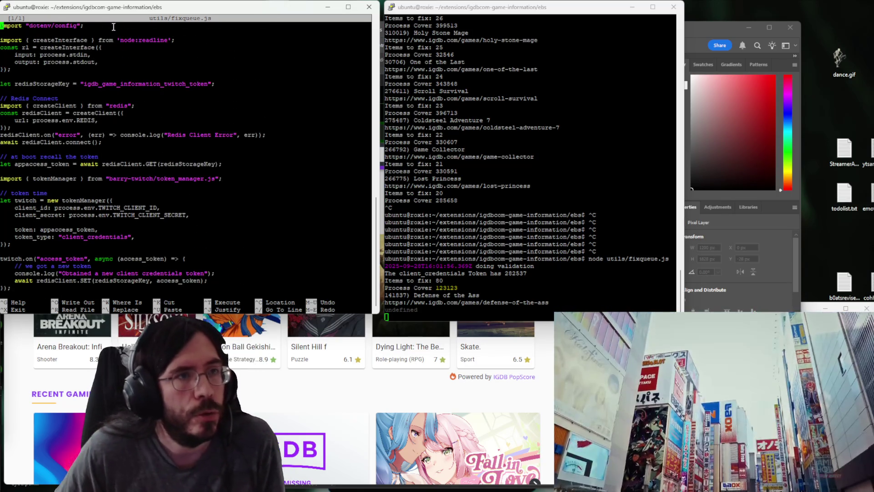
{"action": "left_click_drag", "start_coordinate": [123, 41], "coordinate": [167, 41]}
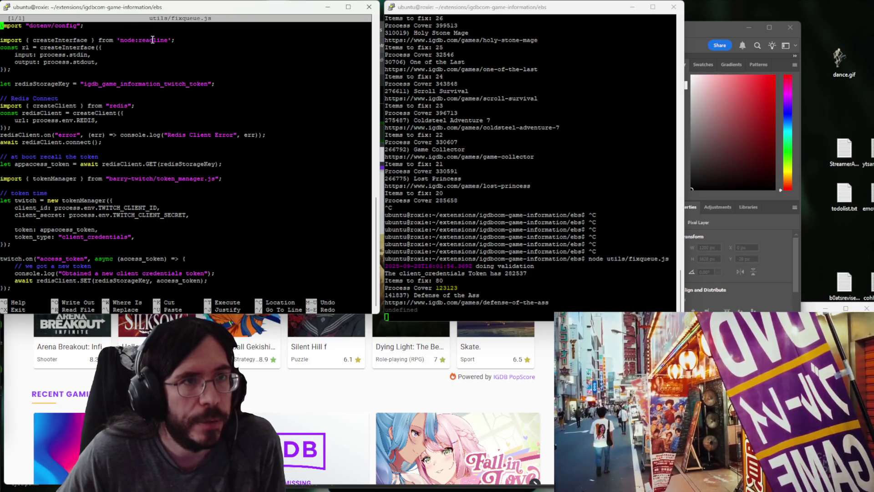
{"action": "left_click", "coordinate": [10, 410]}
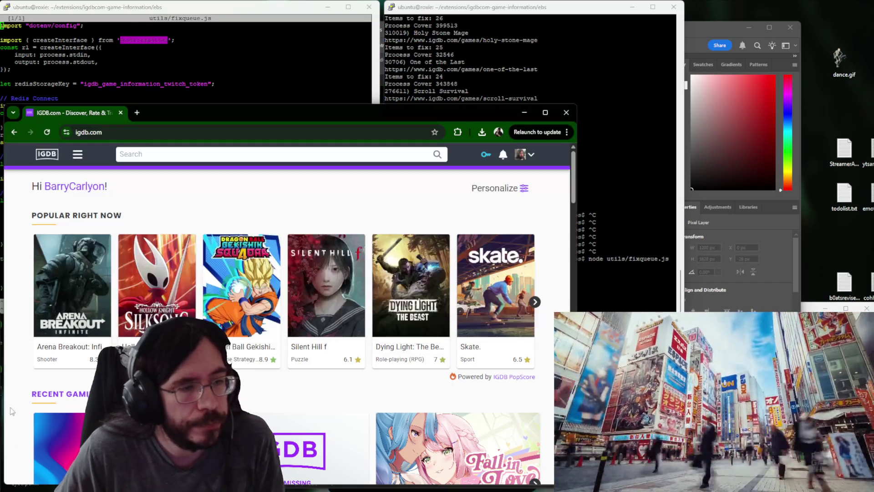
Search the web for node:readline and open the Node.js Readline documentation.
{"action": "key", "text": "ctrl+t"}
{"action": "type", "text": "node:readline"}
{"action": "key", "text": "Return"}
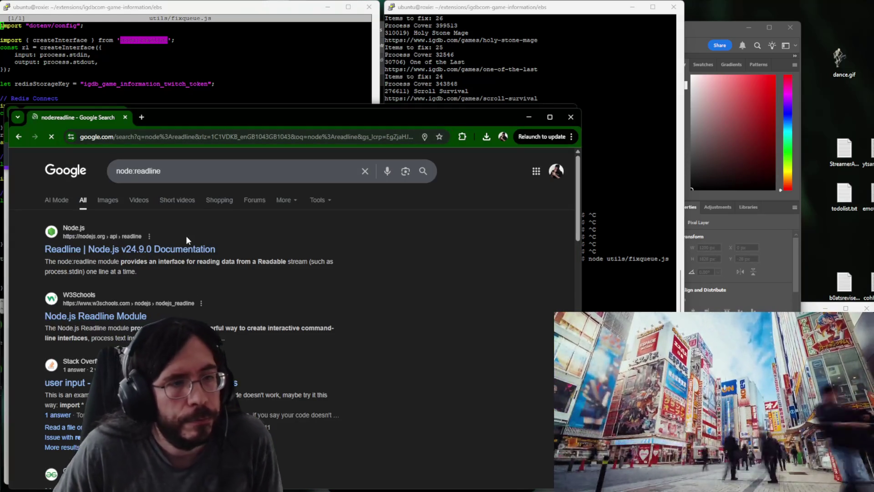
{"action": "left_click", "coordinate": [182, 250]}
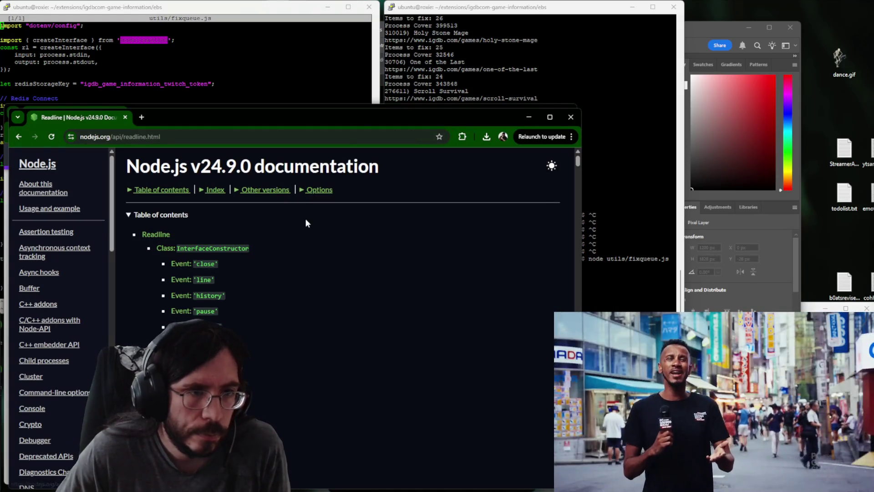
{"action": "scroll", "coordinate": [305, 220], "scroll_direction": "down", "scroll_amount": 2}
{"action": "scroll", "coordinate": [305, 220], "scroll_direction": "down", "scroll_amount": 10}
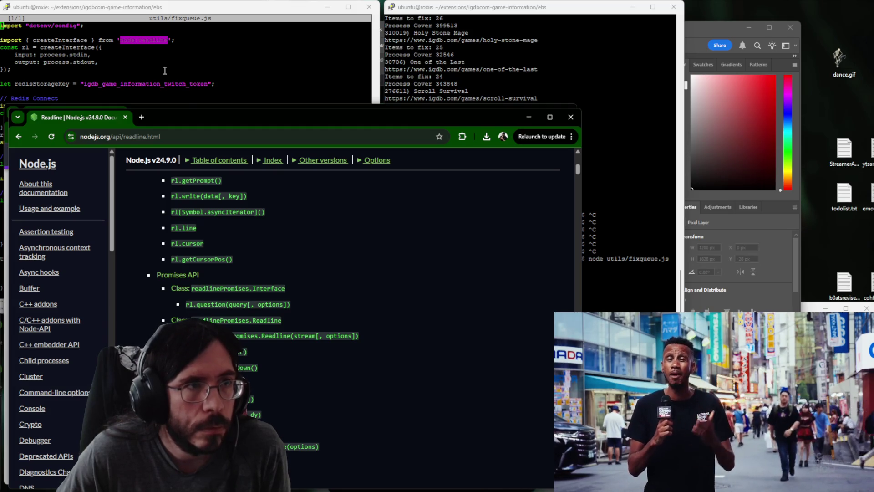
Find the createInterface example in the docs, then return to the editor.
{"action": "key", "text": "ctrl+f"}
{"action": "type", "text": "createinter"}
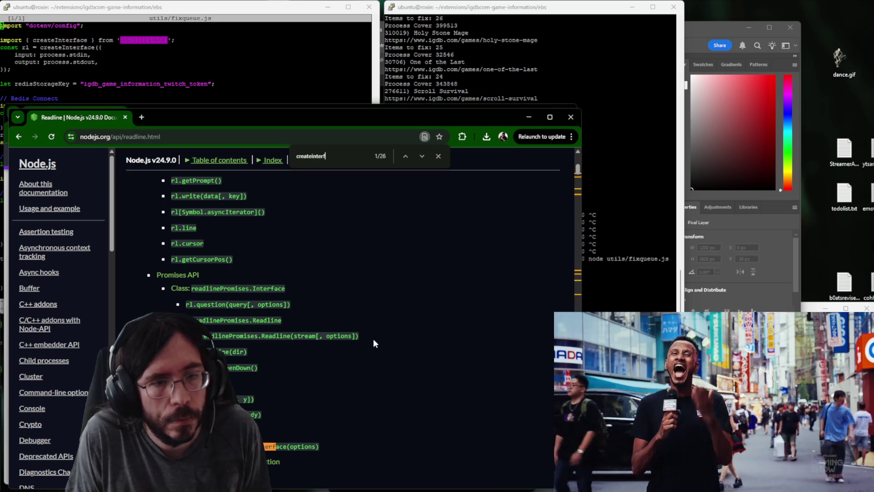
{"action": "type", "text": "face"}
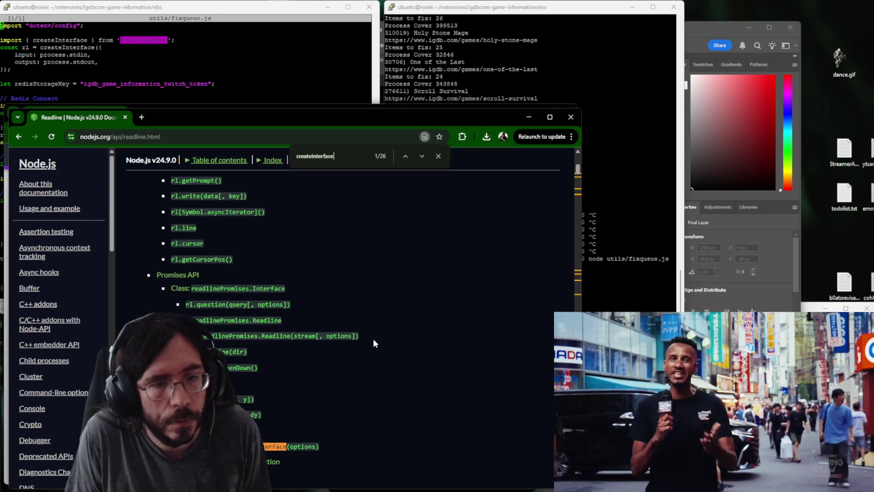
{"action": "key", "text": "Return"}
{"action": "key", "text": "Return"}
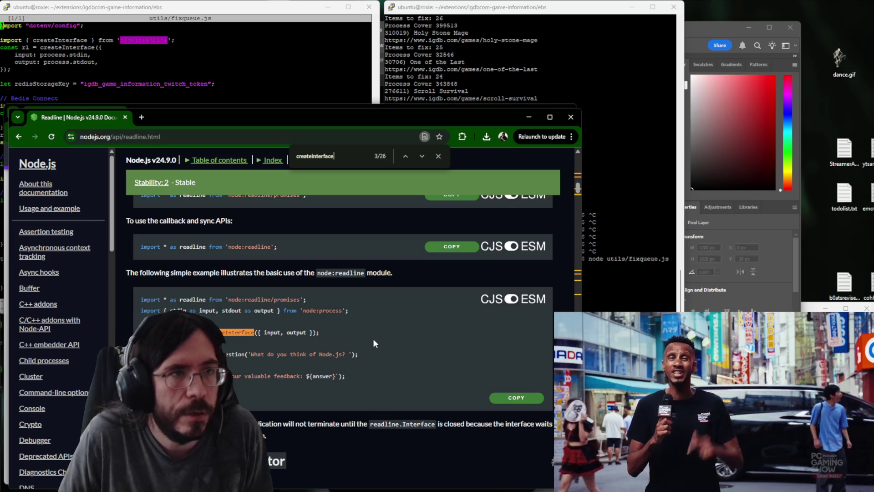
{"action": "left_click", "coordinate": [208, 49]}
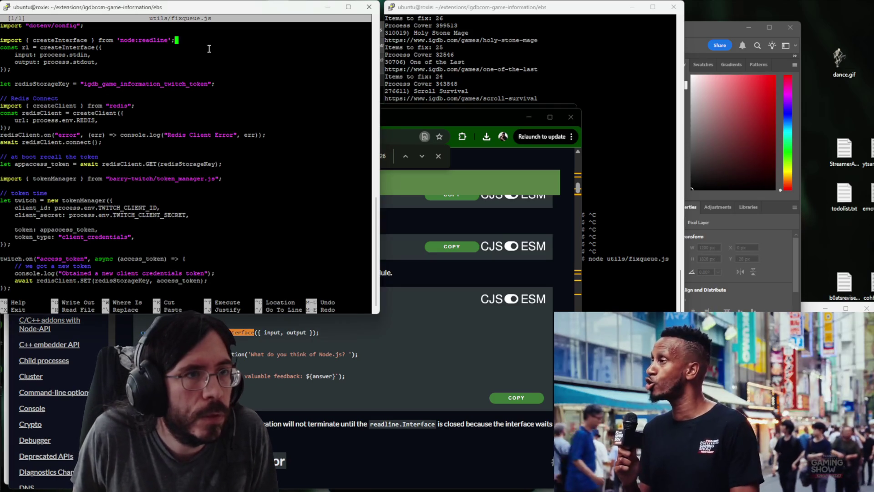
Extend the readline import path, save, close the docs, and rerun fixqueue.js, hitting an unknown module error.
{"action": "key", "text": "Left"}
{"action": "key", "text": "Left"}
{"action": "type", "text": "/promises"}
{"action": "key", "text": "ctrl+o"}
{"action": "key", "text": "Return"}
{"action": "left_click", "coordinate": [513, 116]}
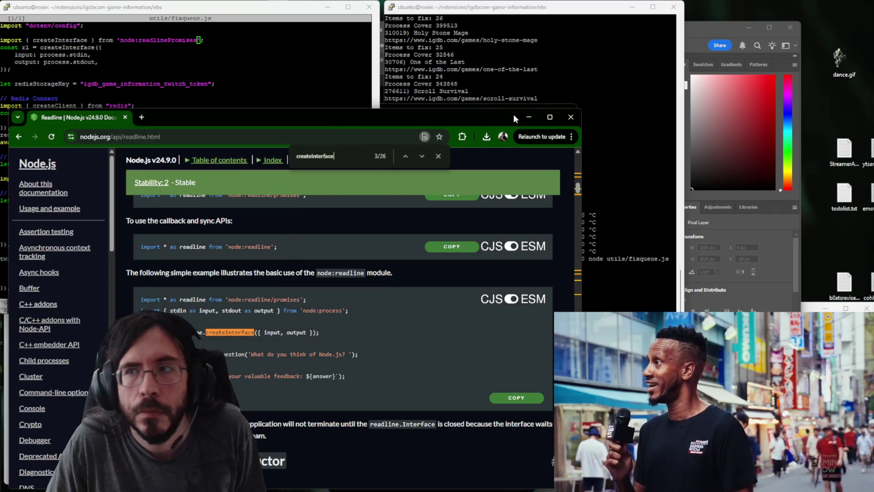
{"action": "key", "text": "ctrl+w"}
{"action": "left_click", "coordinate": [561, 66]}
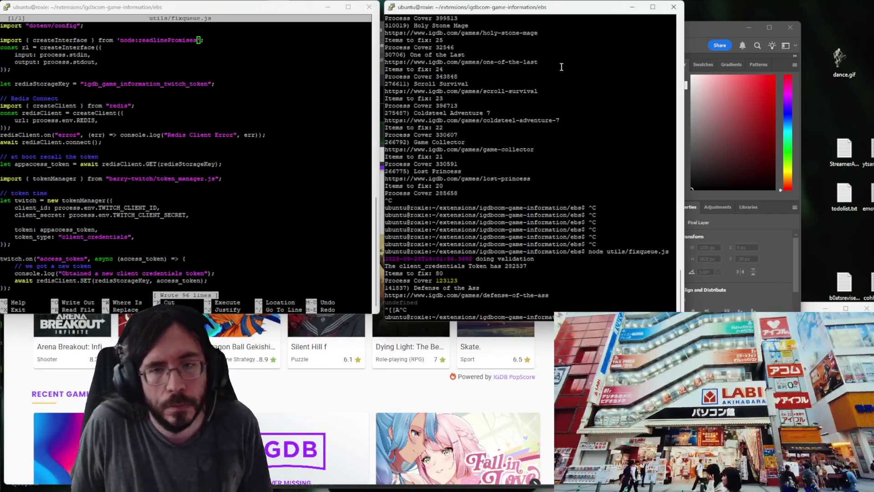
{"action": "key", "text": "Up"}
{"action": "key", "text": "Return"}
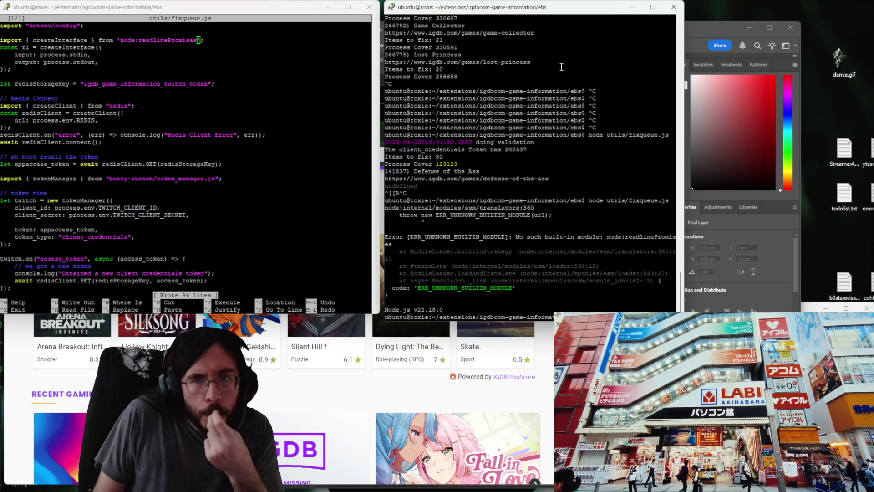
Correct the import to node:readline/promises, save, and rerun the script until it reaches its Go prompt.
{"action": "left_click", "coordinate": [270, 396]}
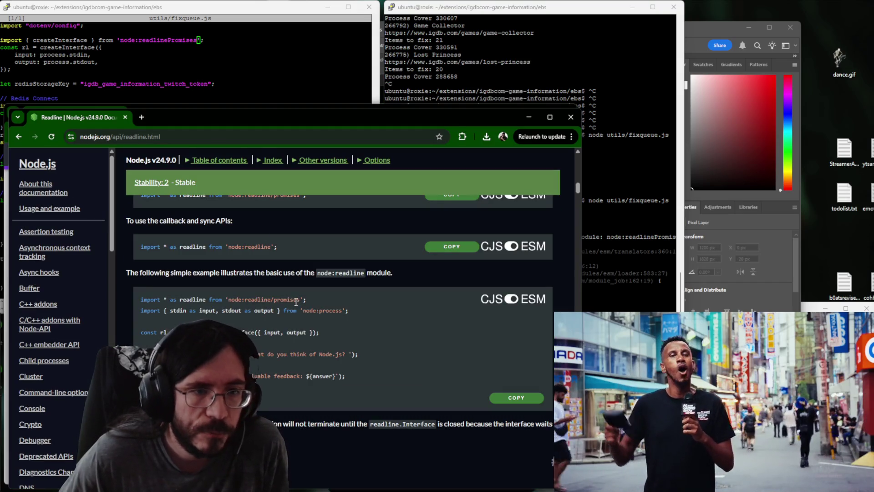
{"action": "left_click", "coordinate": [205, 73]}
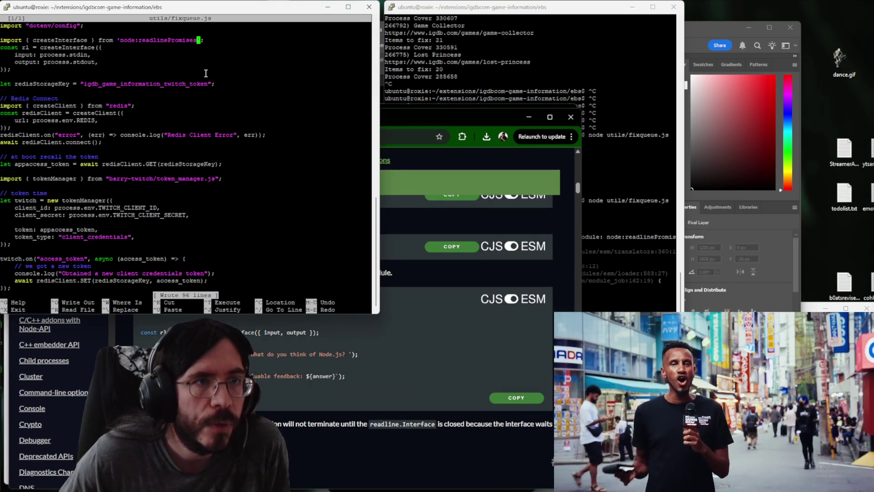
{"action": "key", "text": "Left"}
{"action": "key", "text": "Left"}
{"action": "key", "text": "Left"}
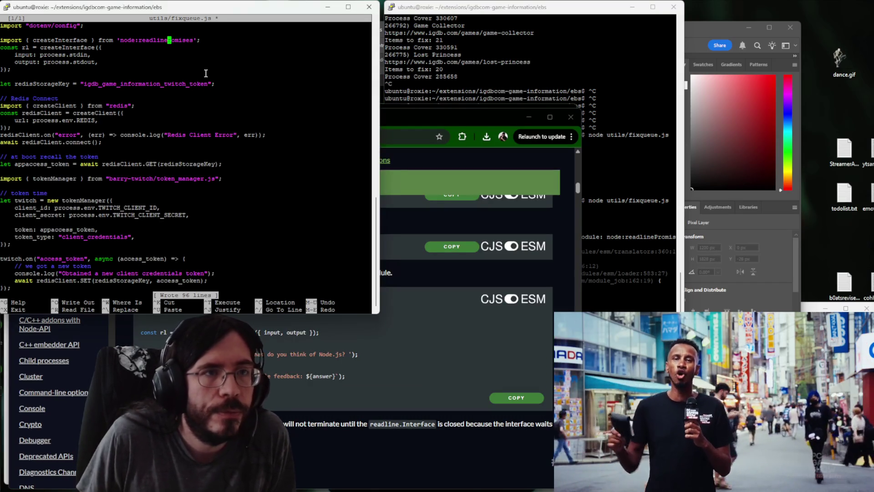
{"action": "type", "text": "/p"}
{"action": "key", "text": "ctrl+s"}
{"action": "left_click", "coordinate": [535, 61]}
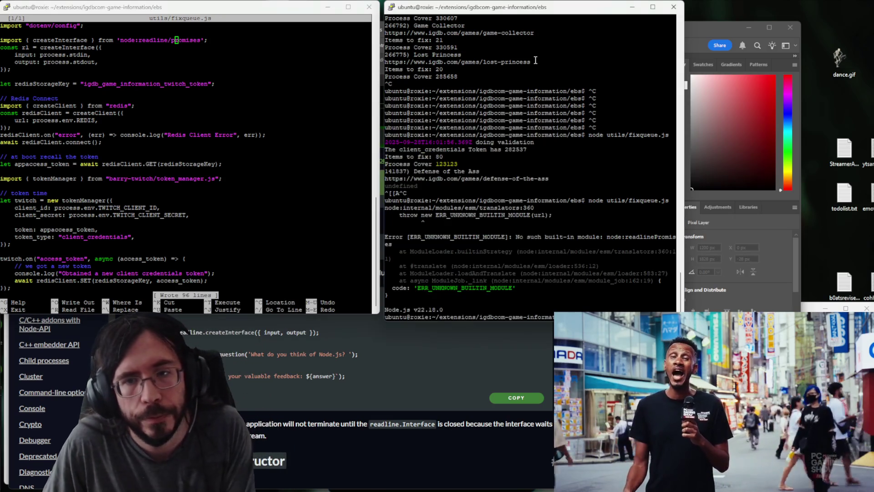
{"action": "key", "text": "Up"}
{"action": "key", "text": "Return"}
{"action": "left_click", "coordinate": [458, 338]}
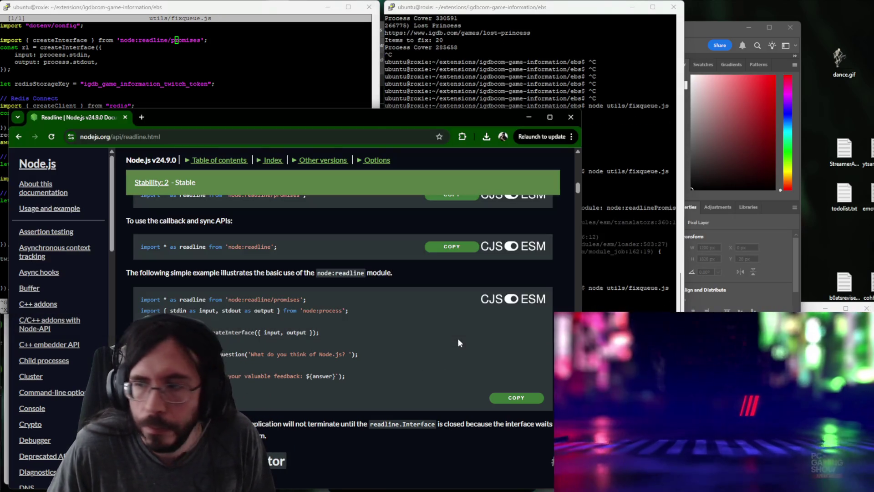
{"action": "key", "text": "ctrl+w"}
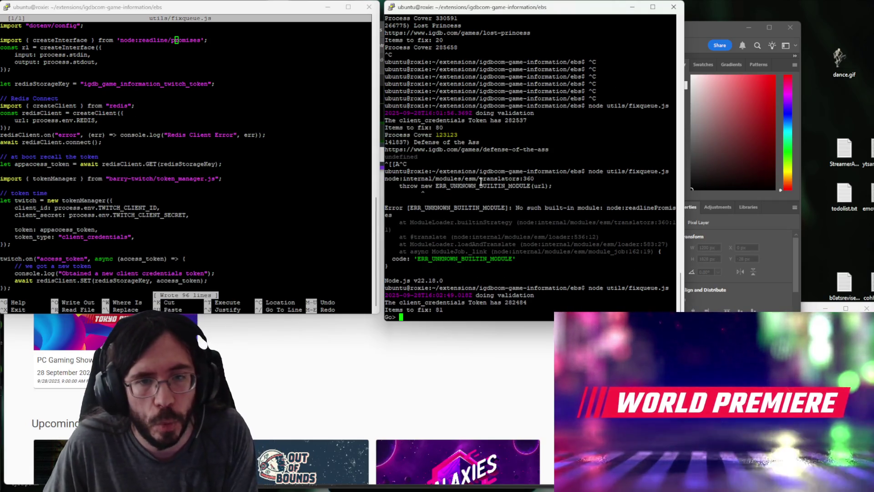
Answer the Go and Do prompts, then uncomment both rescan calls in scan() and save.
{"action": "key", "text": "Return"}
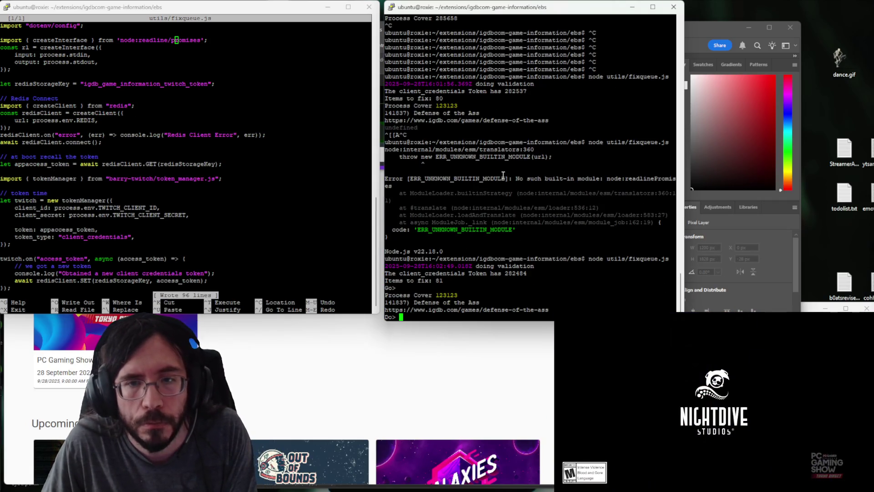
{"action": "key", "text": "Return"}
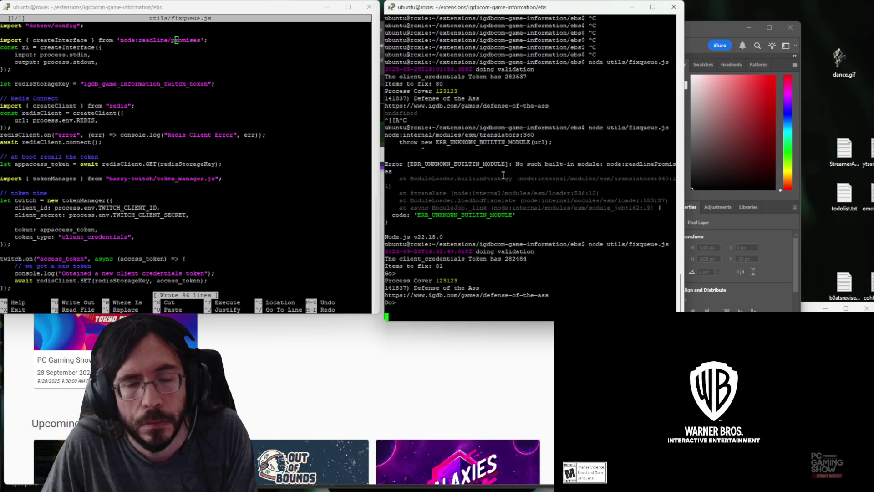
{"action": "scroll", "coordinate": [140, 179], "scroll_direction": "down", "scroll_amount": 10}
{"action": "scroll", "coordinate": [140, 180], "scroll_direction": "down", "scroll_amount": 10}
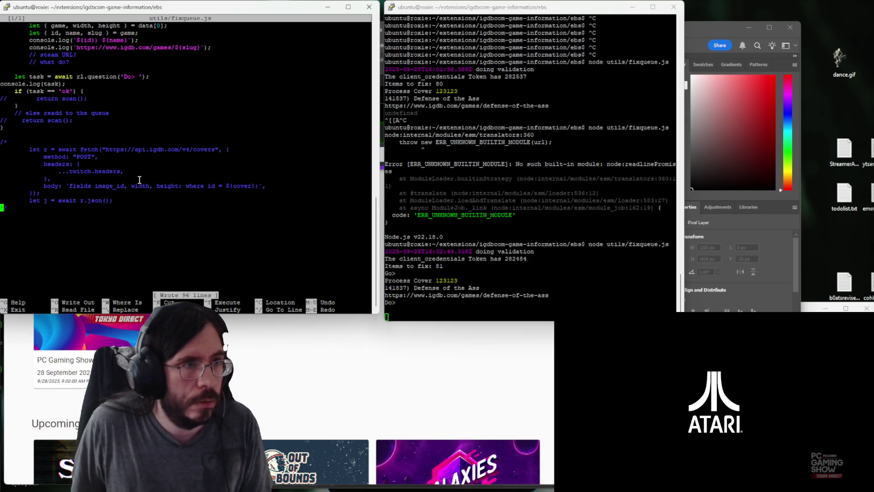
{"action": "key", "text": "alt+3"}
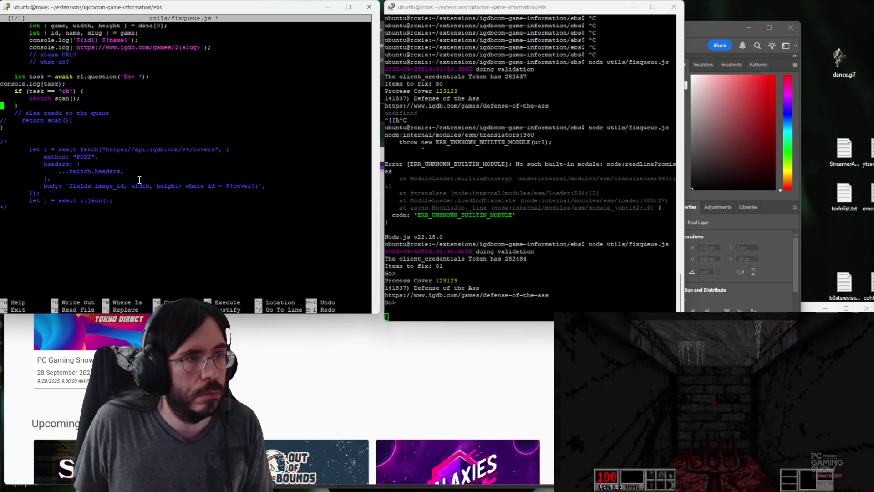
{"action": "key", "text": "Down"}
{"action": "key", "text": "Down"}
{"action": "key", "text": "Down"}
{"action": "key", "text": "alt+3"}
{"action": "key", "text": "ctrl+s"}
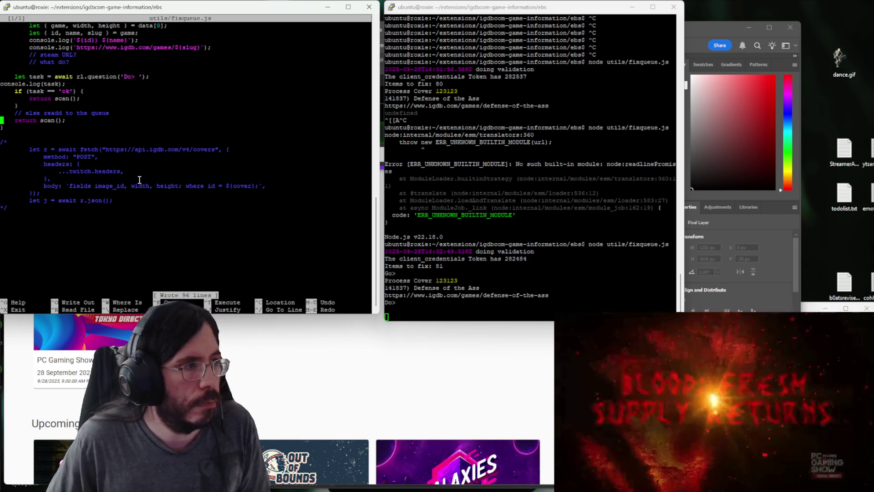
Restart fixqueue.js and answer its prompts to confirm the queue rescans.
{"action": "key", "text": "ctrl+c"}
{"action": "key", "text": "ctrl+c"}
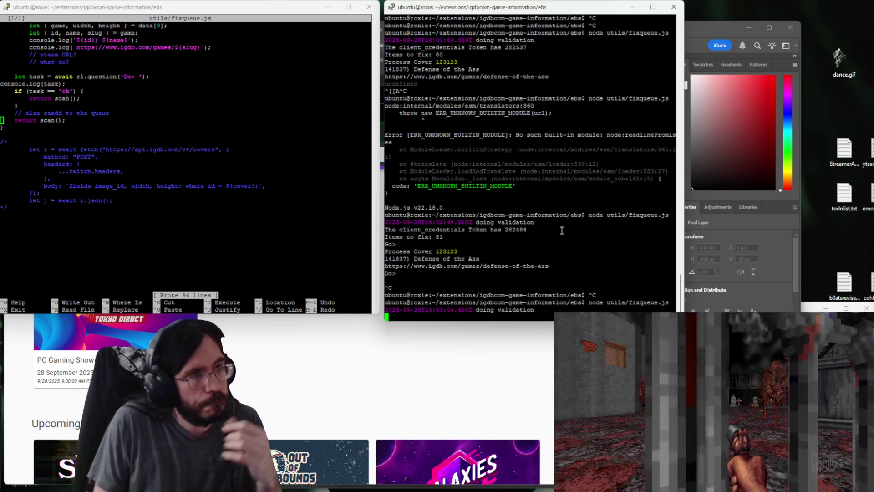
{"action": "key", "text": "Up"}
{"action": "key", "text": "Return"}
{"action": "key", "text": "Return"}
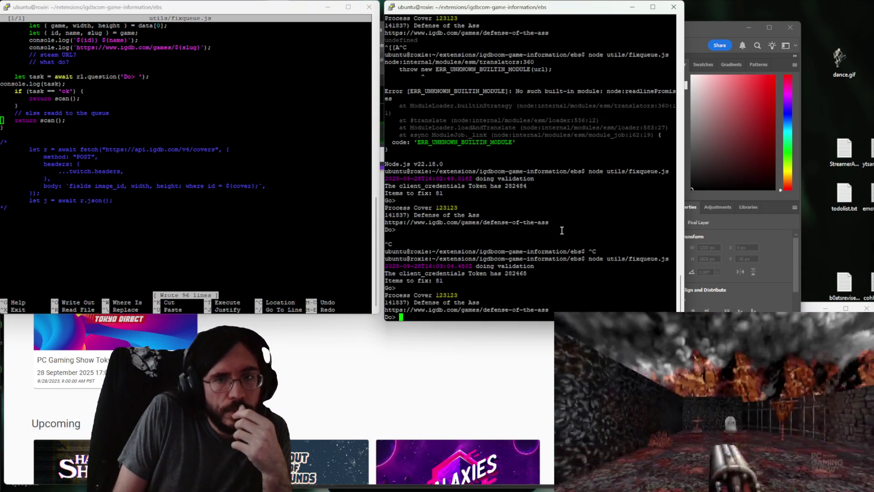
{"action": "key", "text": "Return"}
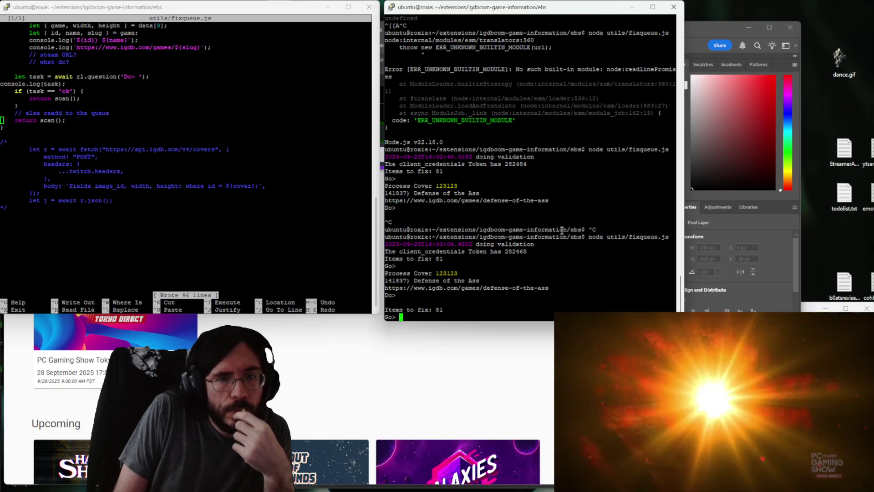
{"action": "key", "text": "Return"}
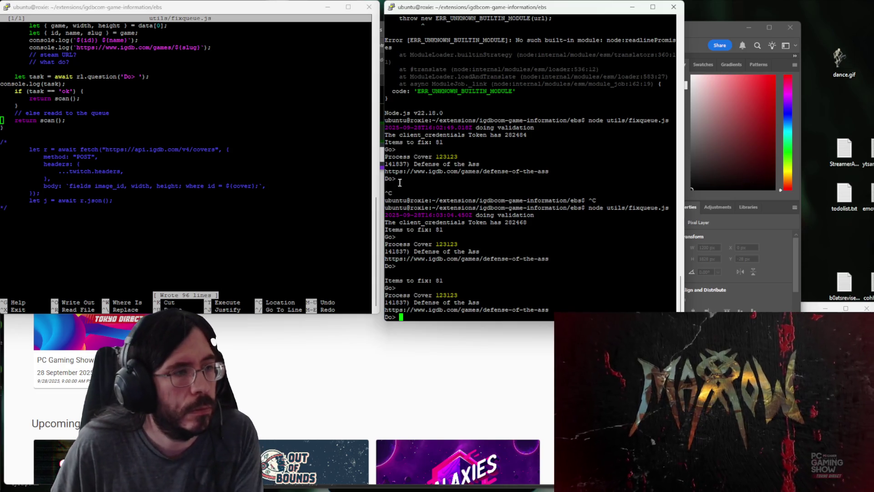
{"action": "left_click", "coordinate": [284, 171]}
{"action": "scroll", "coordinate": [283, 170], "scroll_direction": "up", "scroll_amount": 3}
{"action": "scroll", "coordinate": [284, 171], "scroll_direction": "up", "scroll_amount": 3}
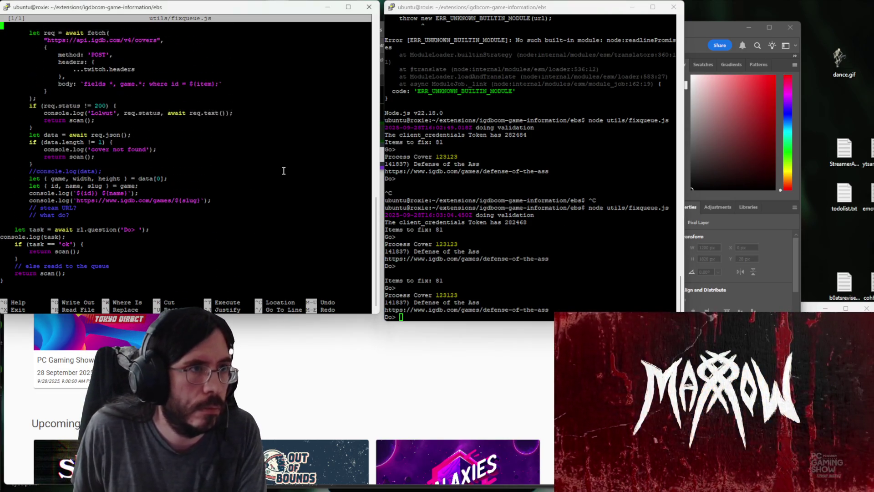
{"action": "scroll", "coordinate": [284, 171], "scroll_direction": "up", "scroll_amount": 3}
{"action": "scroll", "coordinate": [284, 171], "scroll_direction": "up", "scroll_amount": 3}
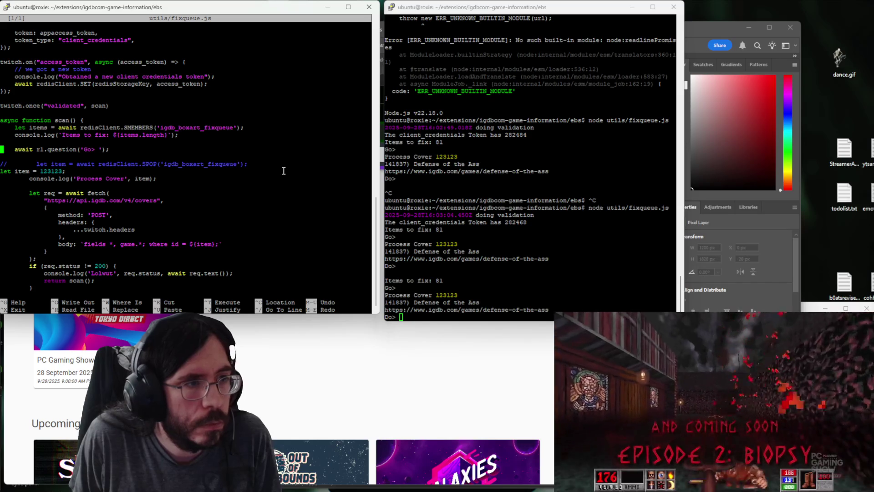
{"action": "scroll", "coordinate": [283, 171], "scroll_direction": "down", "scroll_amount": 5}
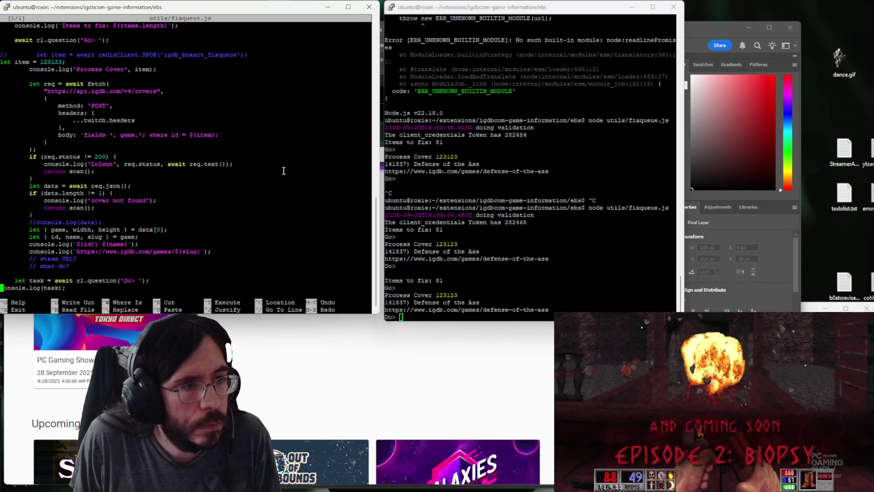
{"action": "scroll", "coordinate": [284, 171], "scroll_direction": "down", "scroll_amount": 5}
{"action": "scroll", "coordinate": [283, 170], "scroll_direction": "up", "scroll_amount": 2}
{"action": "scroll", "coordinate": [284, 171], "scroll_direction": "up", "scroll_amount": 4}
{"action": "scroll", "coordinate": [284, 171], "scroll_direction": "up", "scroll_amount": 5}
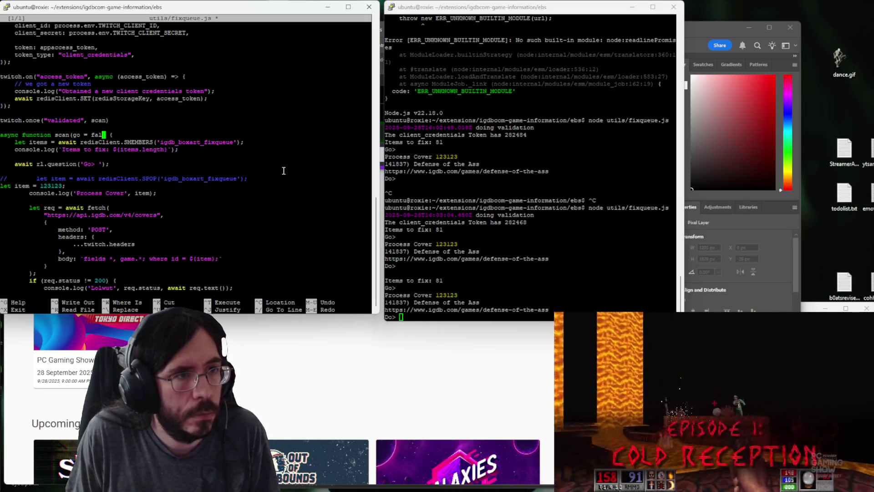
Add a go=false parameter, wrap rl.question in if(!go), change the calls to scan(true), and save.
{"action": "key", "text": "Down"}
{"action": "key", "text": "Return"}
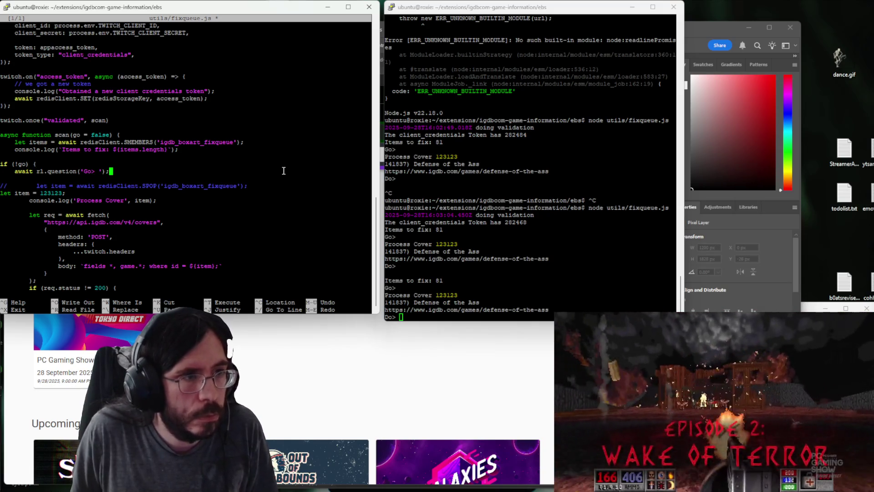
{"action": "key", "text": "Return"}
{"action": "scroll", "coordinate": [283, 171], "scroll_direction": "down", "scroll_amount": 15}
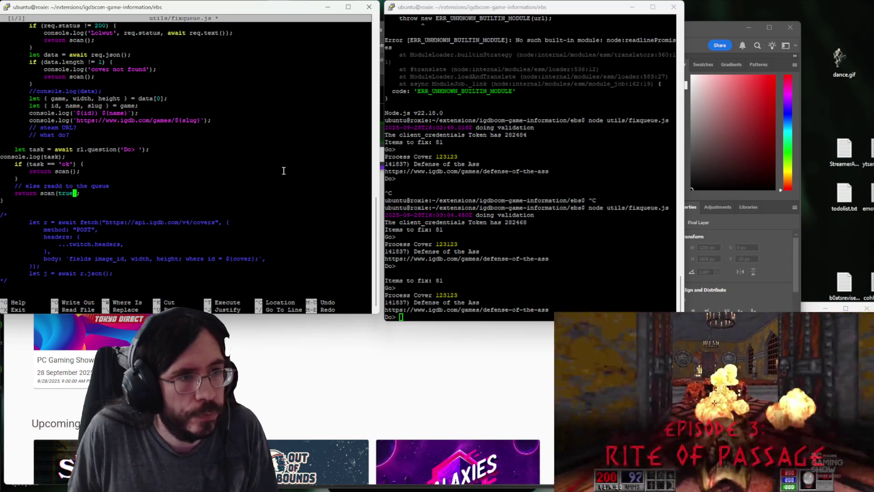
{"action": "type", "text": "true"}
{"action": "key", "text": "ctrl+o"}
{"action": "key", "text": "Return"}
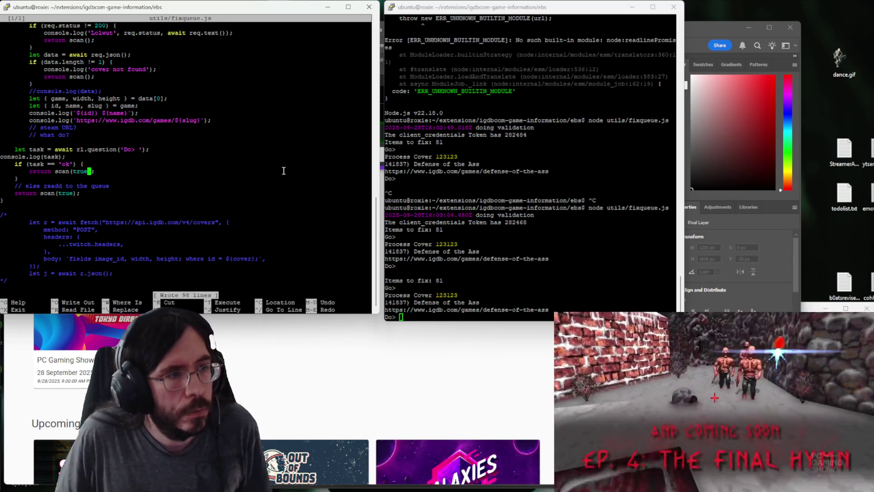
Rerun the updated script through its Do prompts for cover 123123, then bring the IGDB page forward.
{"action": "left_click", "coordinate": [609, 241]}
{"action": "key", "text": "ctrl+c"}
{"action": "key", "text": "ctrl+c"}
{"action": "key", "text": "ctrl+c"}
{"action": "key", "text": "Up"}
{"action": "key", "text": "Return"}
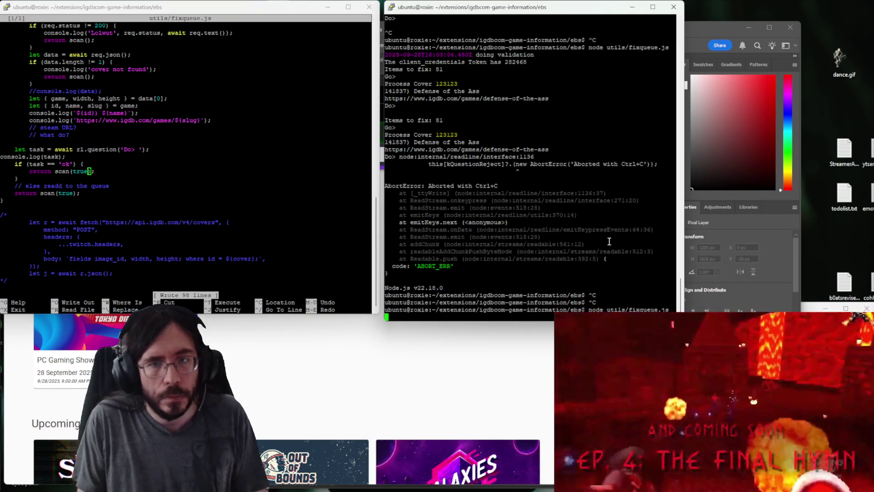
{"action": "key", "text": "Return"}
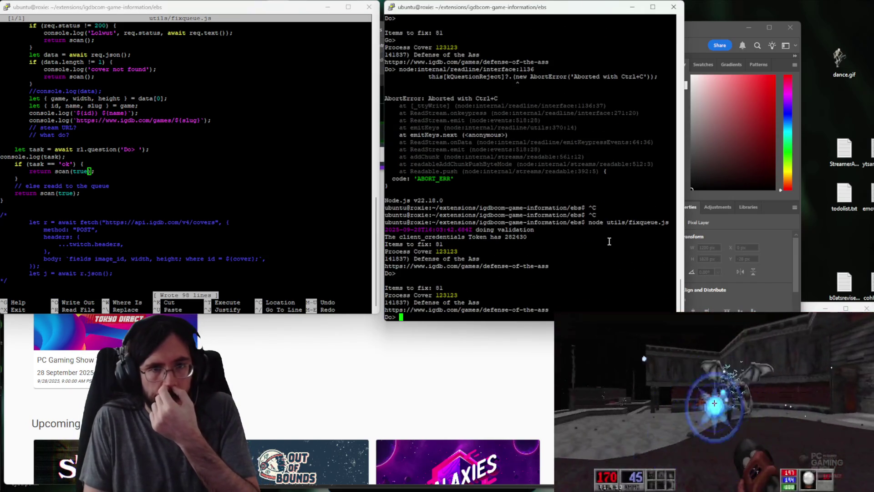
{"action": "key", "text": "Return"}
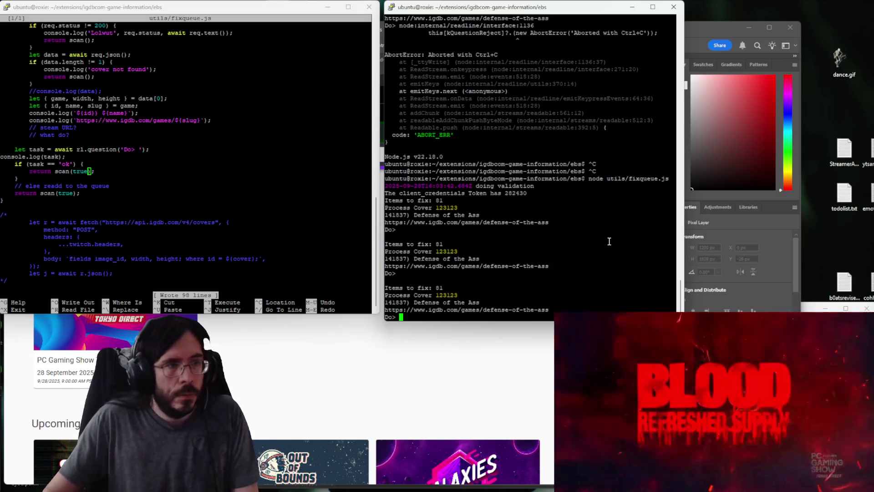
{"action": "key", "text": "ctrl+c"}
{"action": "key", "text": "ctrl+c"}
{"action": "key", "text": "ctrl+c"}
{"action": "left_click", "coordinate": [404, 362]}
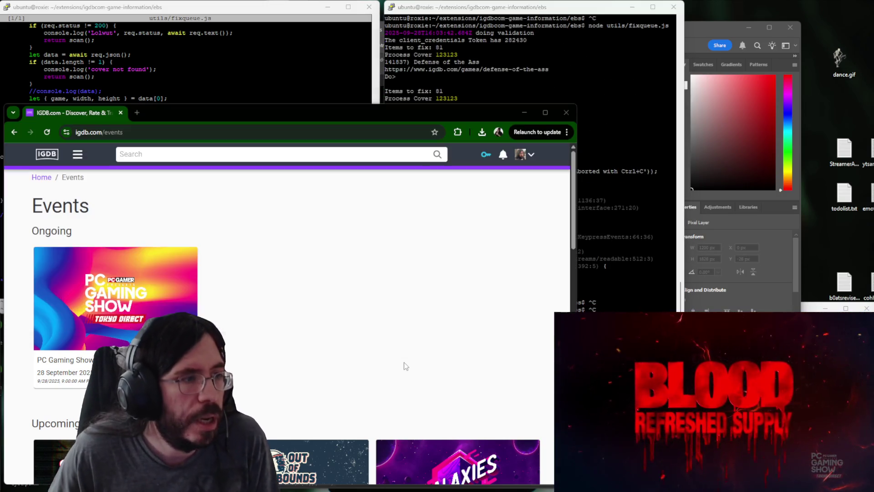
Search IGDB for 'blood refreshed supply', clear it, and park a new browser window at the right edge.
{"action": "left_click", "coordinate": [228, 157]}
{"action": "type", "text": "bloo"}
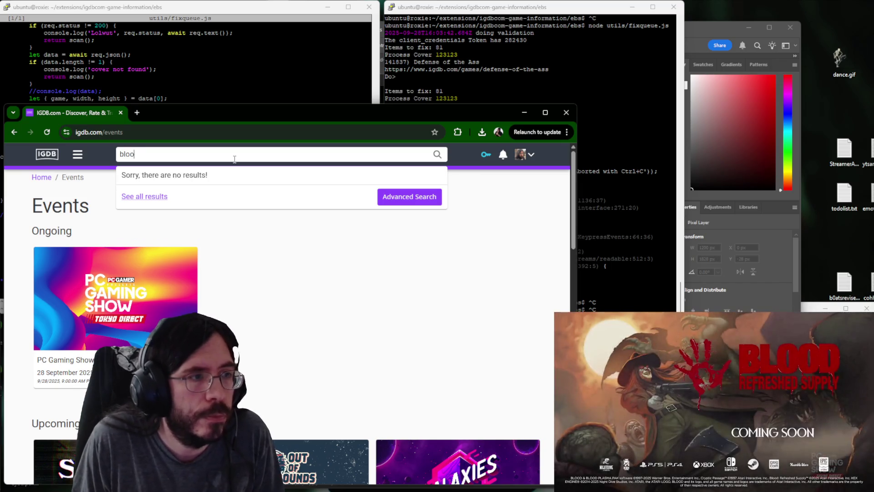
{"action": "type", "text": "ed"}
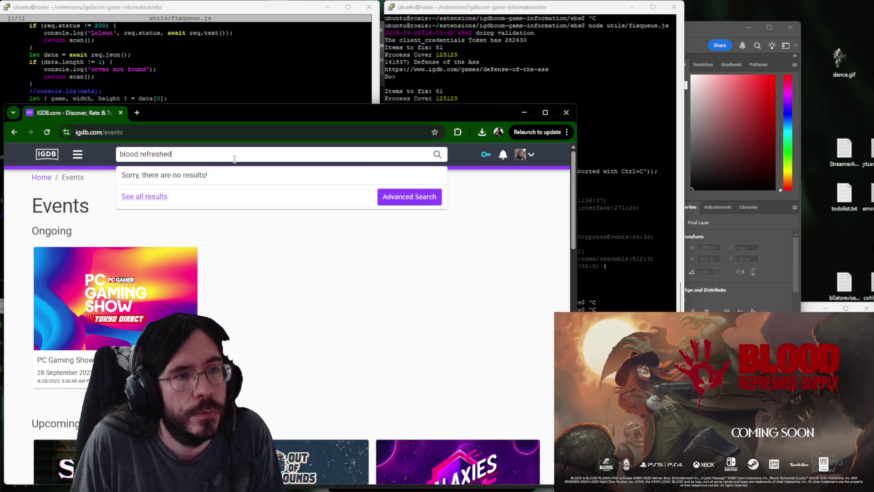
{"action": "type", "text": " supply"}
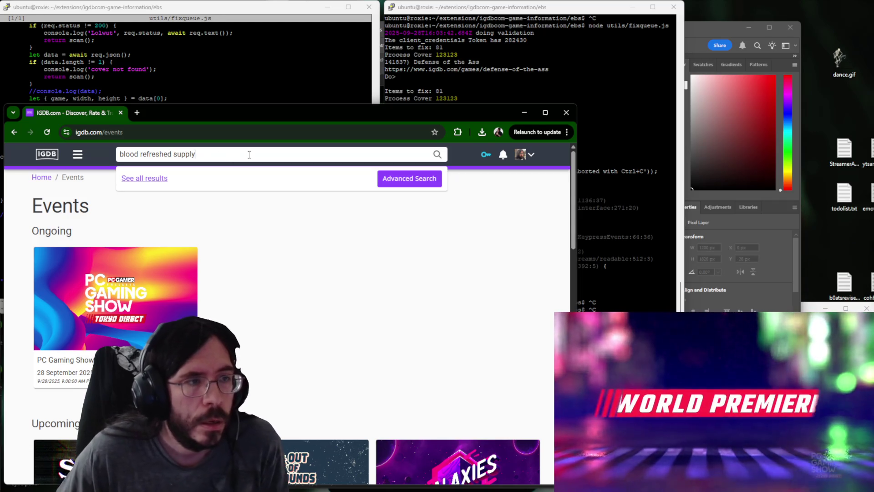
{"action": "key", "text": "ctrl+a"}
{"action": "key", "text": "BackSpace"}
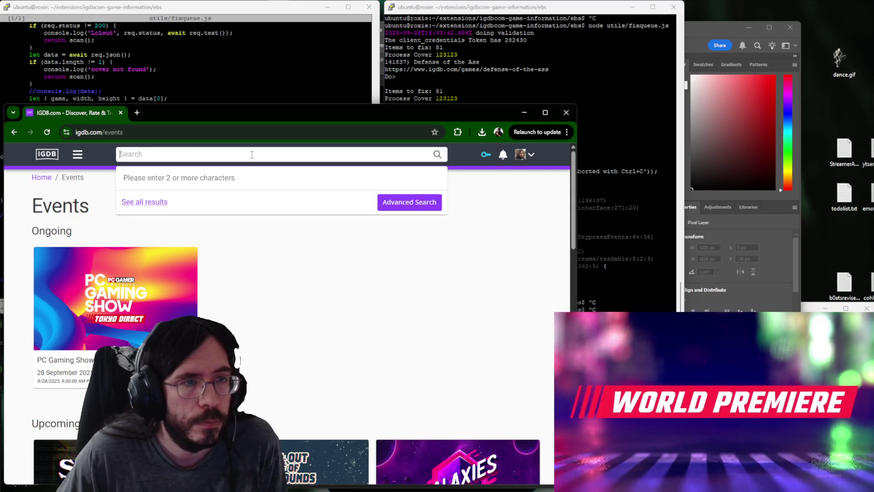
{"action": "key", "text": "ctrl+n"}
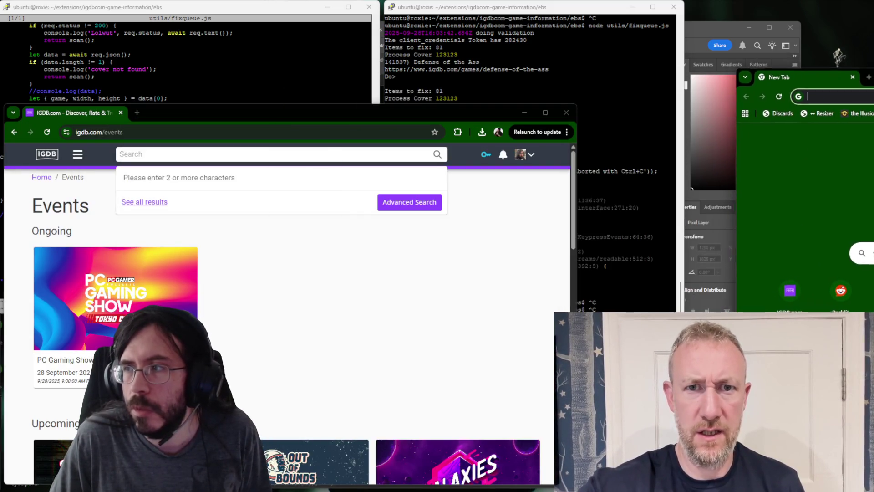
{"action": "left_click_drag", "start_coordinate": [162, 116], "coordinate": [873, 84]}
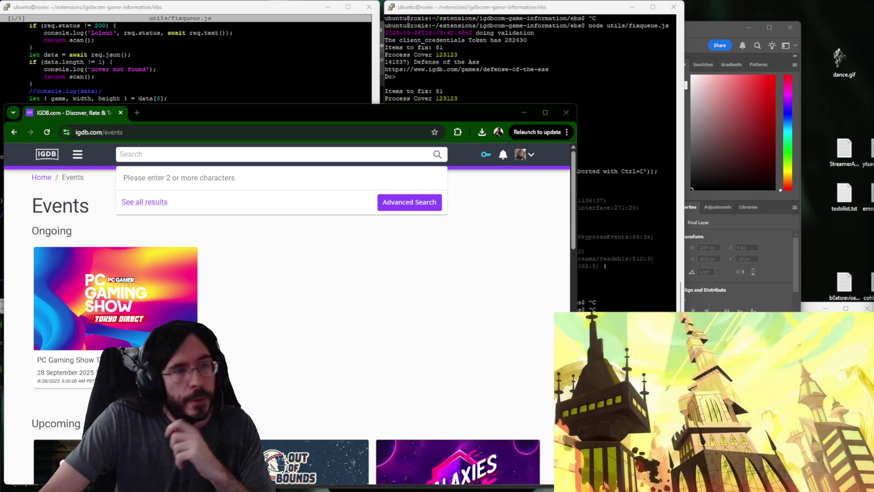
Open Blood: Refreshed Supply from the PC Gaming Show Tokyo Direct event and go to its Categorization edit section.
{"action": "left_click", "coordinate": [116, 290]}
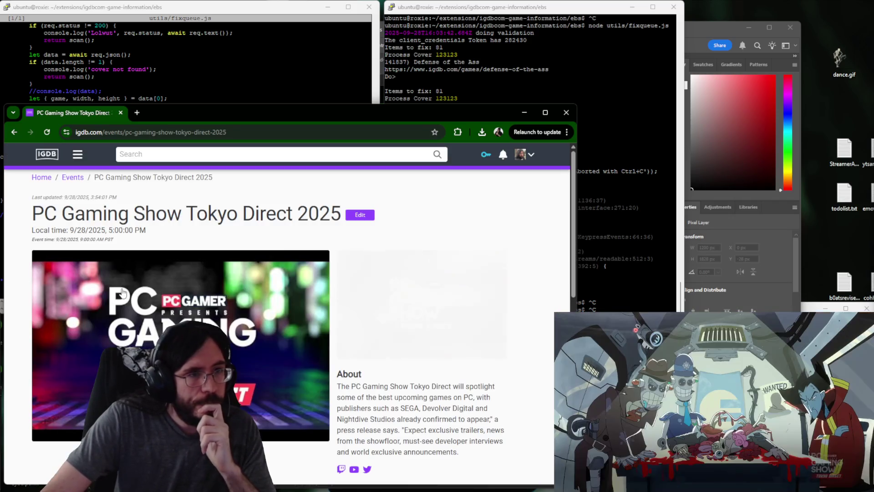
{"action": "scroll", "coordinate": [366, 290], "scroll_direction": "down", "scroll_amount": 3}
{"action": "scroll", "coordinate": [366, 290], "scroll_direction": "down", "scroll_amount": 3}
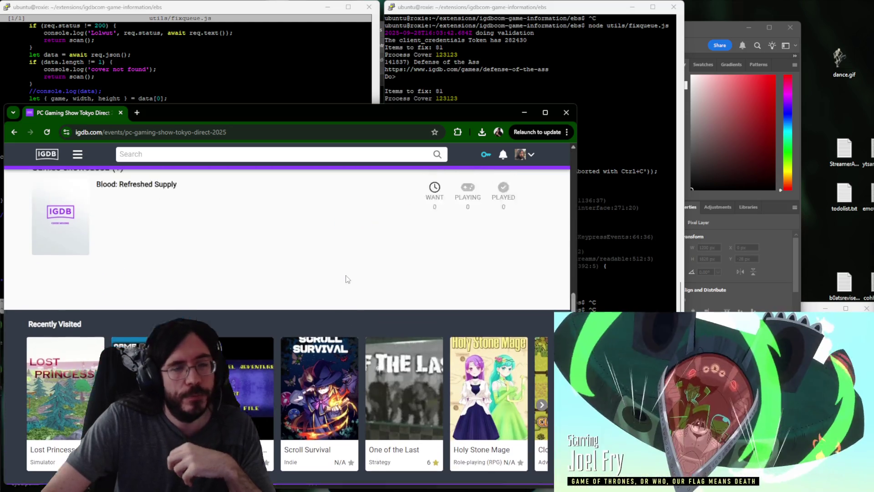
{"action": "scroll", "coordinate": [348, 280], "scroll_direction": "up", "scroll_amount": 2}
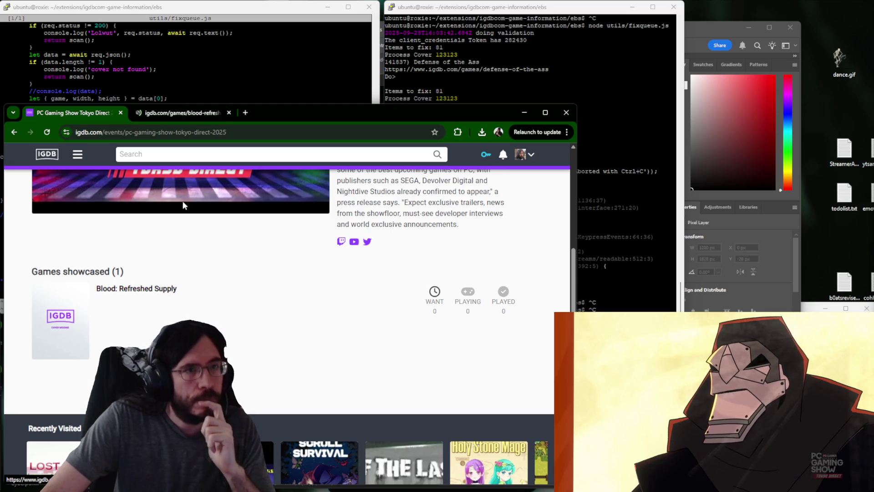
{"action": "left_click", "coordinate": [170, 114]}
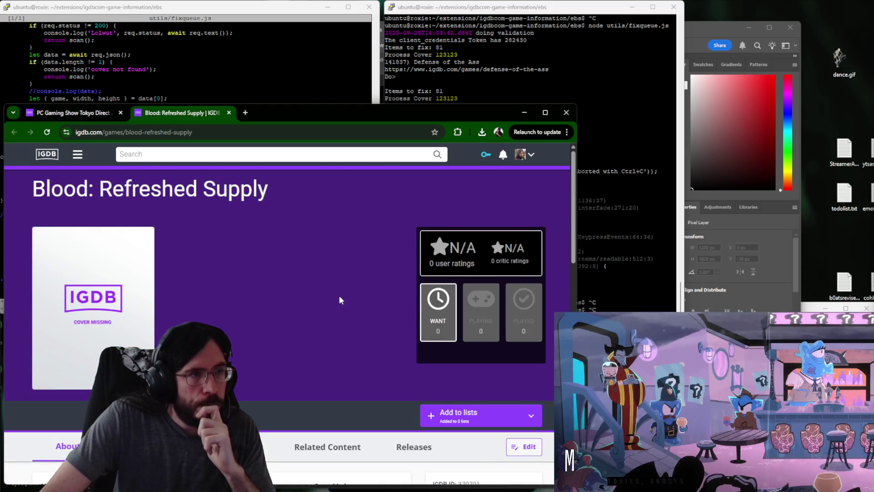
{"action": "scroll", "coordinate": [340, 299], "scroll_direction": "down", "scroll_amount": 2}
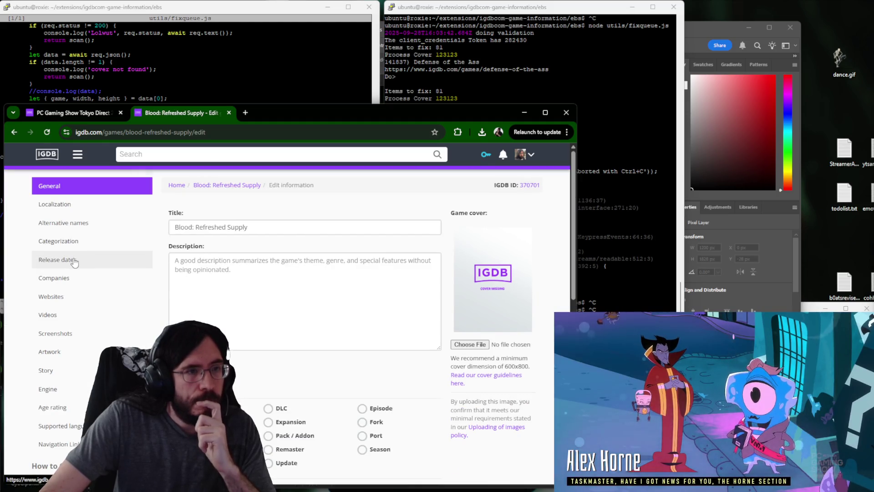
{"action": "left_click", "coordinate": [64, 240]}
{"action": "scroll", "coordinate": [204, 321], "scroll_direction": "down", "scroll_amount": 2}
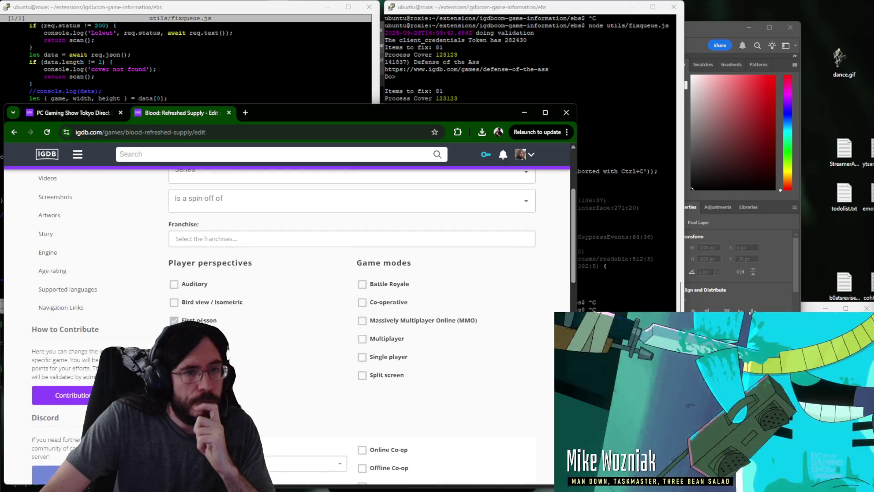
{"action": "scroll", "coordinate": [253, 332], "scroll_direction": "up", "scroll_amount": 2}
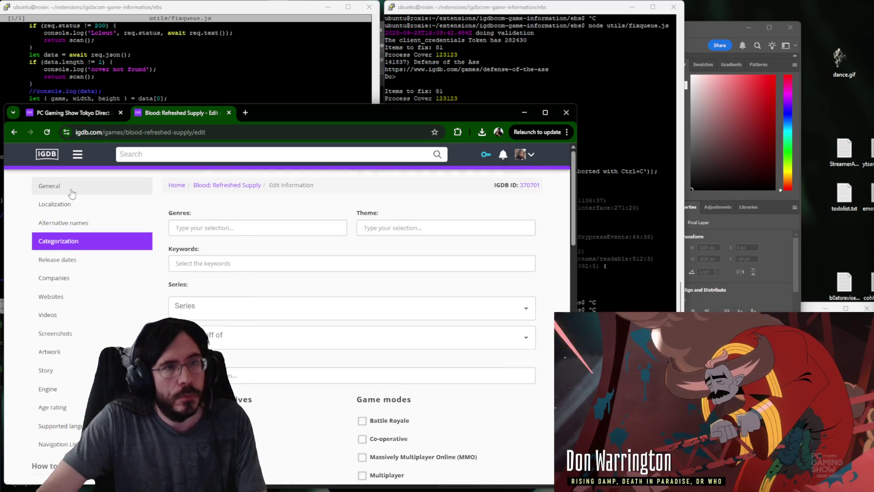
Add the Shooter and Adventure genres and the Action theme, then submit the game update.
{"action": "left_click", "coordinate": [232, 231]}
{"action": "type", "text": "f"}
{"action": "key", "text": "BackSpace"}
{"action": "type", "text": "sh"}
{"action": "key", "text": "Down"}
{"action": "key", "text": "Return"}
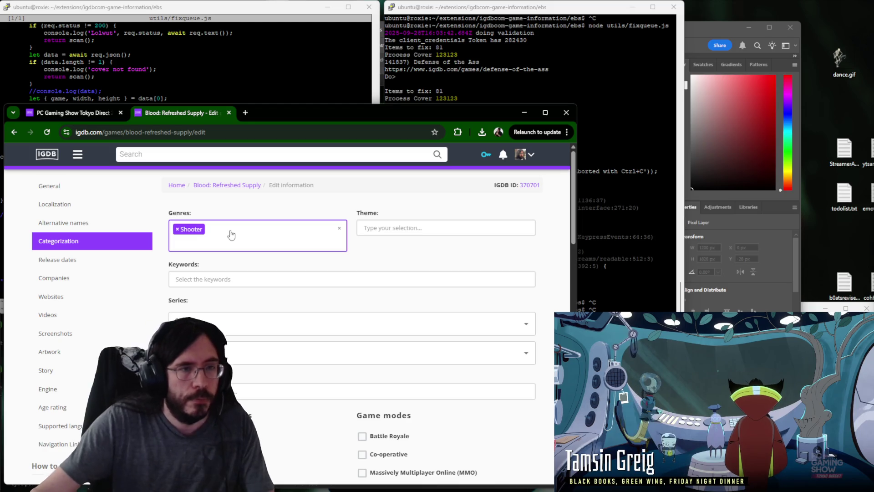
{"action": "type", "text": "ac"}
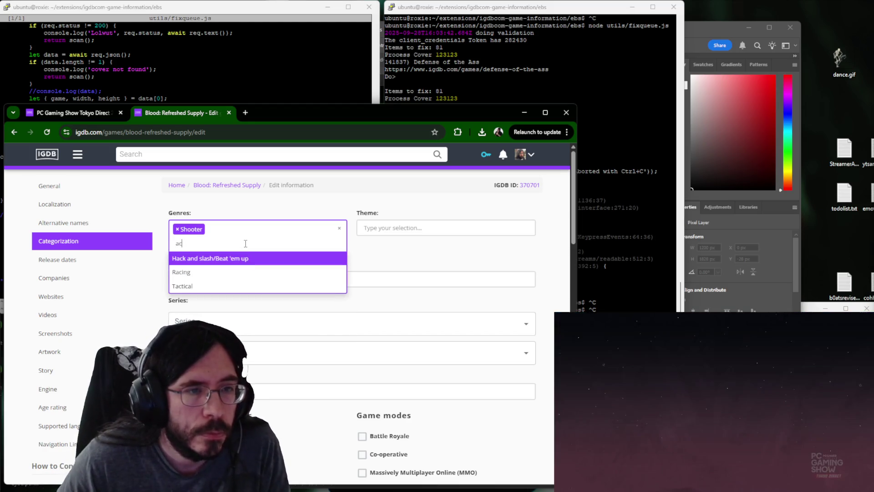
{"action": "left_click", "coordinate": [401, 227]}
{"action": "type", "text": "ac"}
{"action": "type", "text": "a"}
{"action": "type", "text": "d"}
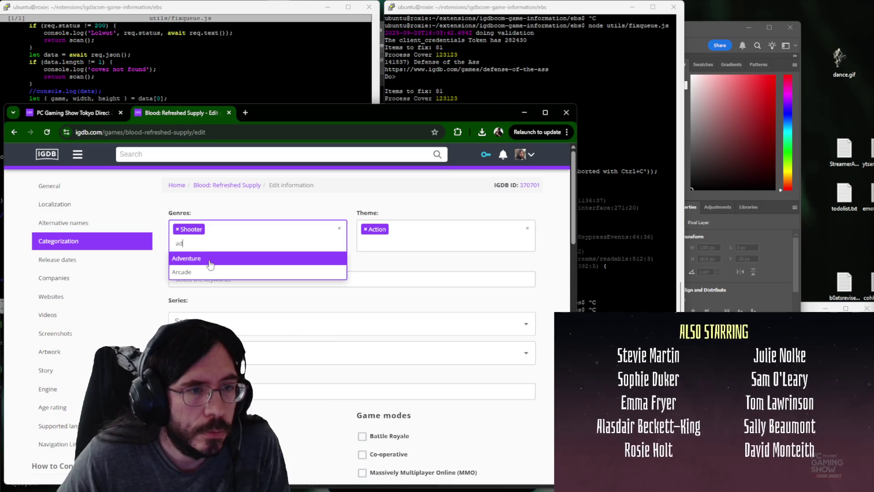
{"action": "key", "text": "Return"}
{"action": "left_click", "coordinate": [301, 247]}
{"action": "scroll", "coordinate": [301, 279], "scroll_direction": "down", "scroll_amount": 3}
{"action": "scroll", "coordinate": [311, 276], "scroll_direction": "down", "scroll_amount": 2}
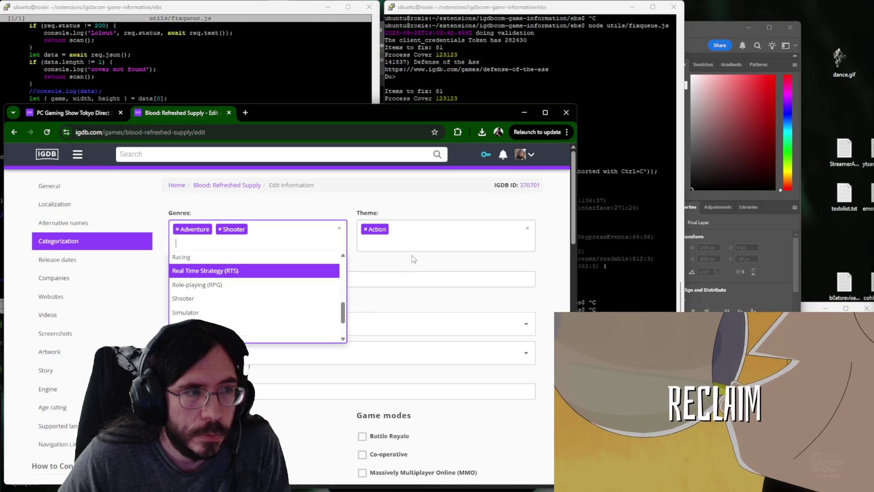
{"action": "scroll", "coordinate": [412, 259], "scroll_direction": "down", "scroll_amount": 3}
{"action": "scroll", "coordinate": [412, 259], "scroll_direction": "down", "scroll_amount": 5}
{"action": "scroll", "coordinate": [412, 258], "scroll_direction": "down", "scroll_amount": 5}
{"action": "scroll", "coordinate": [412, 259], "scroll_direction": "down", "scroll_amount": 5}
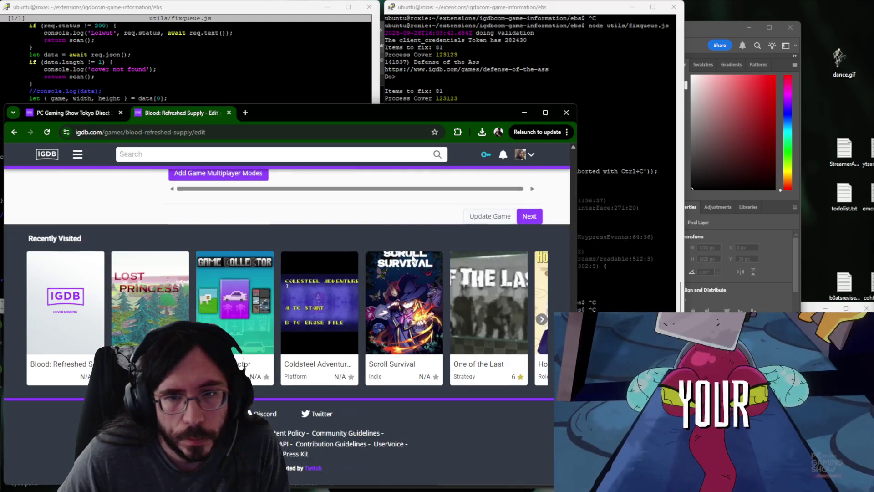
{"action": "left_click", "coordinate": [478, 218]}
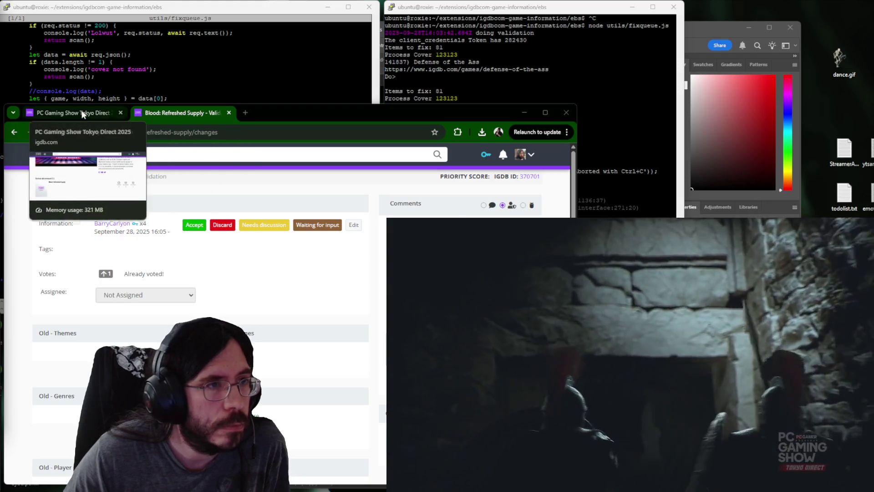
Copy the showcased game's name from the event page and open a fresh tab.
{"action": "left_click", "coordinate": [83, 114]}
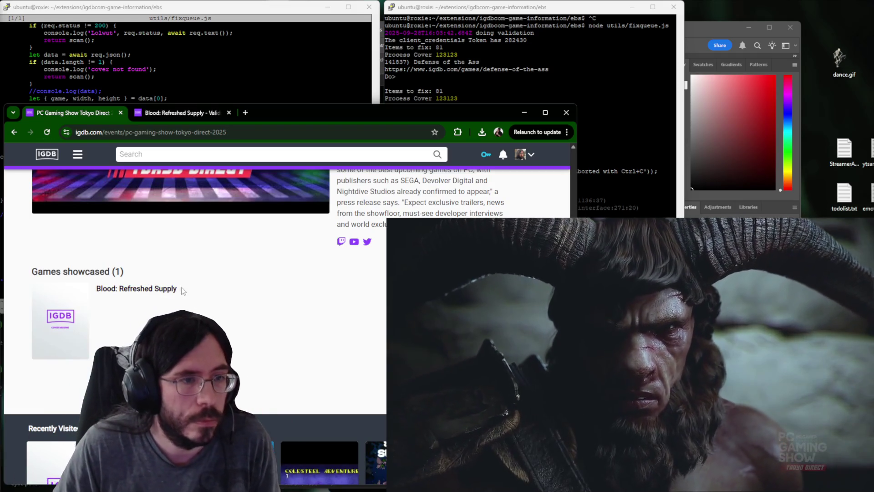
{"action": "left_click_drag", "start_coordinate": [182, 291], "coordinate": [91, 290]}
{"action": "key", "text": "ctrl+t"}
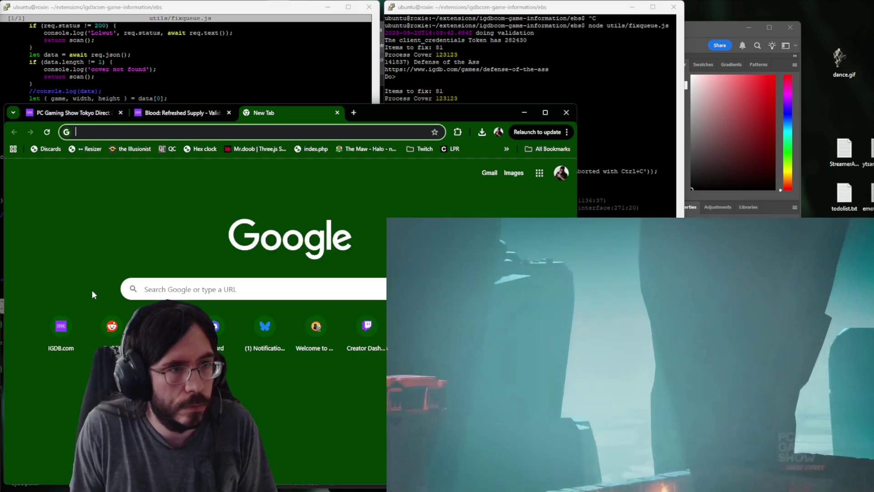
{"action": "type", "text": "youtube.com"}
Search YouTube for Blood: Refreshed Supply and copy the Nightdive trailer's link.
{"action": "key", "text": "Return"}
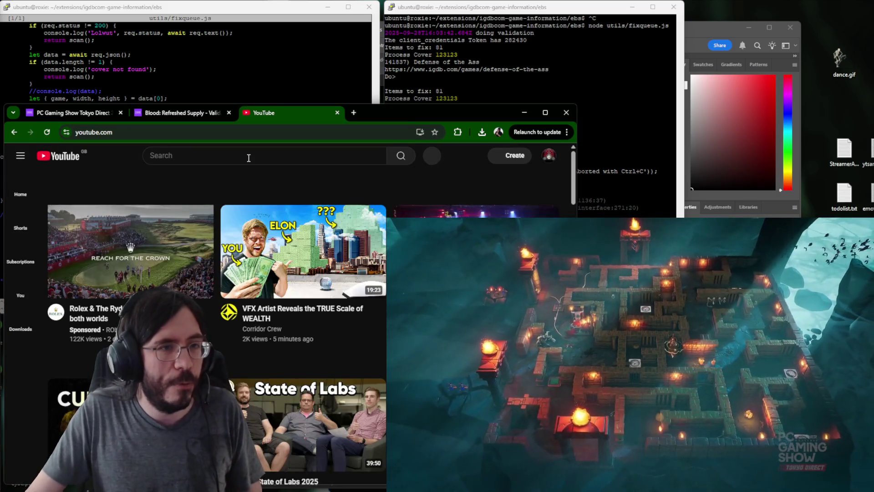
{"action": "left_click", "coordinate": [247, 155]}
{"action": "key", "text": "ctrl+v"}
{"action": "key", "text": "Return"}
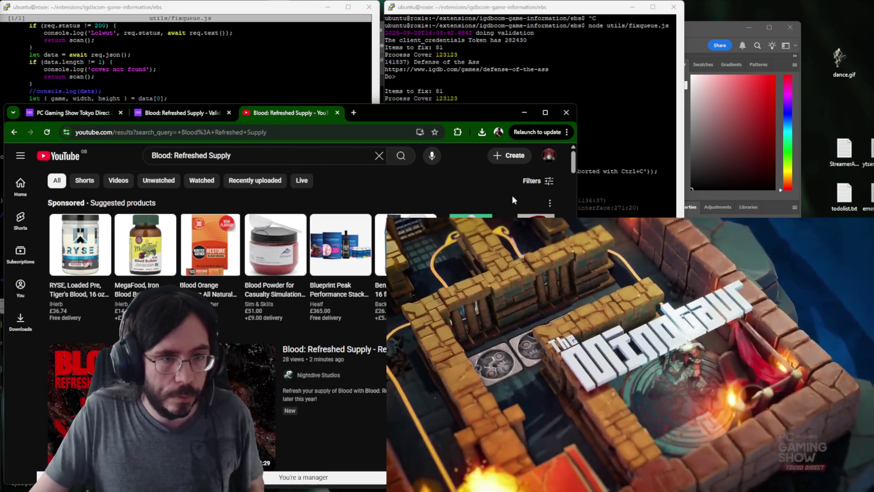
{"action": "scroll", "coordinate": [504, 193], "scroll_direction": "down", "scroll_amount": 1}
{"action": "right_click", "coordinate": [365, 305]}
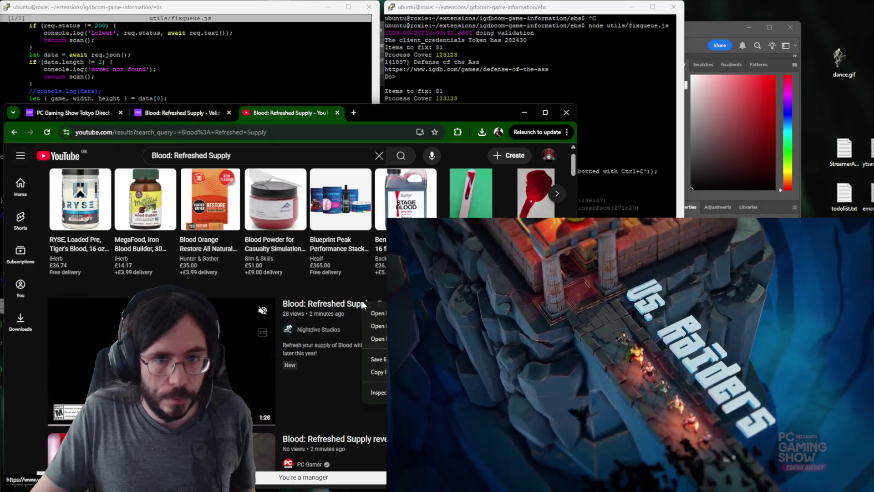
{"action": "left_click", "coordinate": [378, 372]}
Return to the IGDB validation page and open the game's edit page.
{"action": "left_click", "coordinate": [163, 115]}
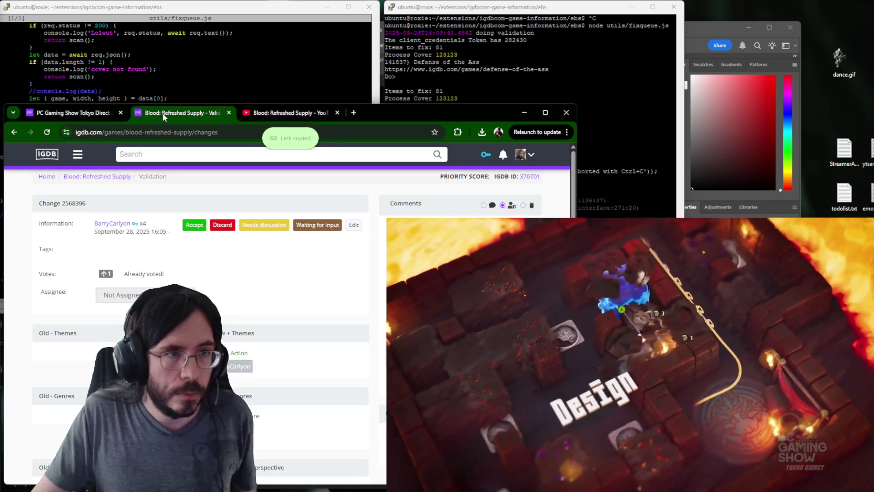
{"action": "left_click", "coordinate": [353, 225]}
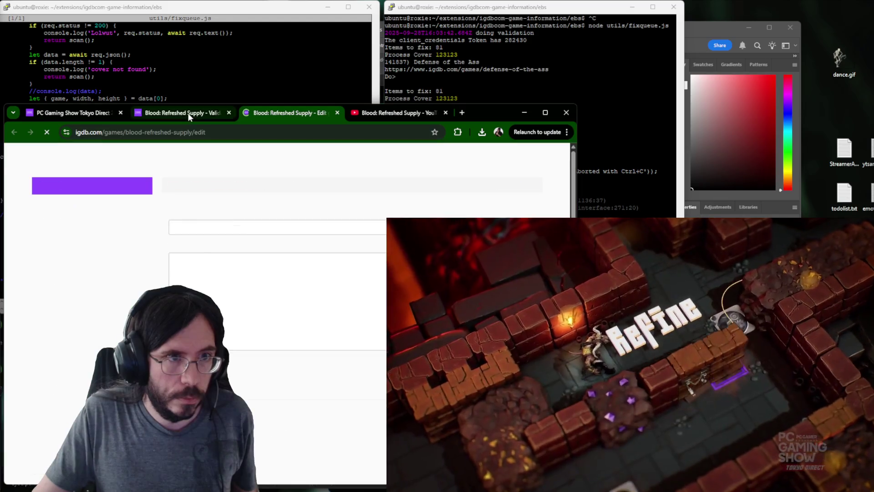
Add the pasted YouTube trailer URL as an Announcement Trailer in the Videos section.
{"action": "middle_click", "coordinate": [188, 113]}
{"action": "key", "text": "ctrl+v"}
{"action": "left_click", "coordinate": [322, 241]}
{"action": "type", "text": "ann"}
{"action": "left_click", "coordinate": [374, 267]}
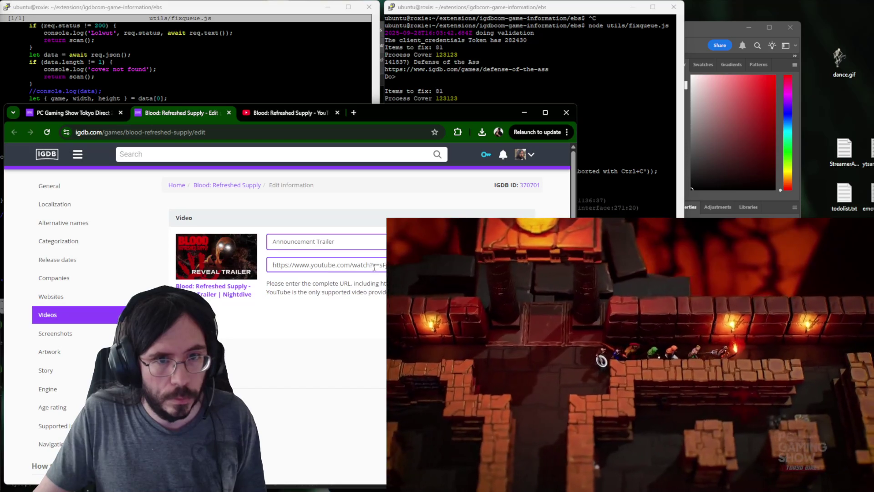
{"action": "triple_click", "coordinate": [374, 266]}
{"action": "key", "text": "ctrl+v"}
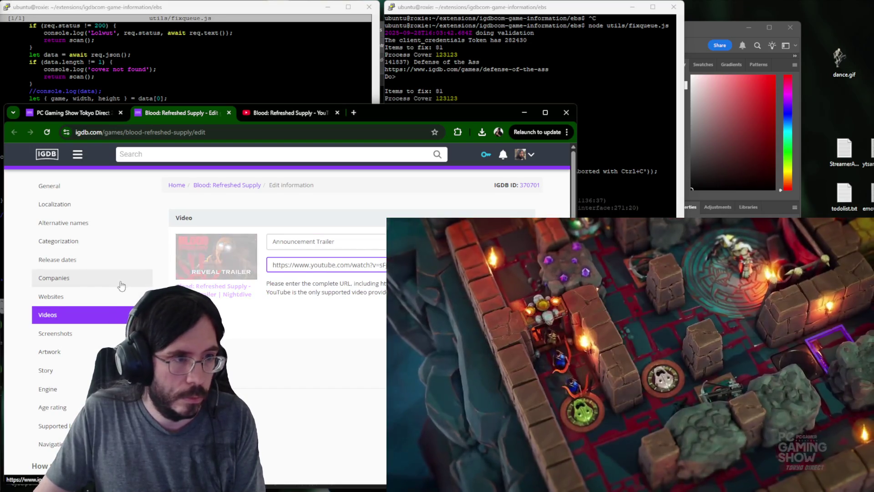
Link Nightdive Studios as a company, then return to the YouTube results.
{"action": "left_click", "coordinate": [121, 278]}
{"action": "left_click", "coordinate": [272, 242]}
{"action": "type", "text": "nught"}
{"action": "key", "text": "BackSpace"}
{"action": "key", "text": "BackSpace"}
{"action": "key", "text": "BackSpace"}
{"action": "type", "text": "ightd"}
{"action": "key", "text": "Return"}
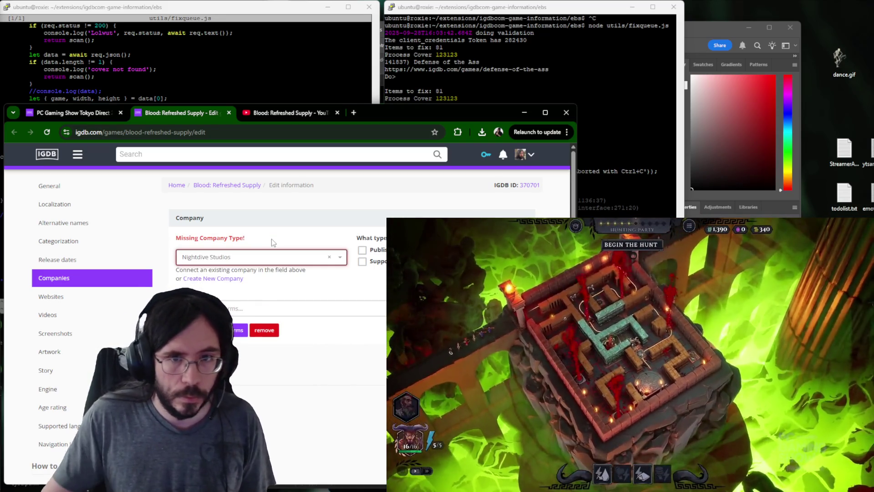
{"action": "key", "text": "ctrl+Tab"}
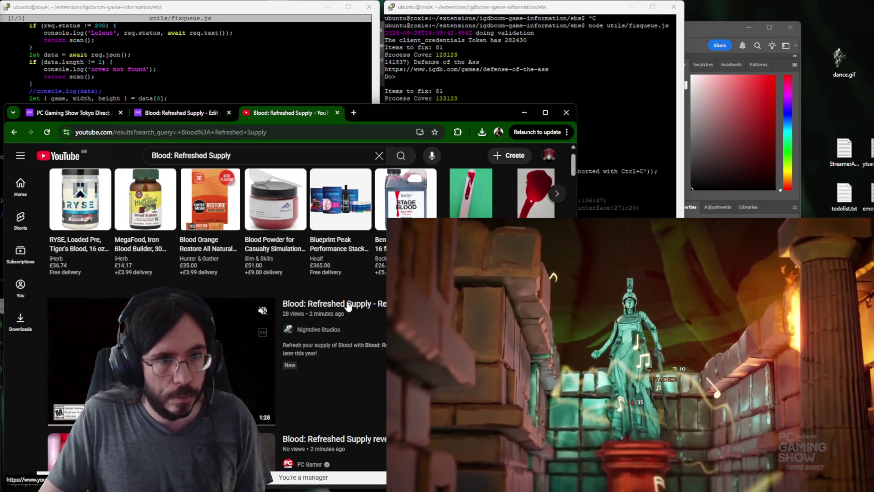
Open the Blood: Refreshed Supply trailer, expand its description and move YouTube into its own window.
{"action": "left_click", "coordinate": [335, 303]}
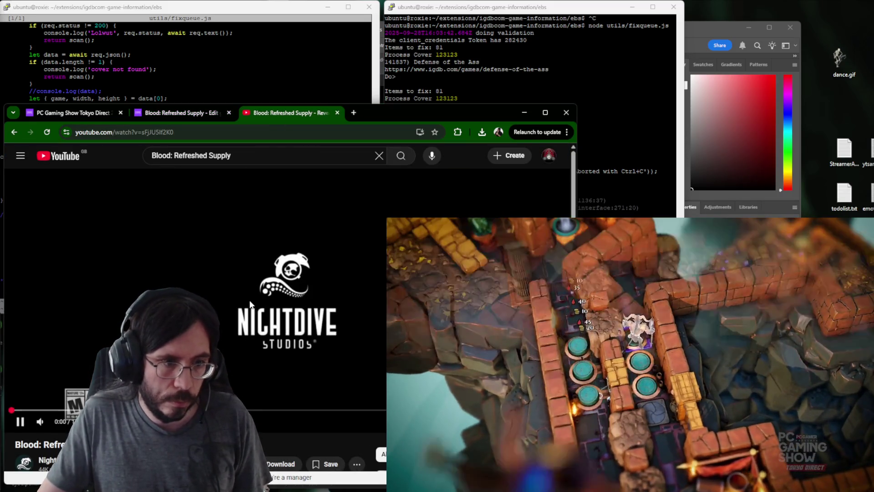
{"action": "scroll", "coordinate": [251, 304], "scroll_direction": "down", "scroll_amount": 4}
{"action": "left_click", "coordinate": [147, 276]}
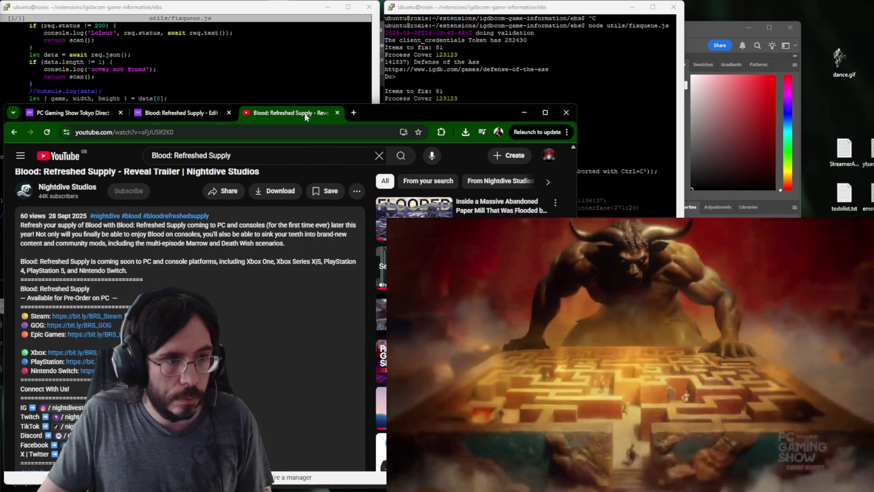
{"action": "left_click_drag", "start_coordinate": [306, 116], "coordinate": [559, 76]}
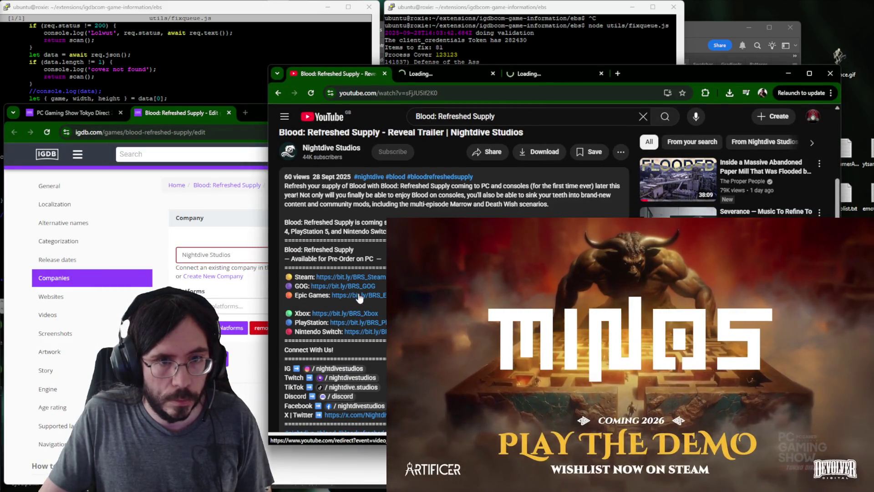
Open the description's store links in new tabs and select the Steam page address.
{"action": "middle_click", "coordinate": [369, 323]}
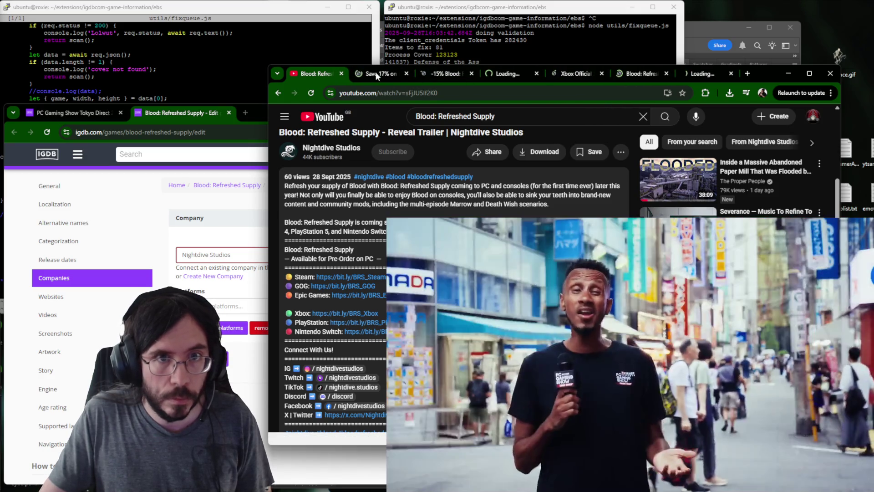
{"action": "left_click", "coordinate": [375, 72]}
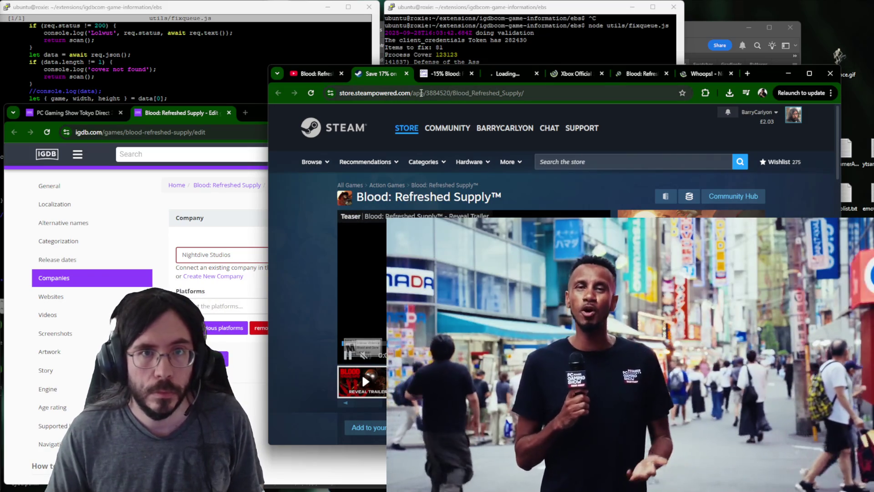
{"action": "left_click", "coordinate": [461, 92]}
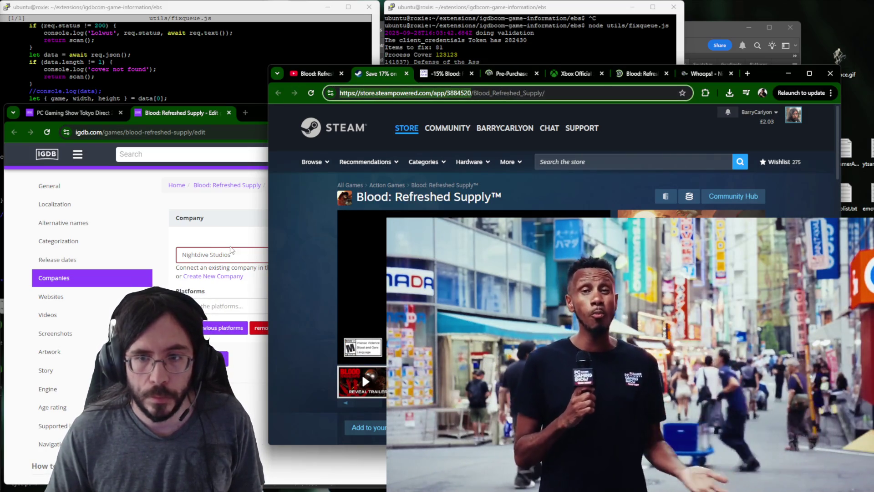
Fill the Steam and GOG store link fields under Websites with their page addresses.
{"action": "left_click", "coordinate": [120, 292]}
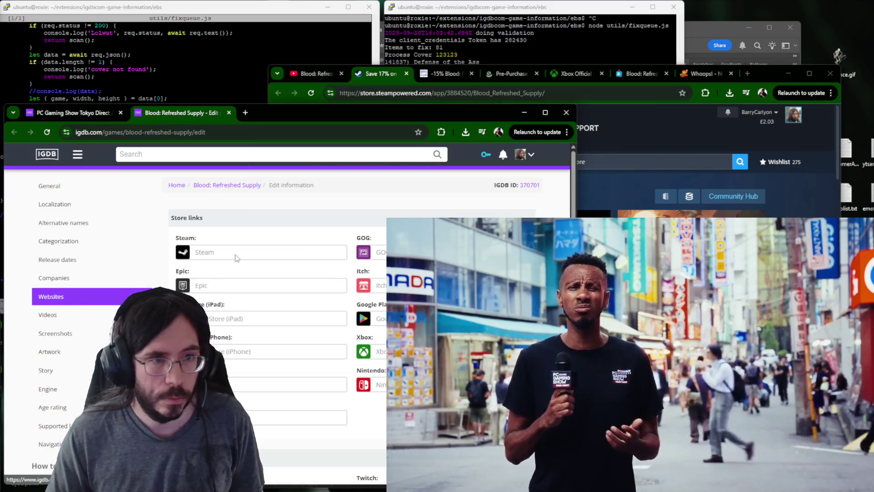
{"action": "left_click", "coordinate": [233, 252]}
{"action": "key", "text": "ctrl+v"}
{"action": "left_click", "coordinate": [445, 72]}
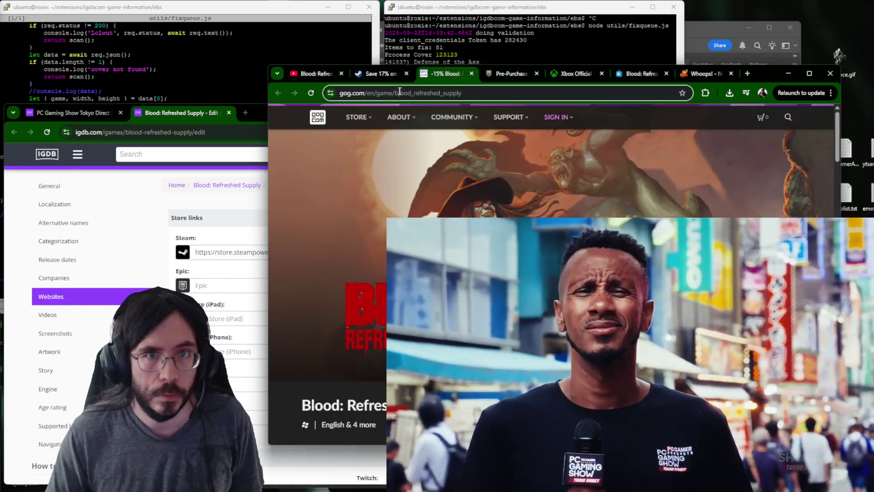
{"action": "left_click", "coordinate": [410, 92]}
{"action": "key", "text": "ctrl+c"}
{"action": "left_click", "coordinate": [379, 251]}
{"action": "key", "text": "ctrl+v"}
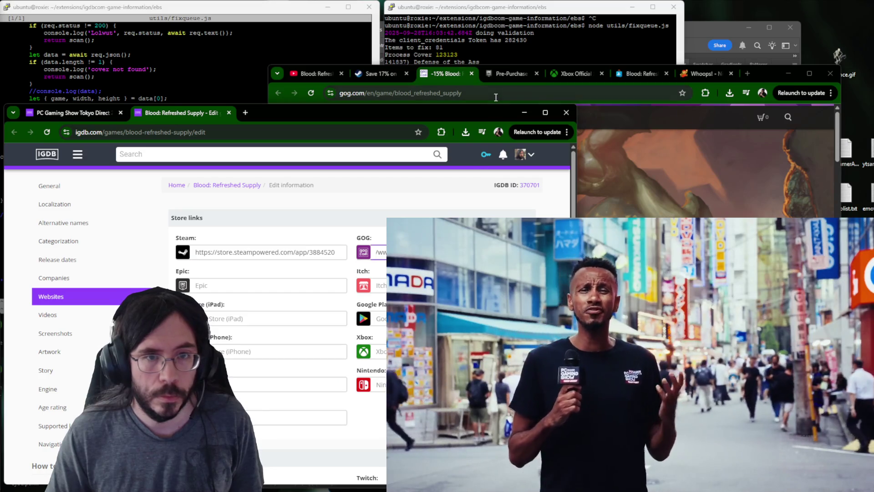
Fill the Epic and Xbox store link fields with their page addresses.
{"action": "left_click", "coordinate": [506, 73]}
{"action": "left_click", "coordinate": [406, 93]}
{"action": "key", "text": "ctrl+c"}
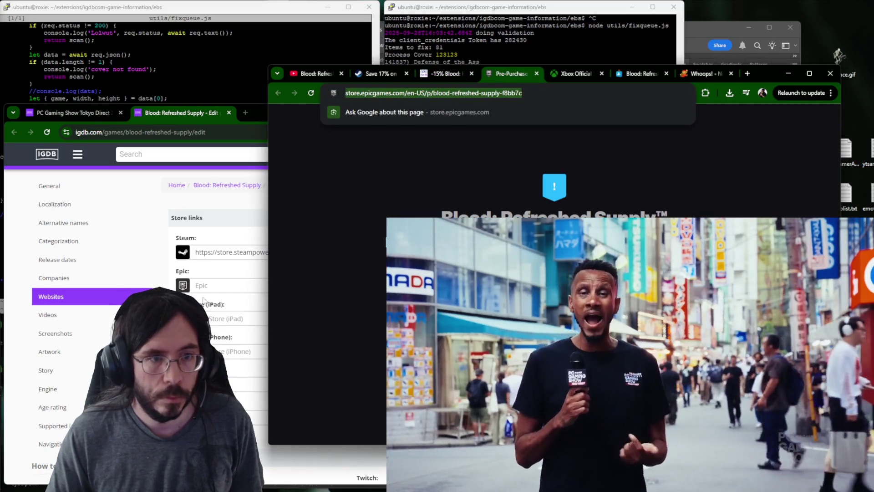
{"action": "left_click", "coordinate": [232, 285]}
{"action": "key", "text": "ctrl+v"}
{"action": "left_click", "coordinate": [574, 114]}
{"action": "left_click", "coordinate": [573, 73]}
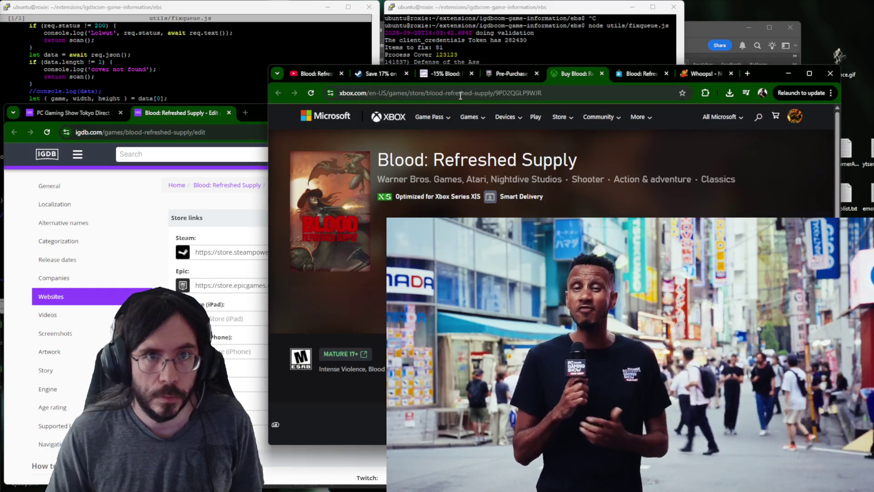
{"action": "left_click", "coordinate": [449, 93]}
{"action": "left_click", "coordinate": [227, 336]}
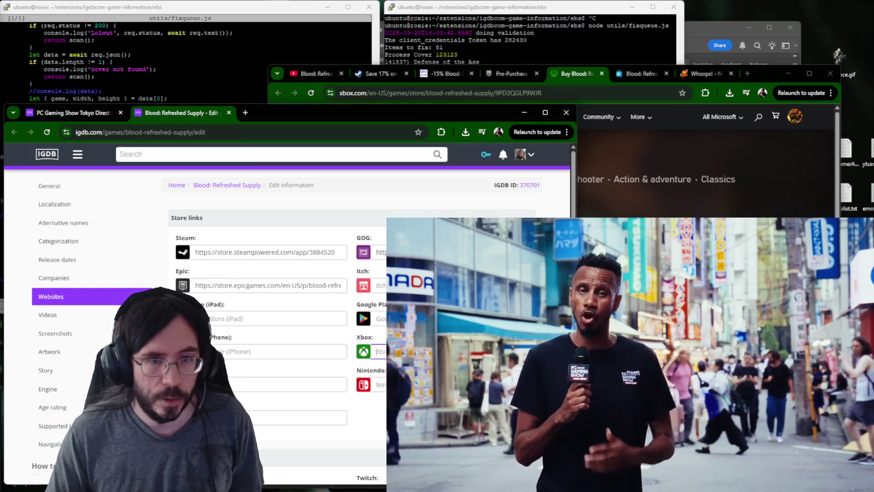
Fill the PlayStation and Nintendo store link fields with their page addresses.
{"action": "left_click", "coordinate": [601, 112]}
{"action": "left_click", "coordinate": [638, 74]}
{"action": "left_click", "coordinate": [400, 94]}
{"action": "key", "text": "ctrl+c"}
{"action": "left_click", "coordinate": [286, 384]}
{"action": "key", "text": "ctrl+v"}
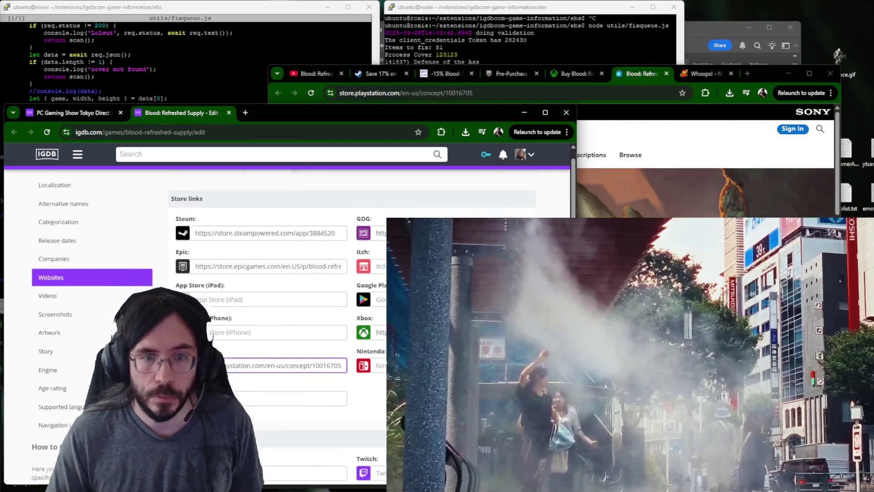
{"action": "scroll", "coordinate": [287, 308], "scroll_direction": "down", "scroll_amount": 3}
{"action": "scroll", "coordinate": [286, 307], "scroll_direction": "up", "scroll_amount": 3}
{"action": "left_click", "coordinate": [696, 77]}
{"action": "left_click", "coordinate": [533, 92]}
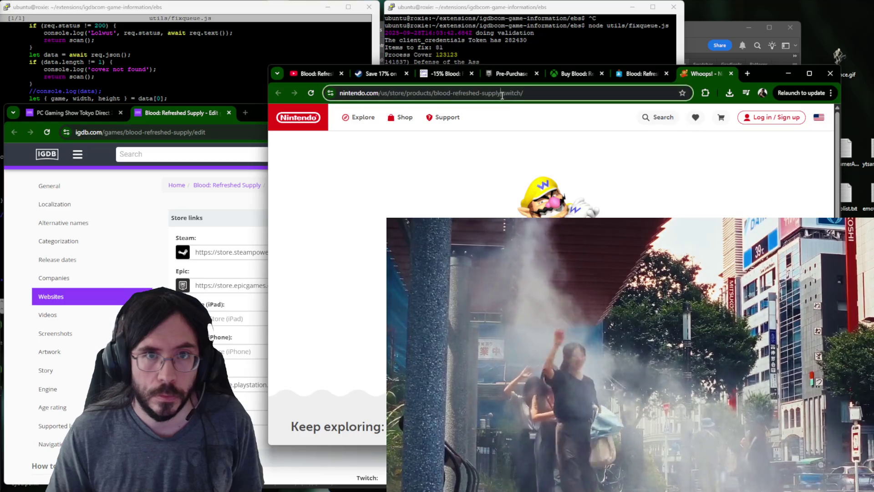
{"action": "key", "text": "ctrl+x"}
{"action": "left_click", "coordinate": [353, 182]}
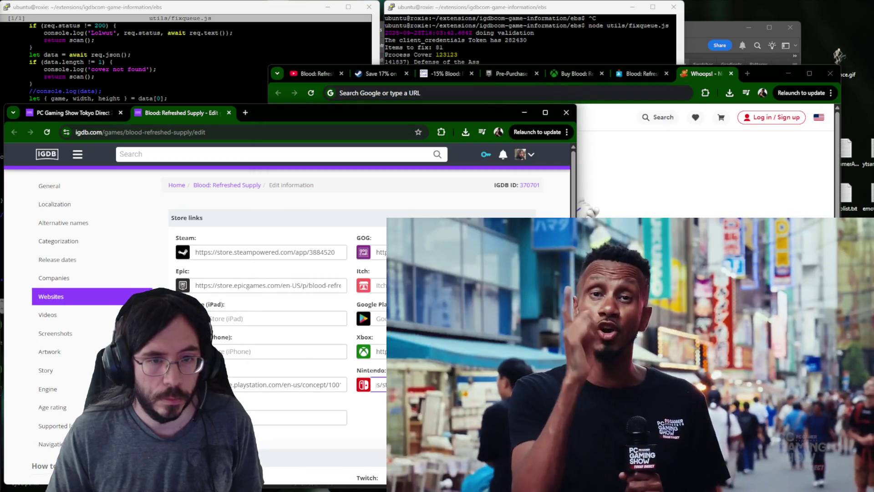
{"action": "scroll", "coordinate": [287, 308], "scroll_direction": "down", "scroll_amount": 3}
{"action": "scroll", "coordinate": [287, 307], "scroll_direction": "down", "scroll_amount": 5}
{"action": "scroll", "coordinate": [286, 307], "scroll_direction": "down", "scroll_amount": 2}
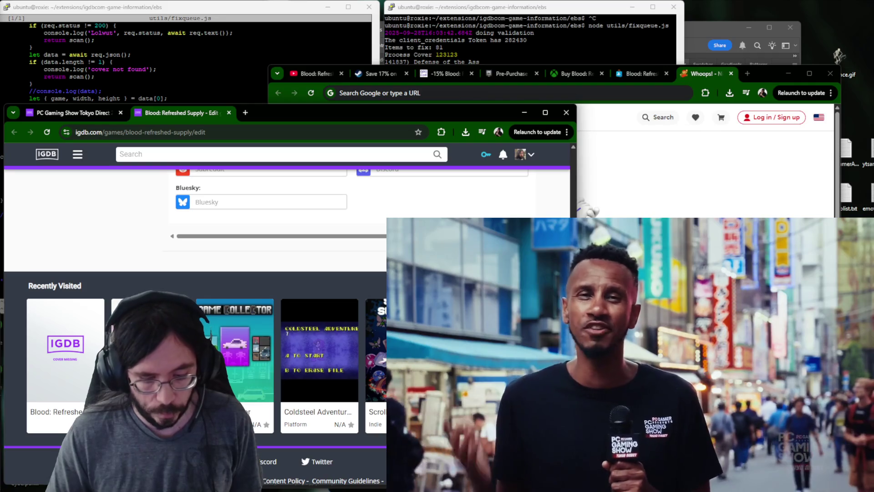
Return to the trailer page and grab the nightdivestudios Instagram profile address.
{"action": "left_click", "coordinate": [310, 76]}
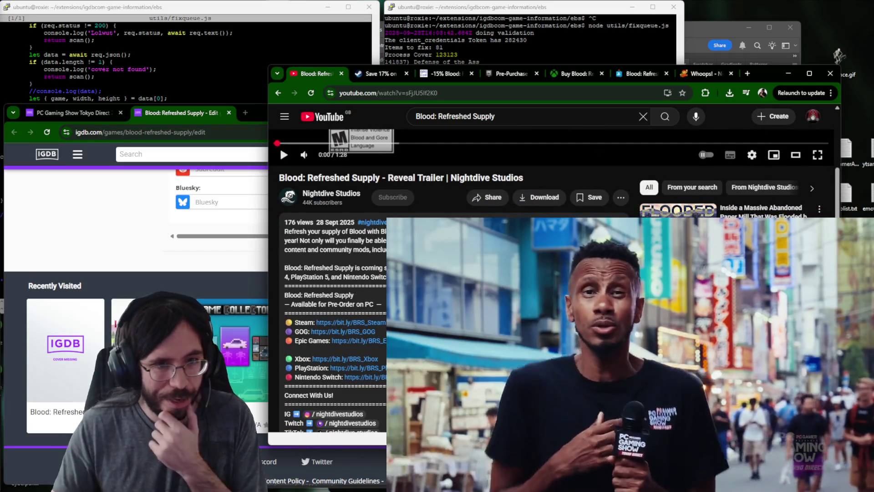
{"action": "scroll", "coordinate": [451, 274], "scroll_direction": "down", "scroll_amount": 2}
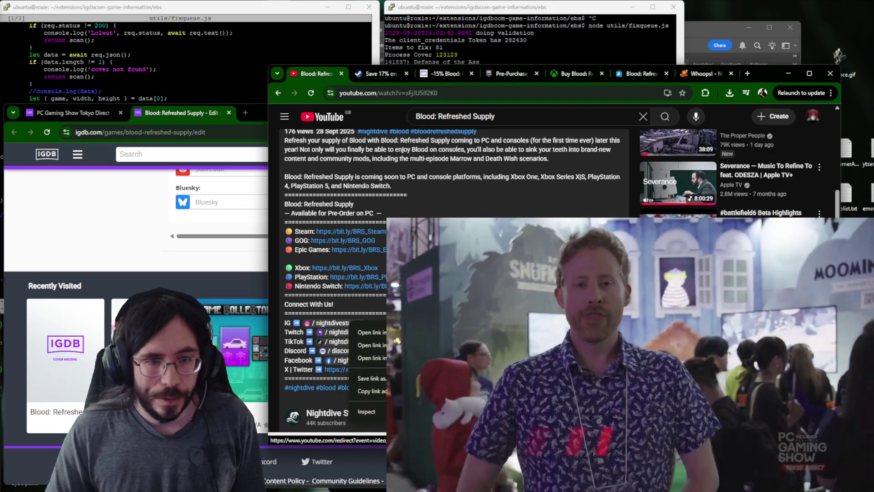
{"action": "right_click", "coordinate": [326, 75]}
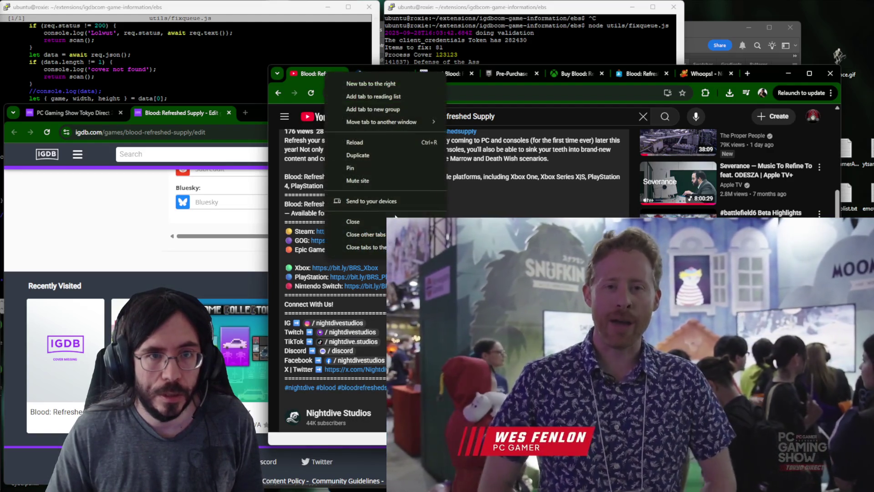
{"action": "key", "text": "Escape"}
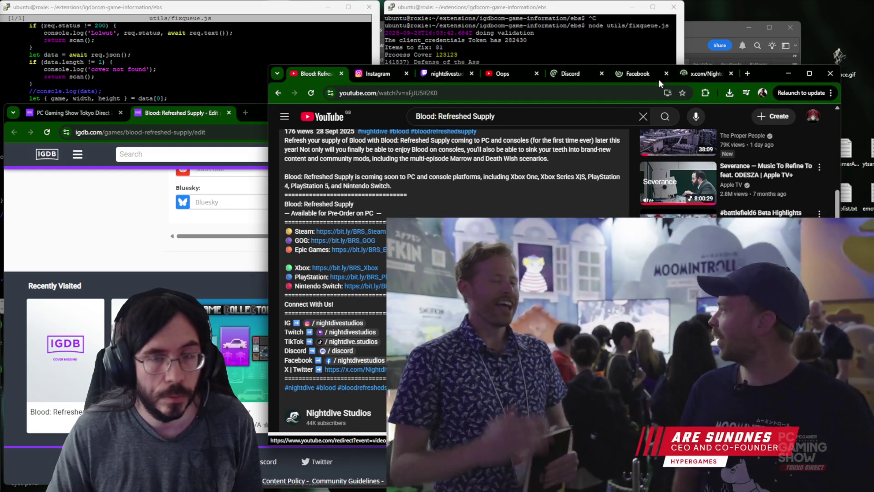
{"action": "left_click", "coordinate": [379, 73]}
{"action": "left_click", "coordinate": [383, 92]}
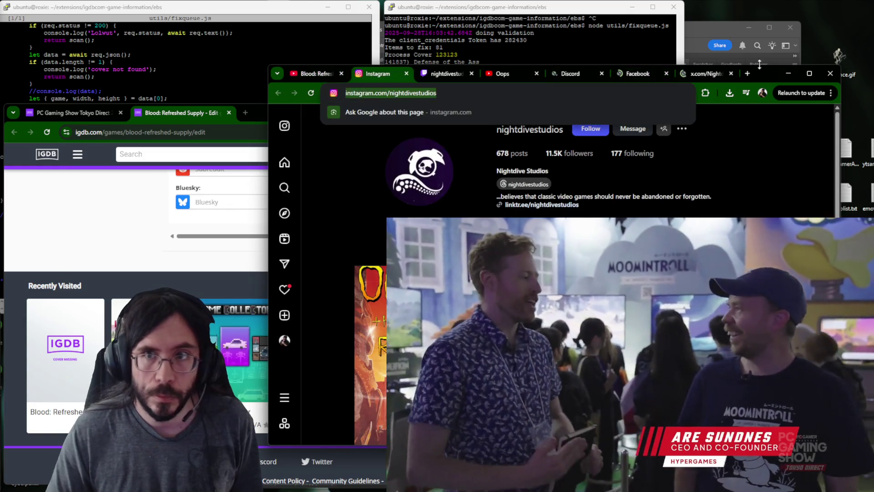
{"action": "key", "text": "BackSpace"}
Cycle back through windows to bring the IGDB editor forward.
{"action": "key", "text": "alt+Tab"}
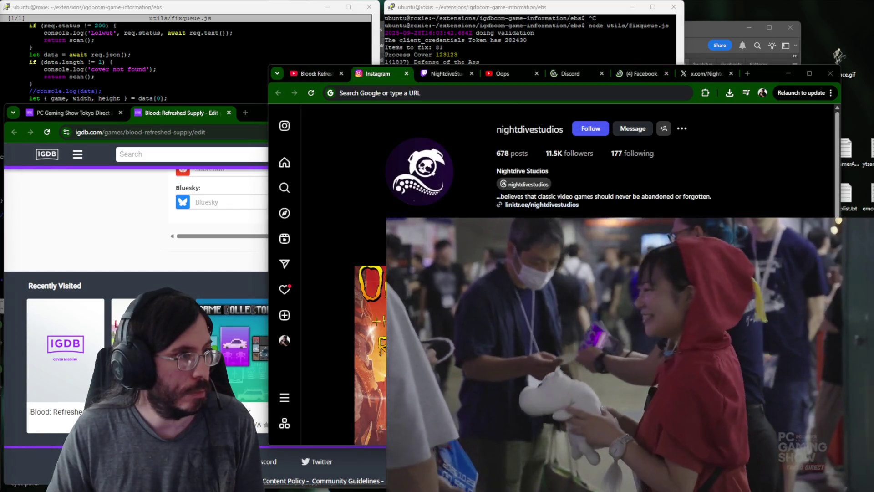
{"action": "key", "text": "alt+Tab"}
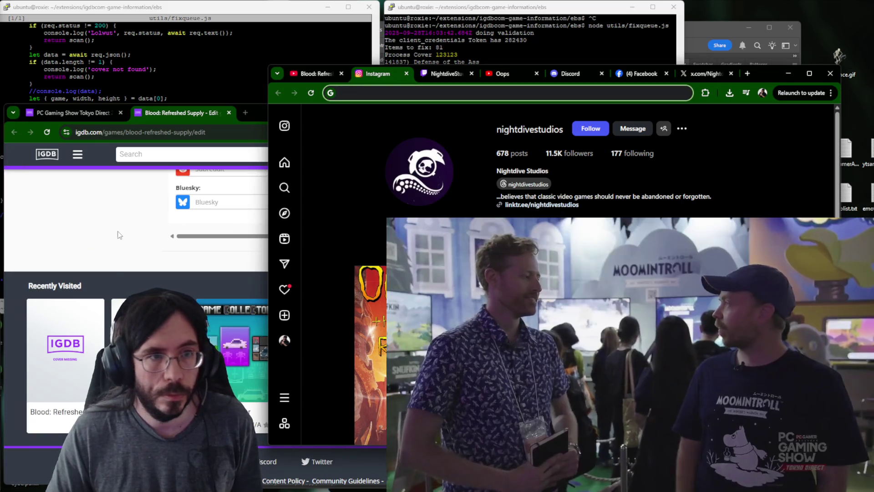
{"action": "key", "text": "alt+Tab"}
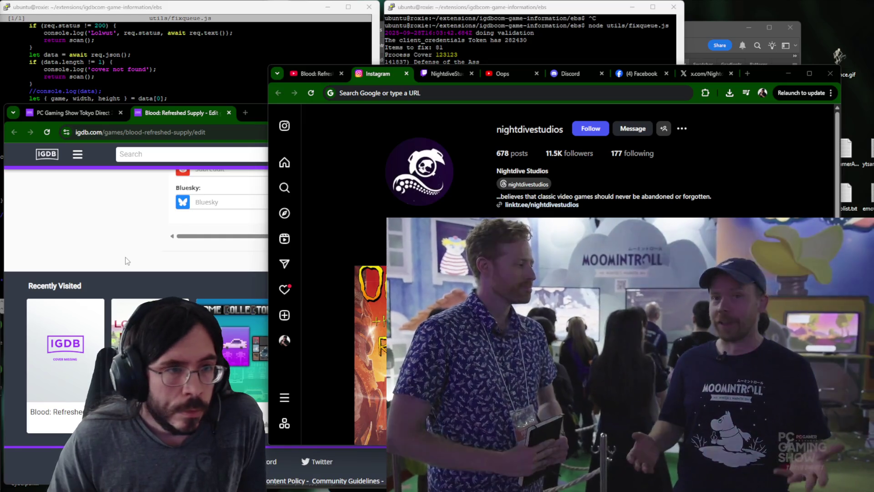
{"action": "left_click", "coordinate": [125, 260]}
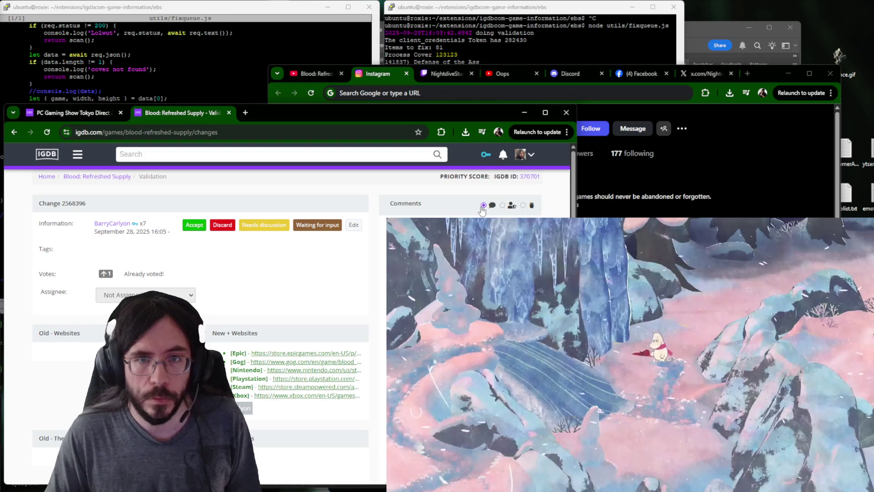
{"action": "scroll", "coordinate": [358, 374], "scroll_direction": "down", "scroll_amount": 5}
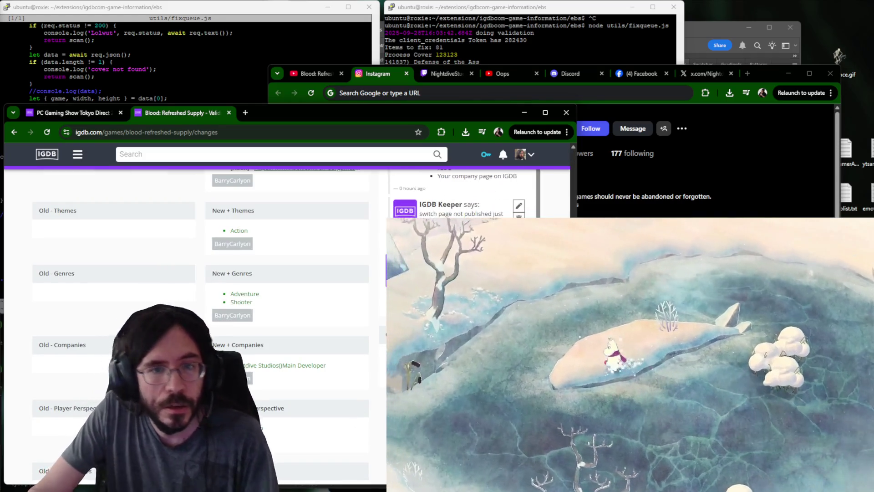
{"action": "scroll", "coordinate": [331, 308], "scroll_direction": "up", "scroll_amount": 5}
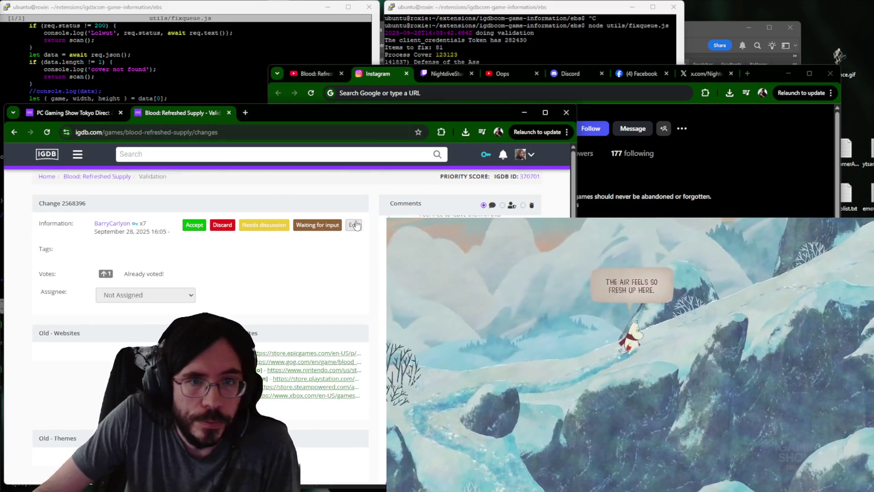
Reopen the Blood: Refreshed Supply edit page in a new tab.
{"action": "left_click", "coordinate": [354, 224]}
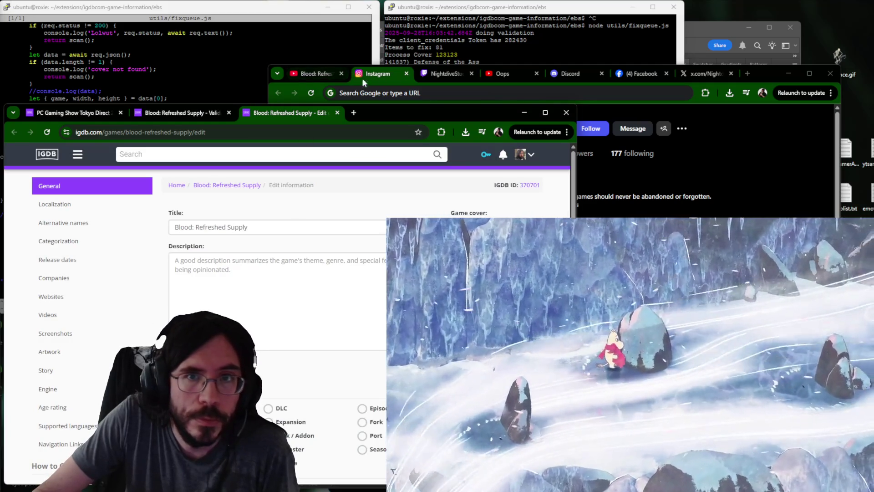
Paste the Steam game description into the IGDB Description field.
{"action": "left_click", "coordinate": [303, 76]}
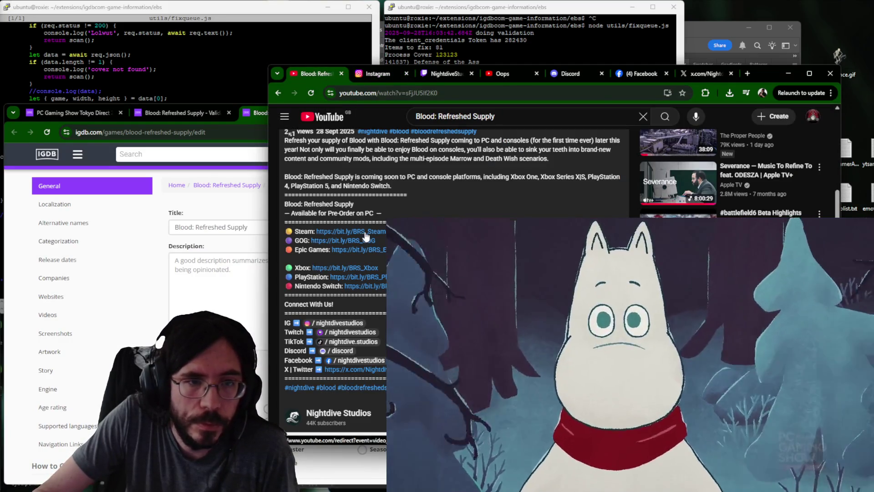
{"action": "left_click", "coordinate": [364, 234]}
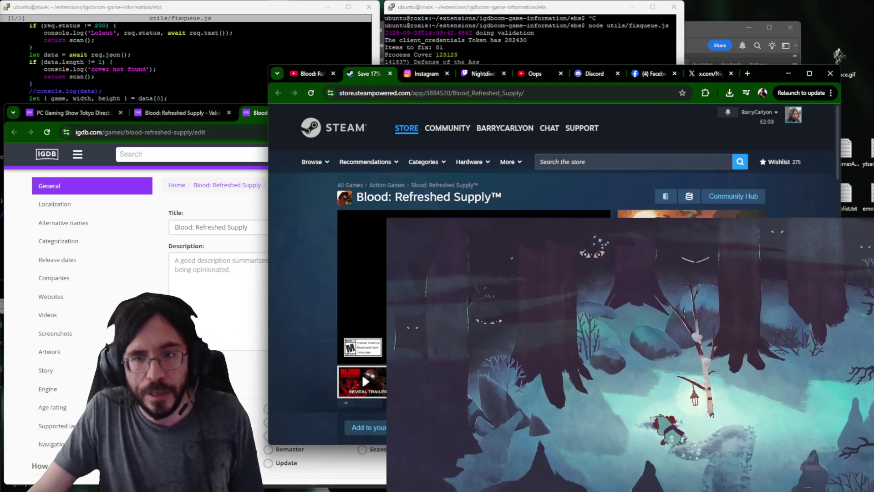
{"action": "key", "text": "alt+Tab"}
{"action": "key", "text": "ctrl+v"}
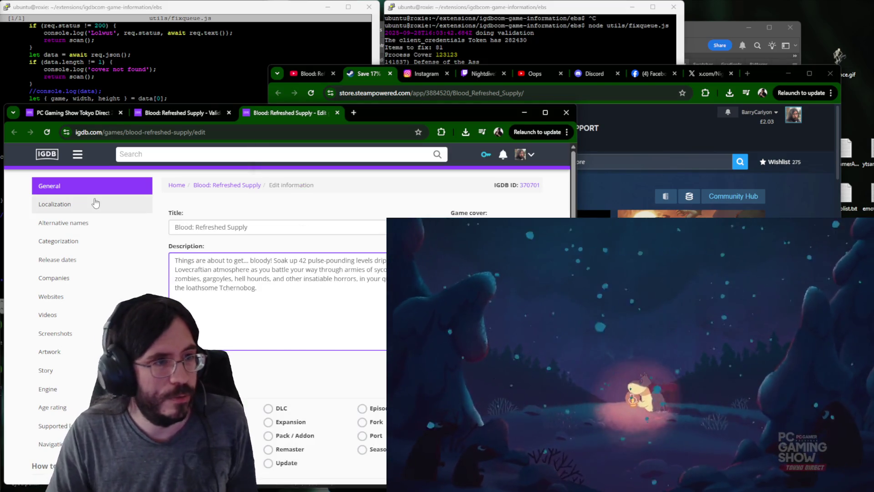
Step through Localization, Alternative names and Categorization to reach Release dates.
{"action": "left_click", "coordinate": [86, 205]}
{"action": "left_click", "coordinate": [84, 228]}
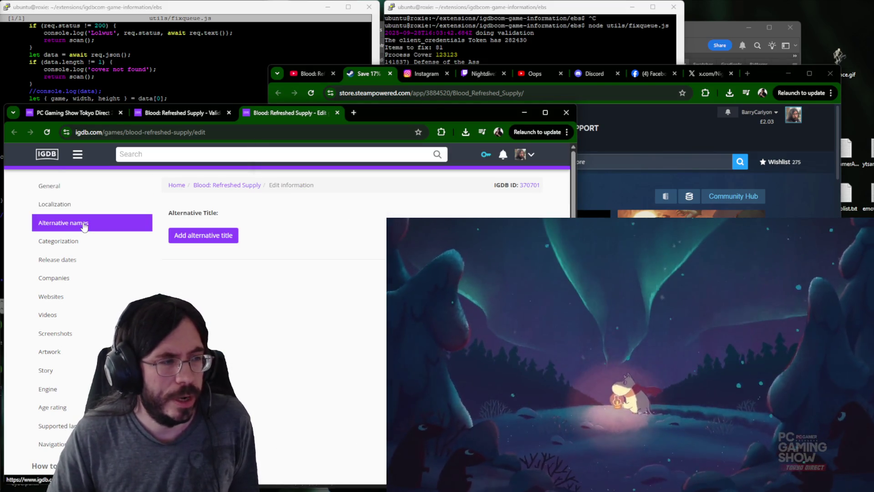
{"action": "left_click", "coordinate": [81, 240]}
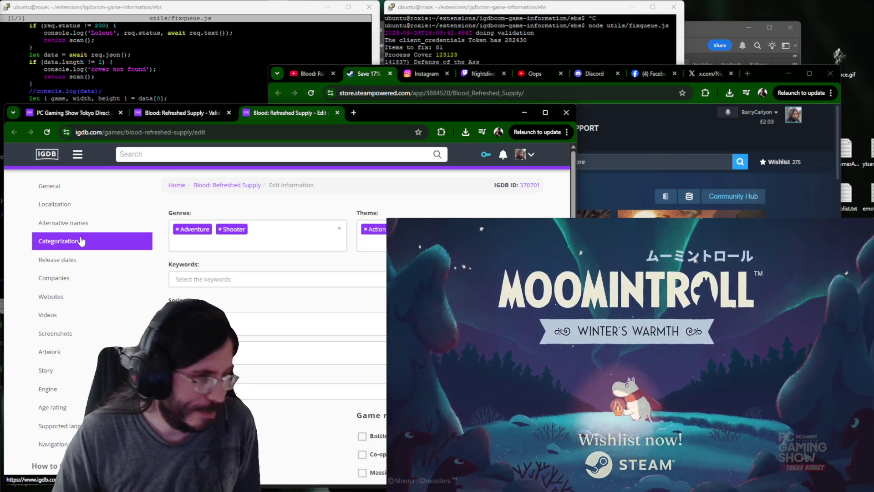
{"action": "scroll", "coordinate": [228, 297], "scroll_direction": "down", "scroll_amount": 2}
{"action": "scroll", "coordinate": [73, 260], "scroll_direction": "up", "scroll_amount": 2}
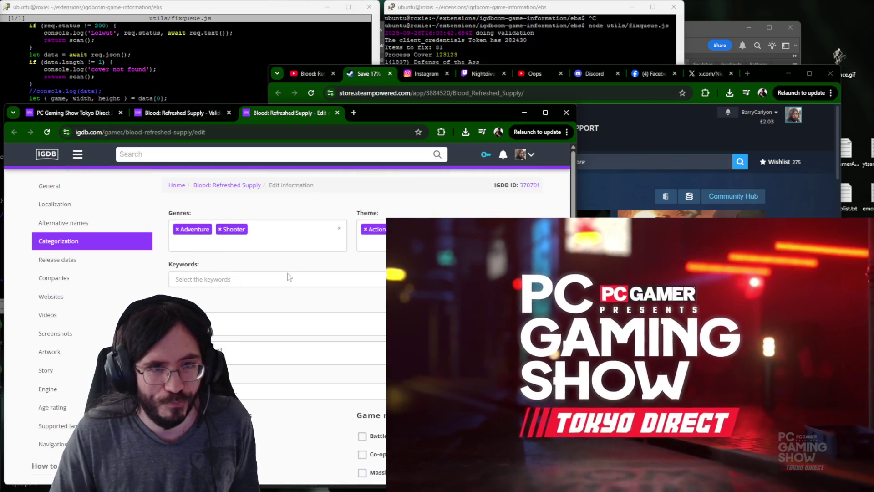
{"action": "left_click", "coordinate": [54, 259]}
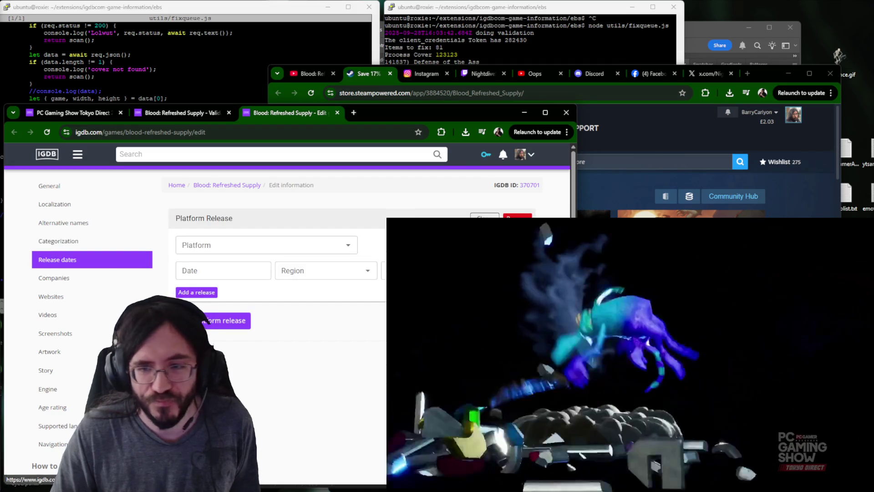
Record a worldwide PC (Microsoft Windows) release on 2025-12-4, then move to Companies.
{"action": "left_click", "coordinate": [220, 244]}
{"action": "type", "text": "win"}
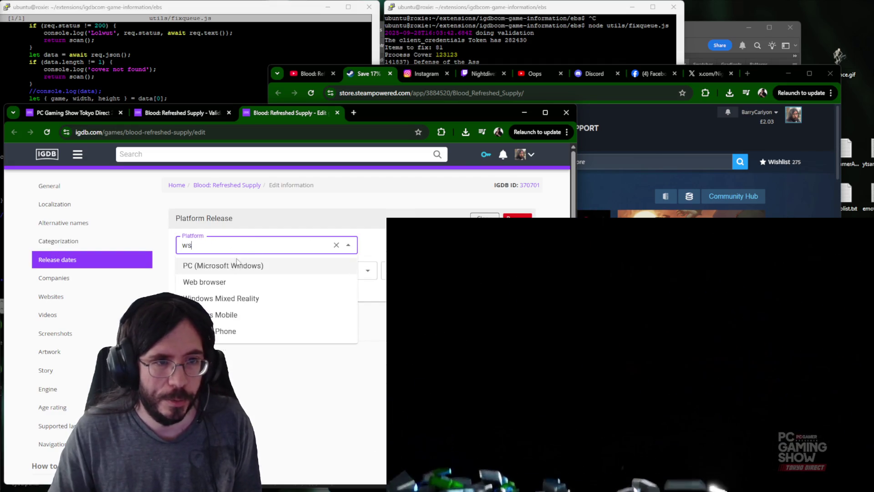
{"action": "left_click", "coordinate": [225, 265]}
{"action": "left_click", "coordinate": [307, 294]}
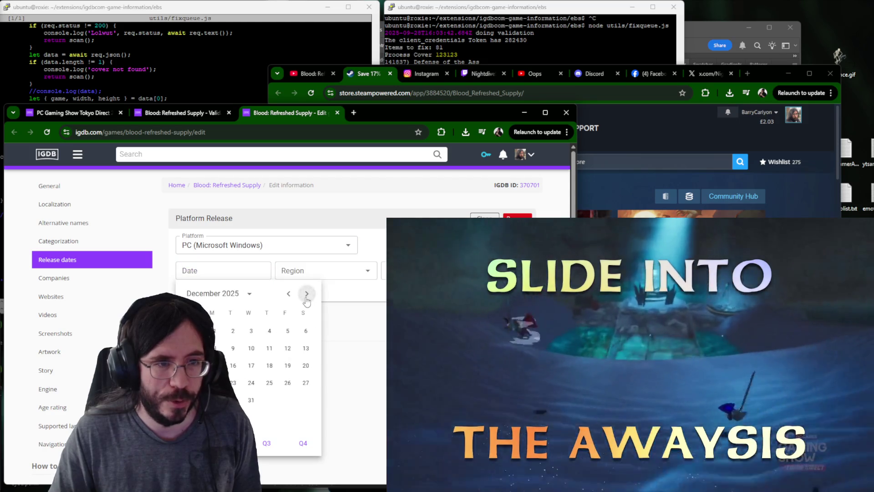
{"action": "left_click", "coordinate": [269, 331]}
{"action": "left_click", "coordinate": [326, 270]}
{"action": "left_click", "coordinate": [301, 293]}
{"action": "key", "text": "Tab"}
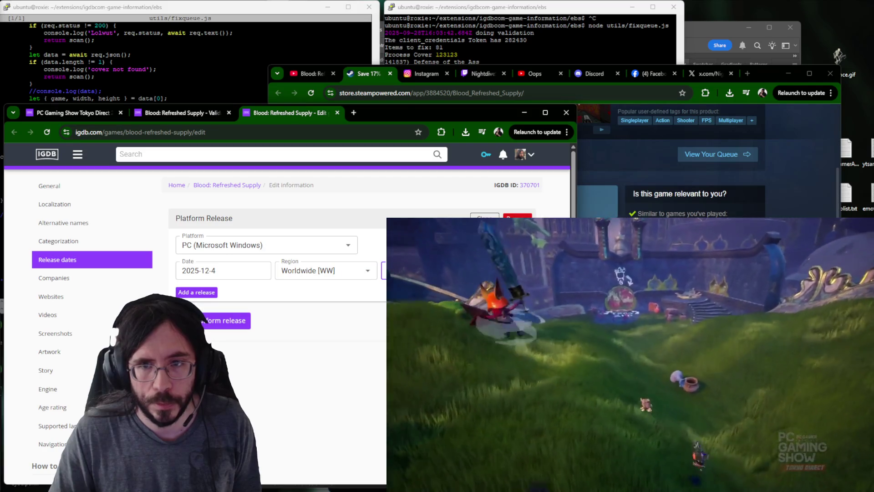
{"action": "left_click", "coordinate": [115, 277]}
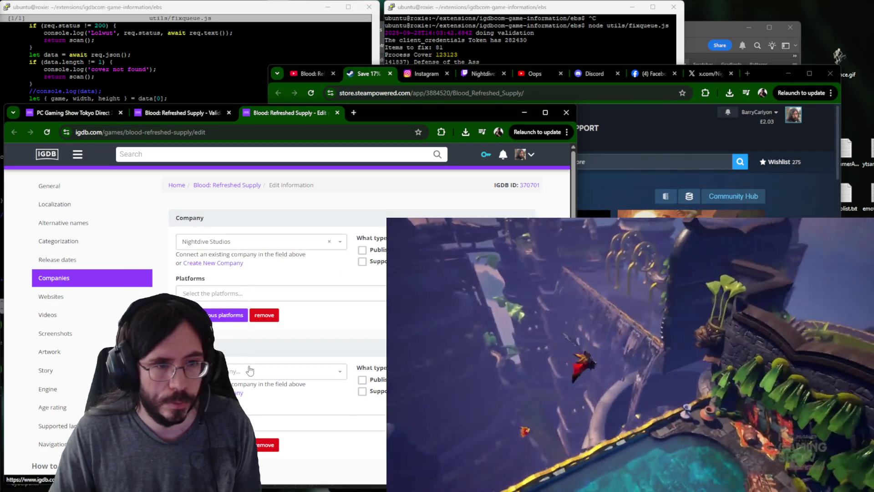
Add Warner Bros. Games and Atari as publishing companies.
{"action": "left_click", "coordinate": [249, 370]}
{"action": "type", "text": "warn"}
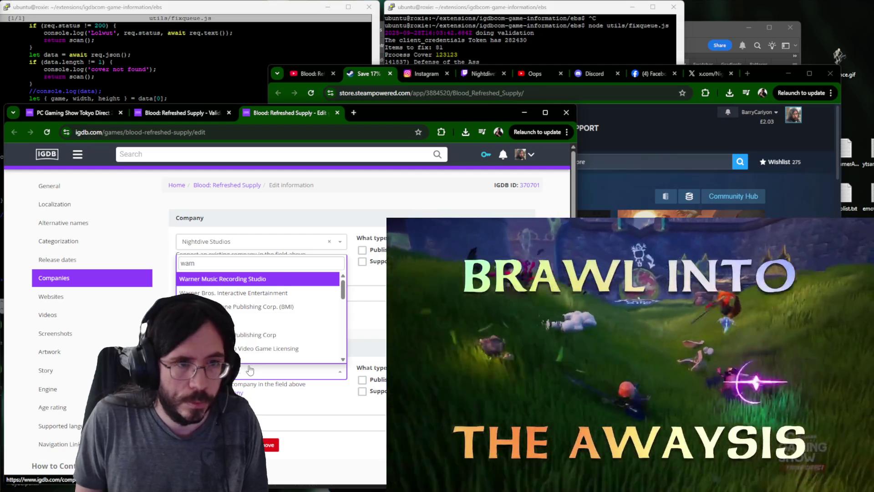
{"action": "key", "text": "Down"}
{"action": "key", "text": "Return"}
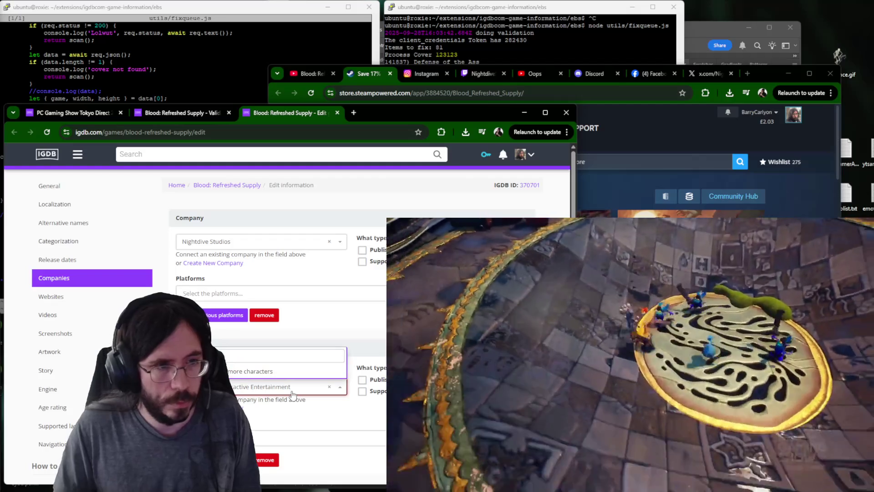
{"action": "type", "text": "warn"}
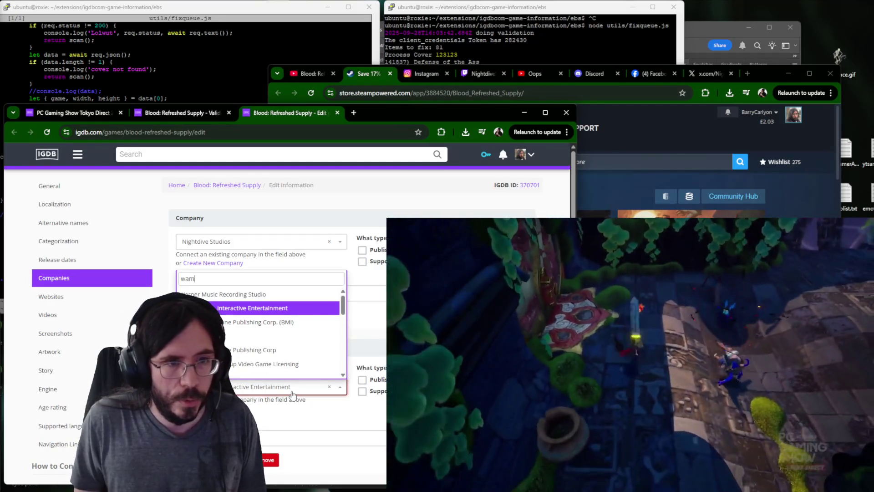
{"action": "type", "text": "er"}
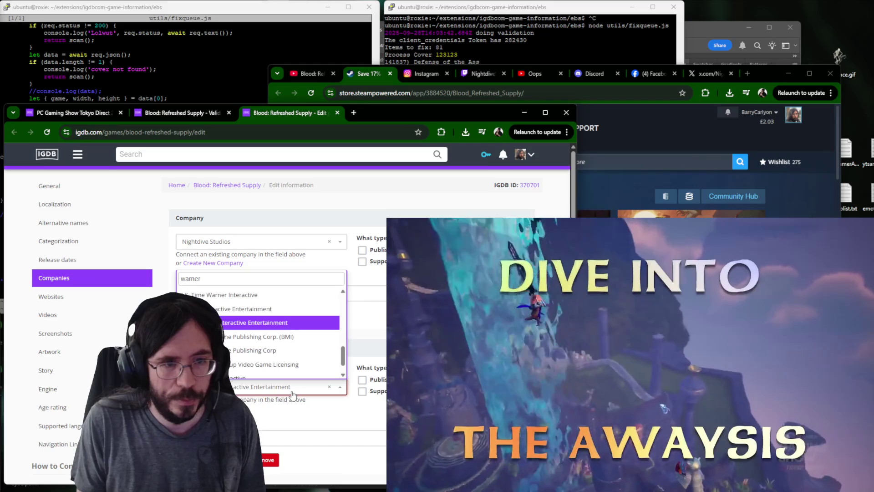
{"action": "type", "text": " bros."}
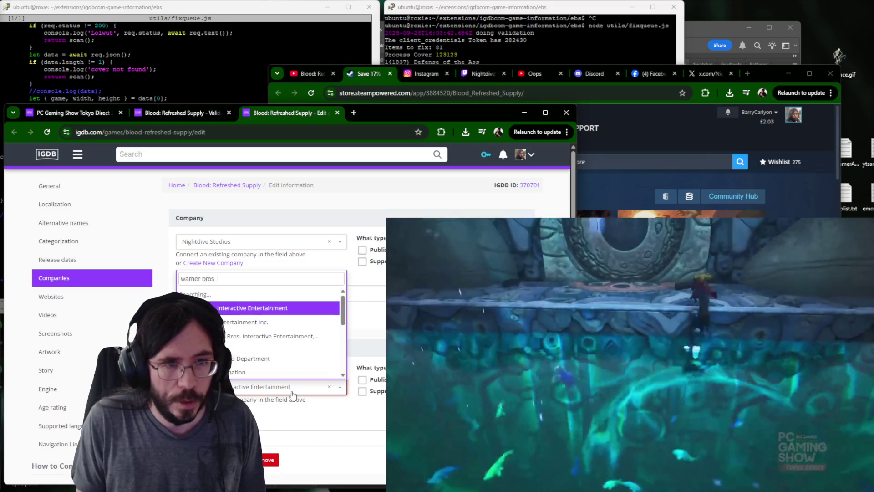
{"action": "type", "text": " int"}
{"action": "key", "text": "Return"}
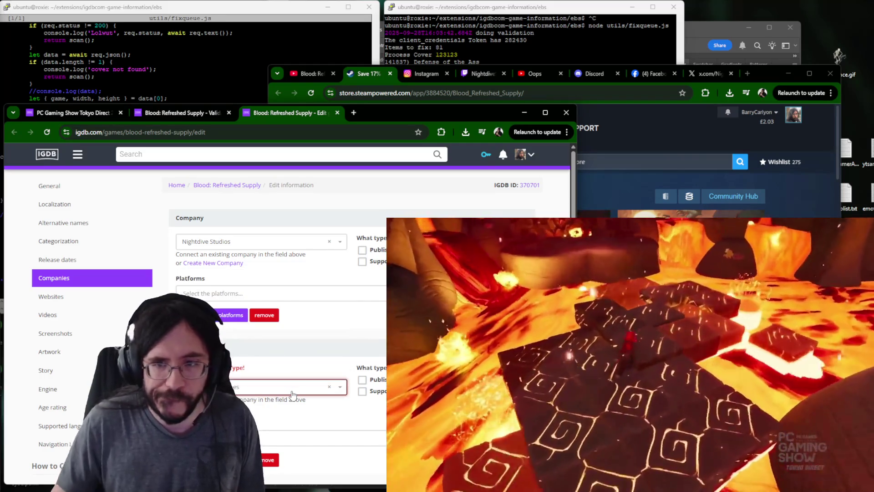
{"action": "scroll", "coordinate": [307, 274], "scroll_direction": "down", "scroll_amount": 2}
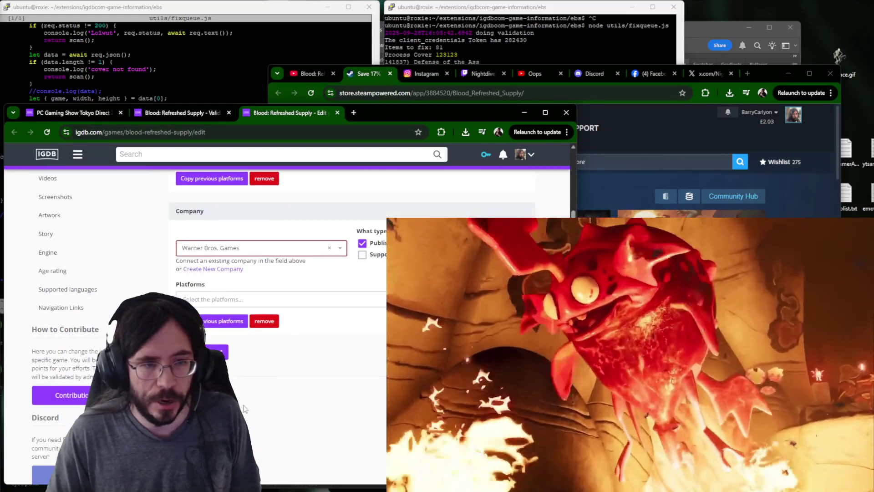
{"action": "type", "text": "atar"}
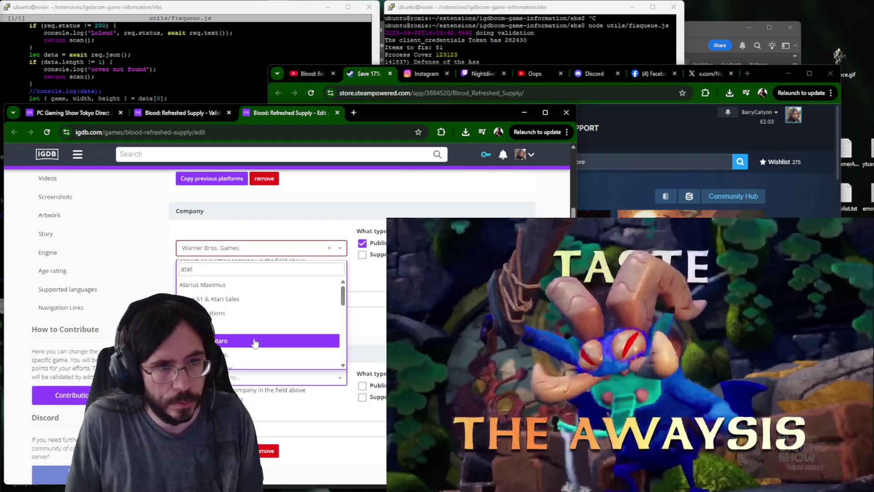
{"action": "type", "text": "i"}
{"action": "left_click", "coordinate": [203, 299]}
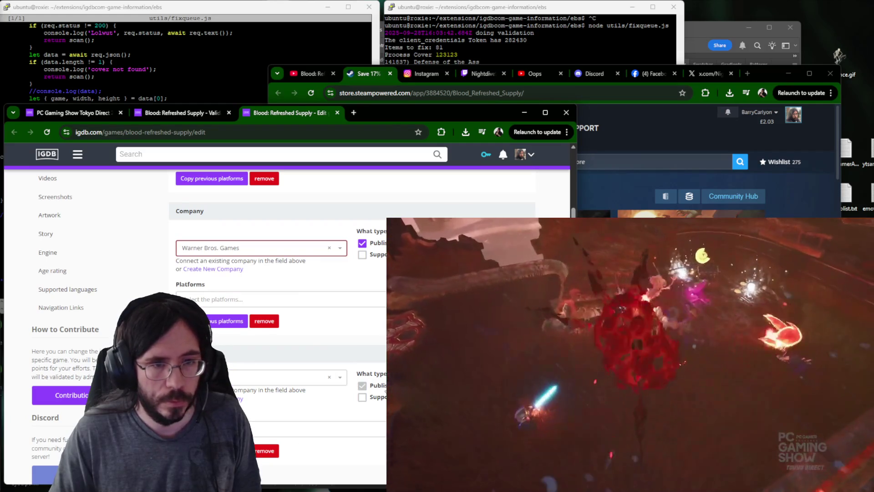
{"action": "scroll", "coordinate": [325, 410], "scroll_direction": "up", "scroll_amount": 2}
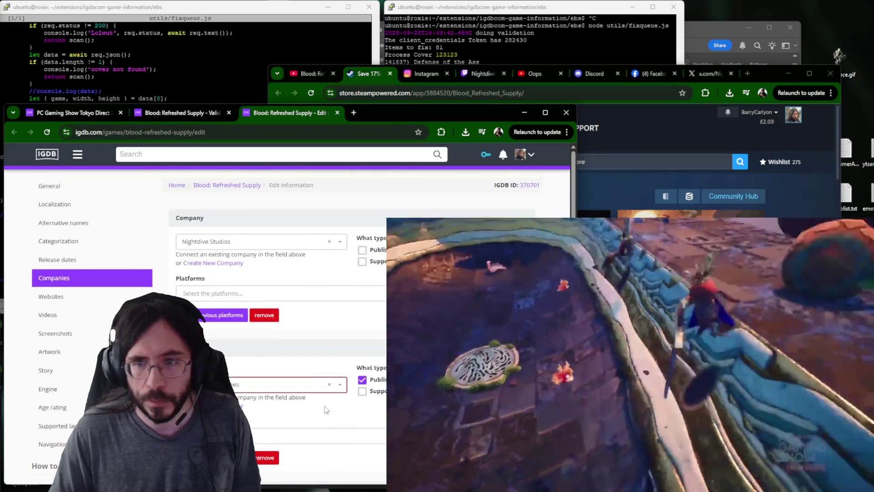
Check the Steam developer listing, remove the empty company entry and close the game tabs.
{"action": "left_click", "coordinate": [683, 177]}
{"action": "left_click", "coordinate": [468, 163]}
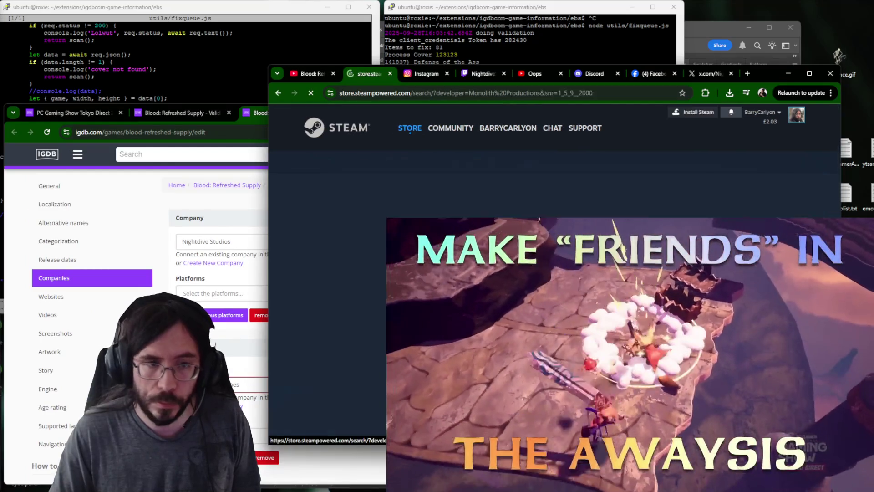
{"action": "left_click", "coordinate": [257, 217]}
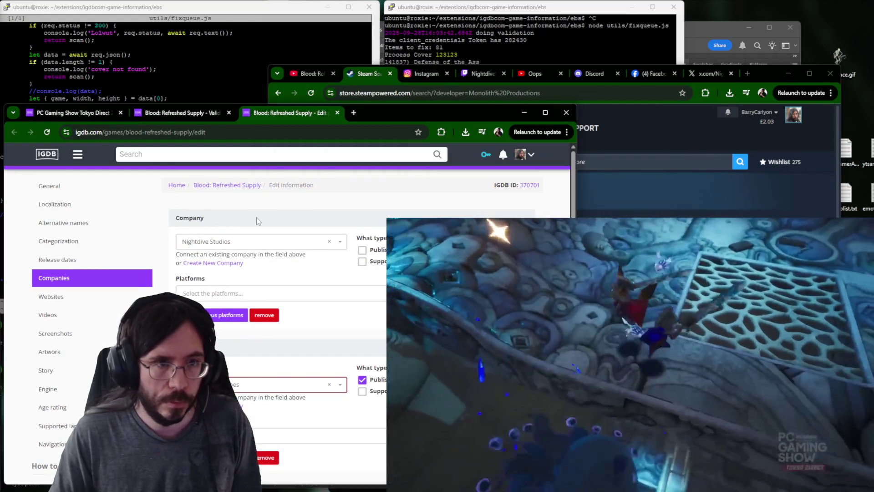
{"action": "scroll", "coordinate": [256, 218], "scroll_direction": "down", "scroll_amount": 2}
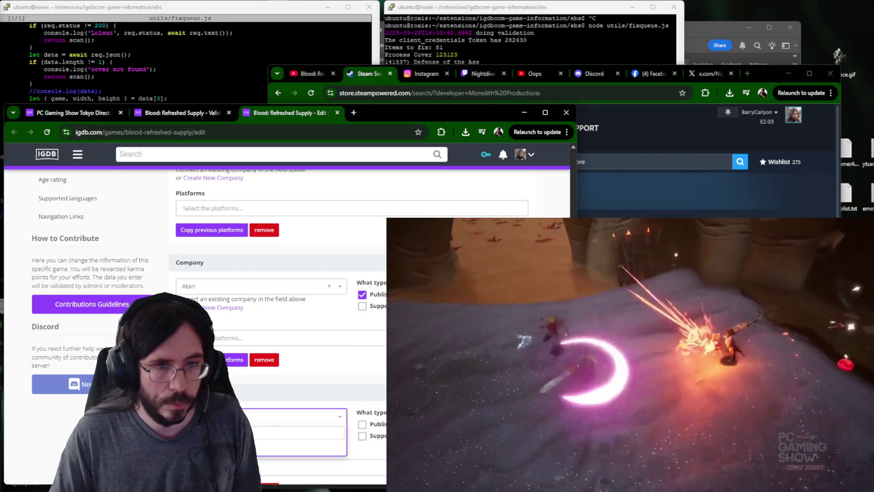
{"action": "key", "text": "Return"}
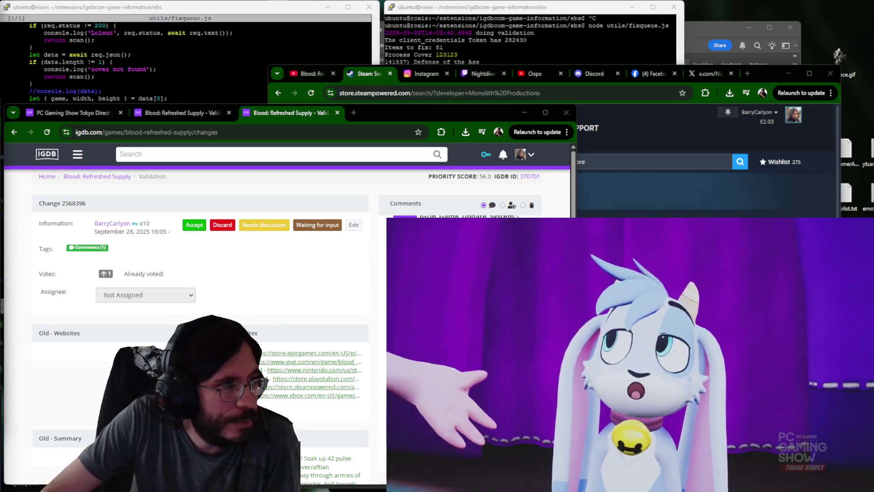
{"action": "left_click", "coordinate": [226, 182]}
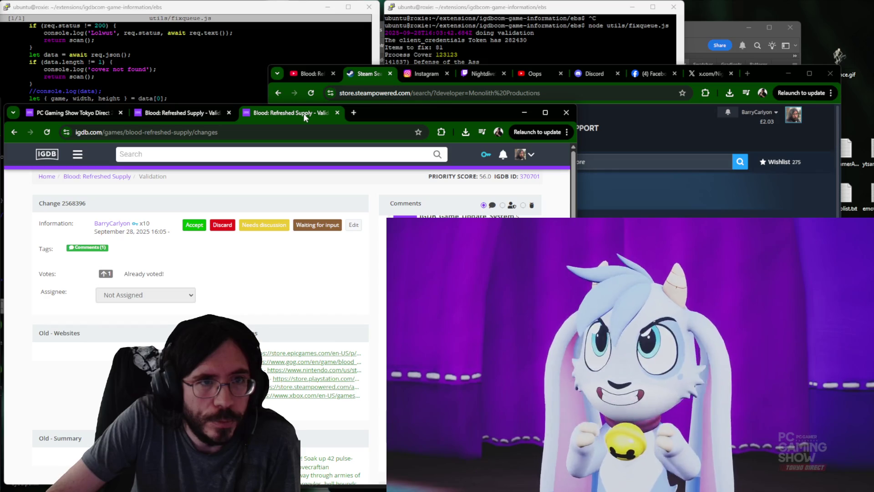
{"action": "key", "text": "ctrl+w"}
{"action": "key", "text": "ctrl+w"}
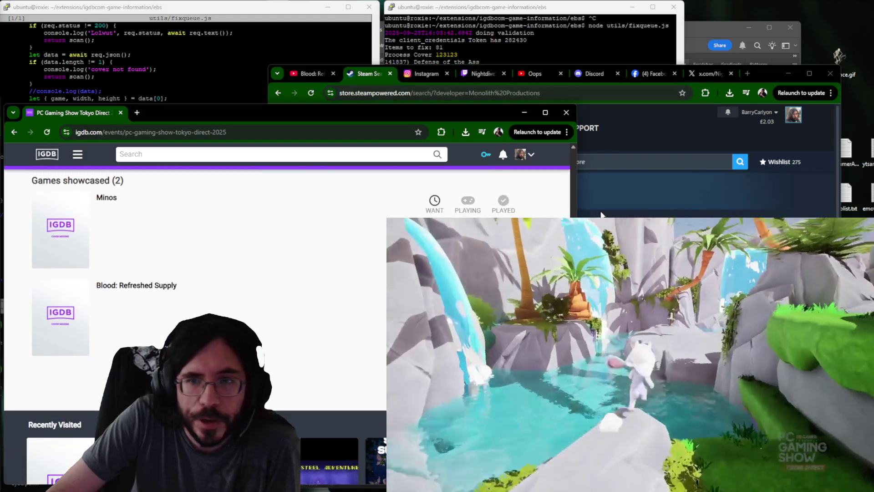
Navigate from the Steam store page to the game's SteamDB Info tab.
{"action": "left_click", "coordinate": [599, 204]}
{"action": "key", "text": "ctrl+1"}
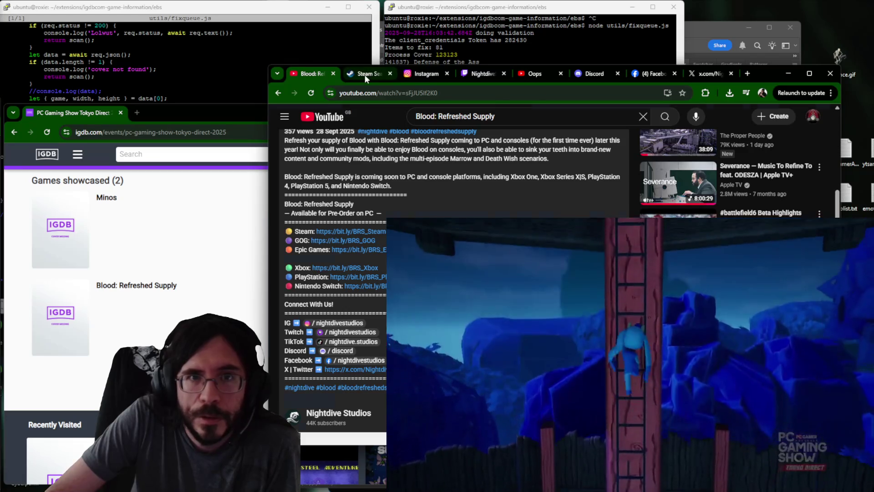
{"action": "left_click", "coordinate": [363, 72]}
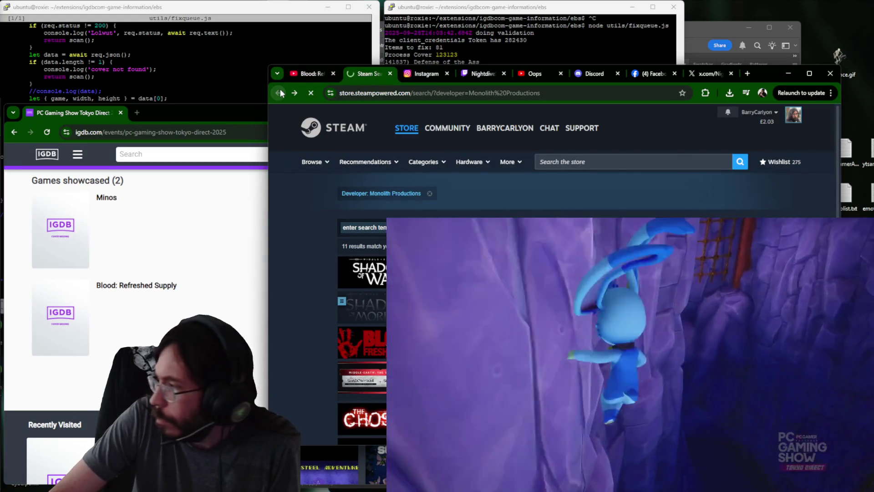
{"action": "left_click", "coordinate": [280, 93]}
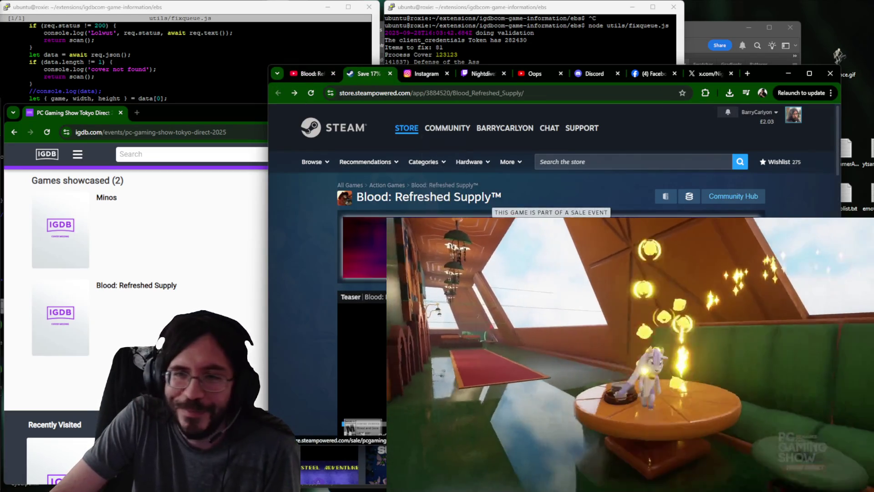
{"action": "left_click", "coordinate": [691, 197]}
{"action": "scroll", "coordinate": [387, 287], "scroll_direction": "down", "scroll_amount": 5}
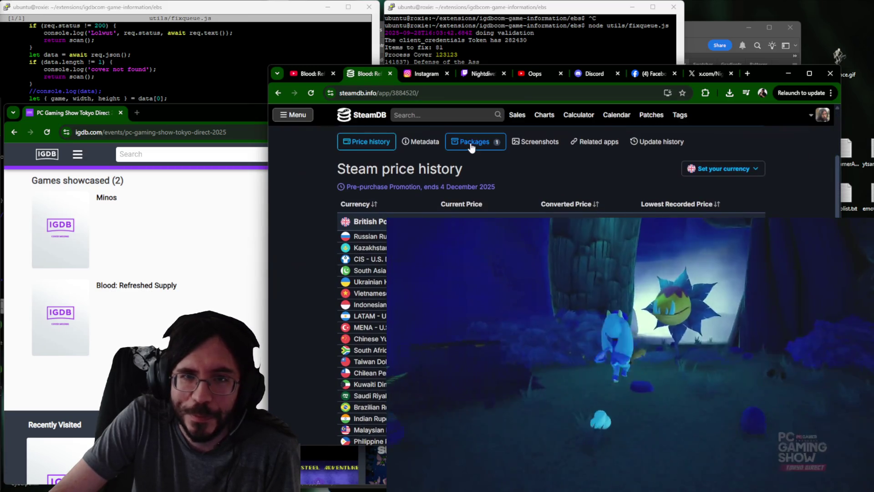
{"action": "left_click", "coordinate": [471, 141]}
{"action": "scroll", "coordinate": [479, 274], "scroll_direction": "up", "scroll_amount": 3}
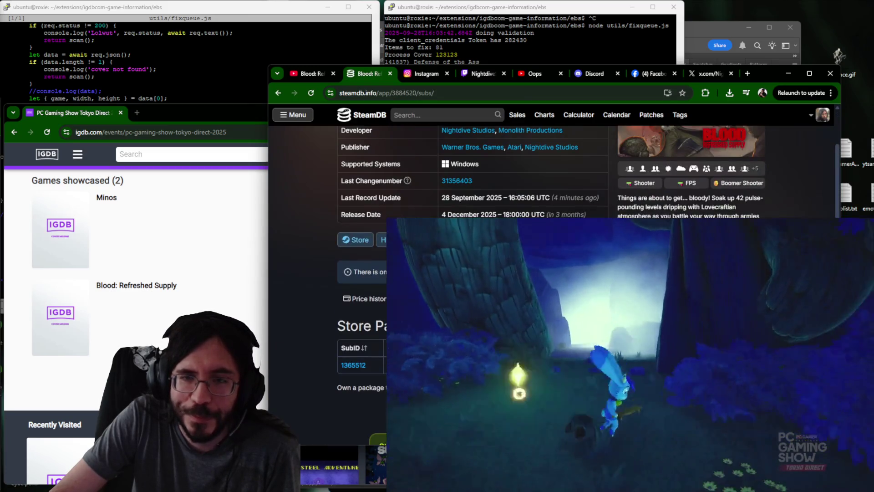
{"action": "left_click", "coordinate": [437, 298]}
{"action": "scroll", "coordinate": [437, 299], "scroll_direction": "down", "scroll_amount": 5}
{"action": "scroll", "coordinate": [437, 298], "scroll_direction": "down", "scroll_amount": 5}
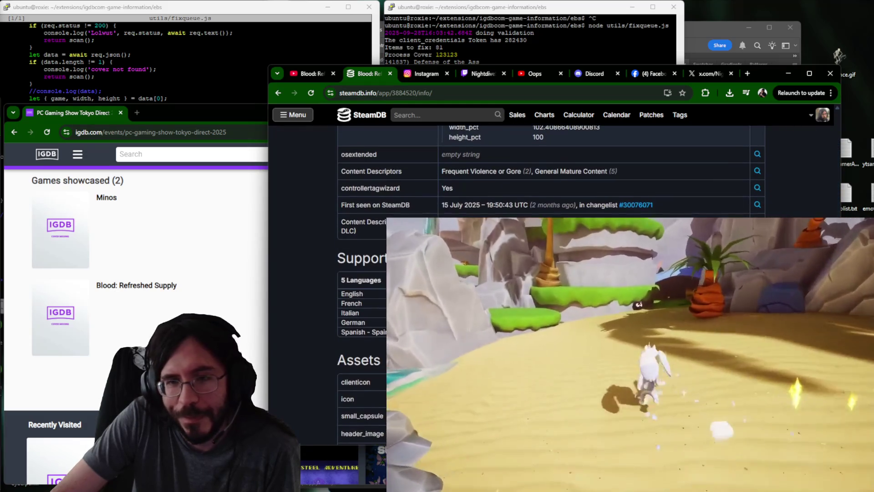
{"action": "scroll", "coordinate": [437, 298], "scroll_direction": "down", "scroll_amount": 3}
{"action": "scroll", "coordinate": [547, 171], "scroll_direction": "down", "scroll_amount": 3}
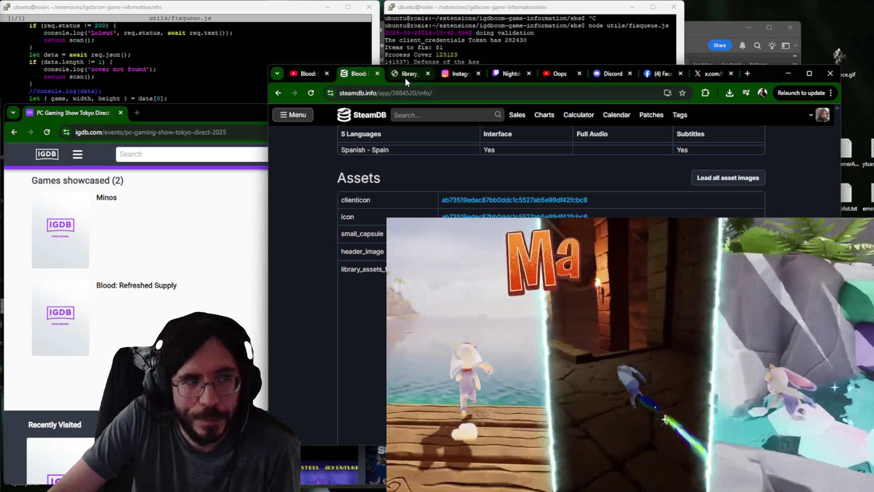
Copy the library cover art and paste it onto the Photoshop box-art template.
{"action": "left_click", "coordinate": [405, 78]}
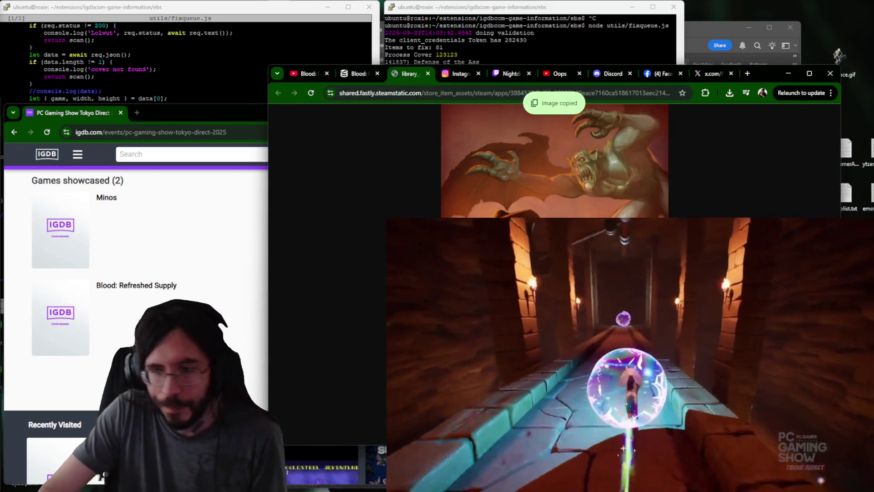
{"action": "key", "text": "alt+Tab"}
{"action": "key", "text": "ctrl+v"}
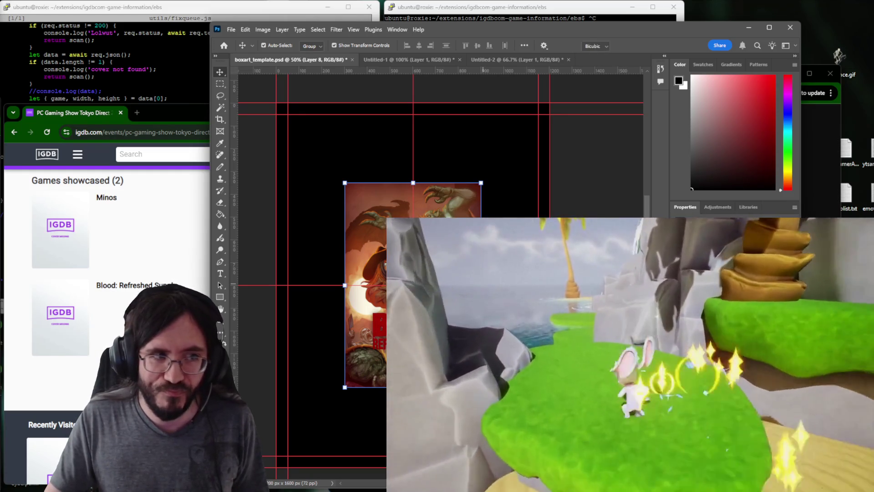
Resize the pasted cover art to fill the template canvas.
{"action": "left_click_drag", "start_coordinate": [481, 183], "coordinate": [550, 103]}
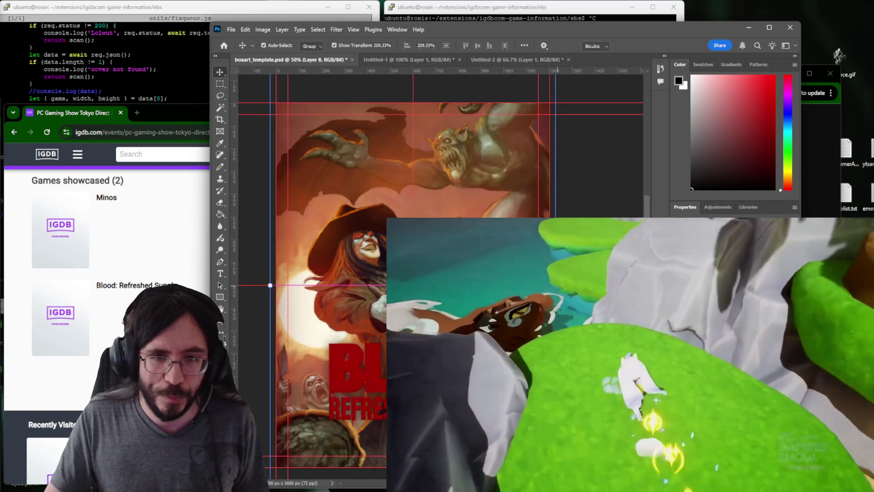
{"action": "key", "text": "ctrl+t"}
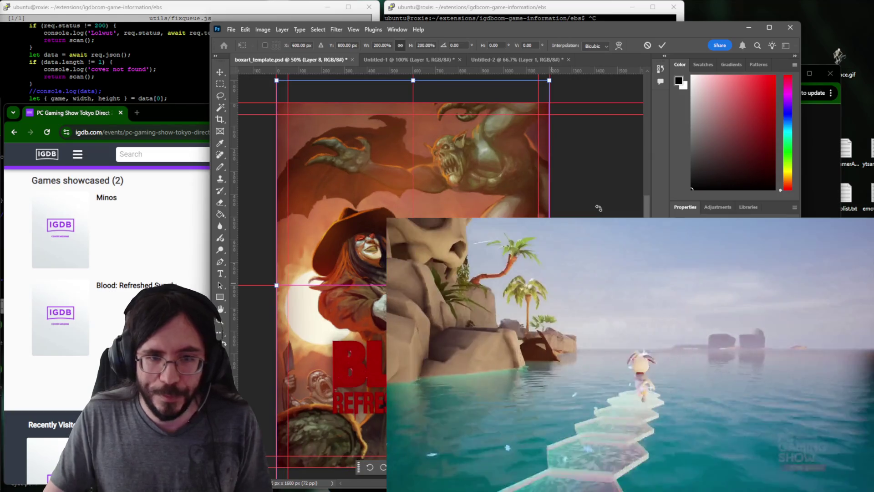
{"action": "type", "text": "600"}
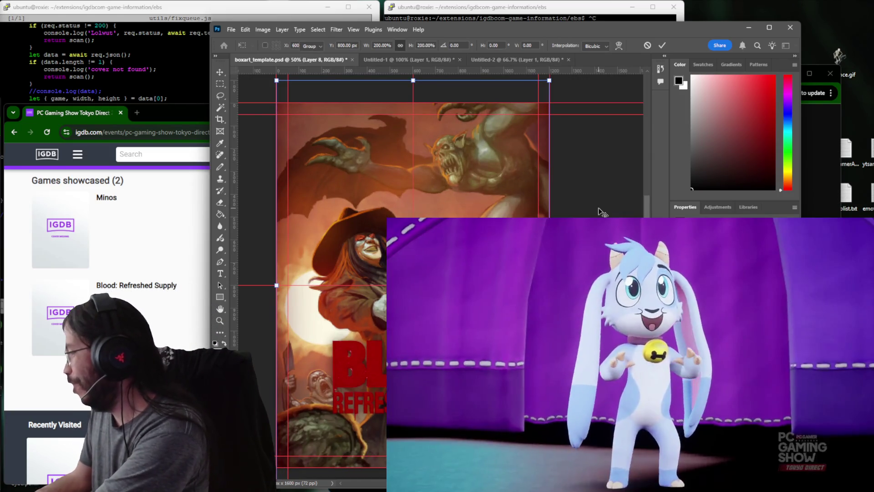
{"action": "key", "text": "Return"}
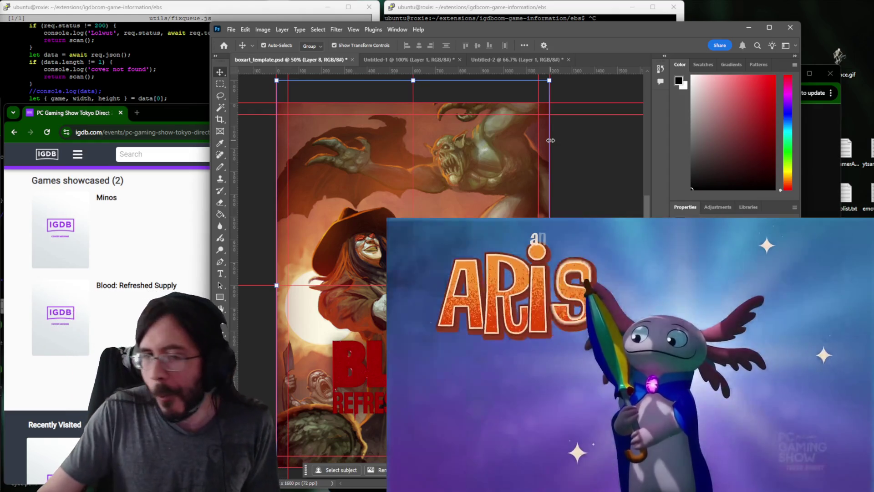
Quick-export the box art as a PNG into Pictures\igdb and return to the YouTube tab.
{"action": "left_click", "coordinate": [231, 29]}
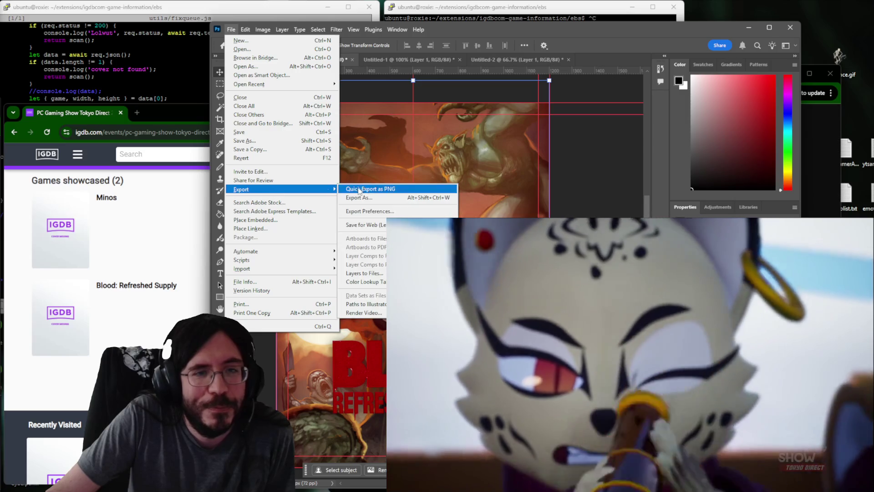
{"action": "left_click", "coordinate": [362, 186]}
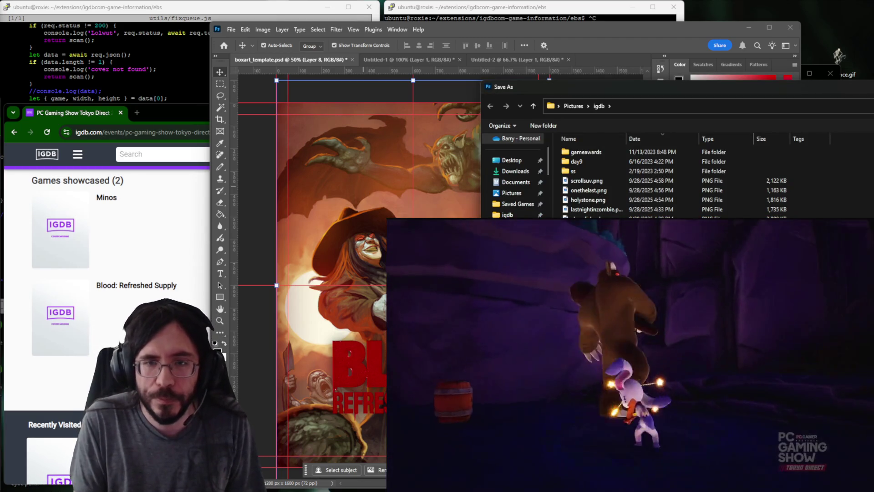
{"action": "key", "text": "Return"}
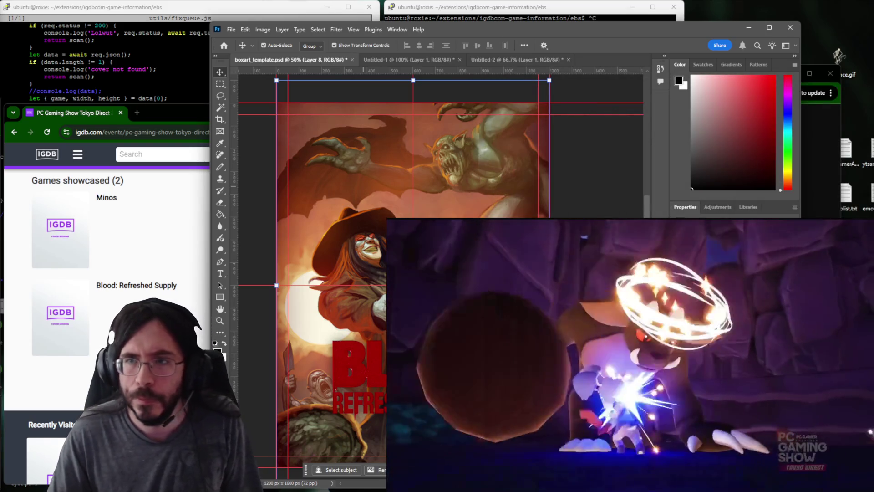
{"action": "key", "text": "alt+Tab"}
{"action": "key", "text": "ctrl+shift+Tab"}
{"action": "scroll", "coordinate": [352, 314], "scroll_direction": "up", "scroll_amount": 3}
{"action": "scroll", "coordinate": [382, 307], "scroll_direction": "up", "scroll_amount": 3}
{"action": "scroll", "coordinate": [519, 164], "scroll_direction": "up", "scroll_amount": 5}
{"action": "key", "text": "ctrl+shift+Tab"}
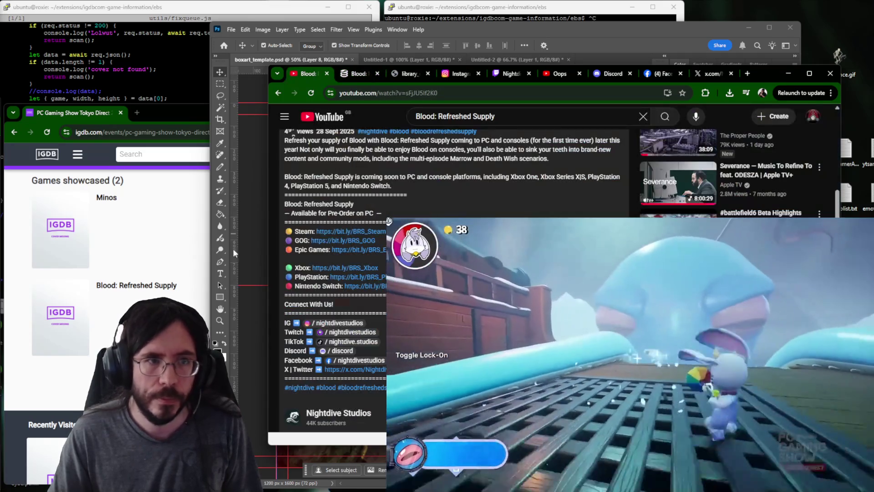
Upload bloodrefreshed.png as the Game cover and move to the Alternative names section.
{"action": "left_click", "coordinate": [170, 245]}
{"action": "scroll", "coordinate": [169, 245], "scroll_direction": "up", "scroll_amount": 1}
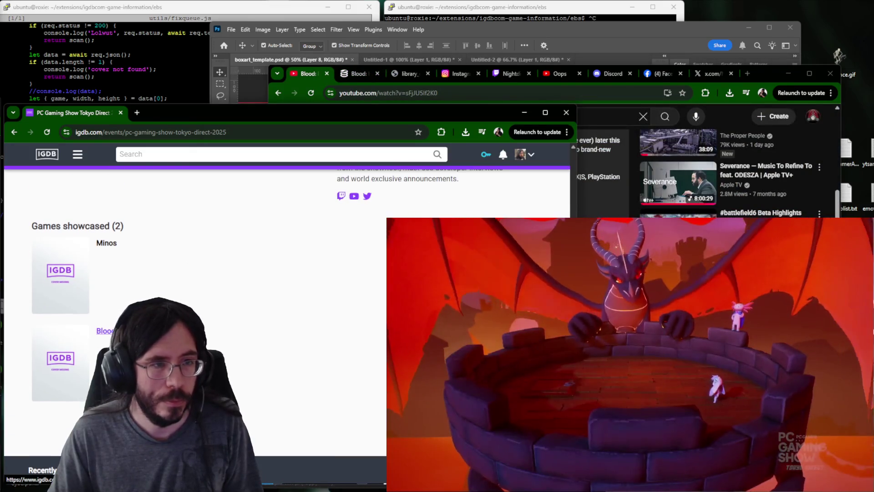
{"action": "left_click", "coordinate": [106, 331]}
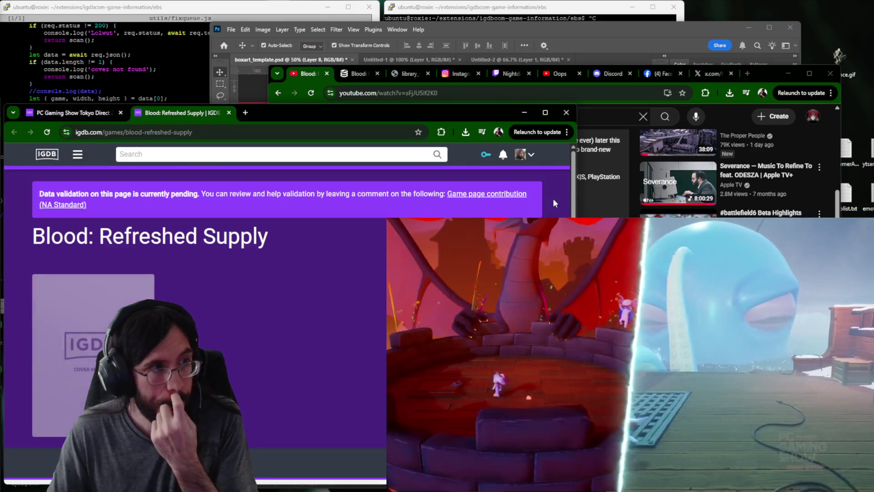
{"action": "scroll", "coordinate": [326, 259], "scroll_direction": "down", "scroll_amount": 3}
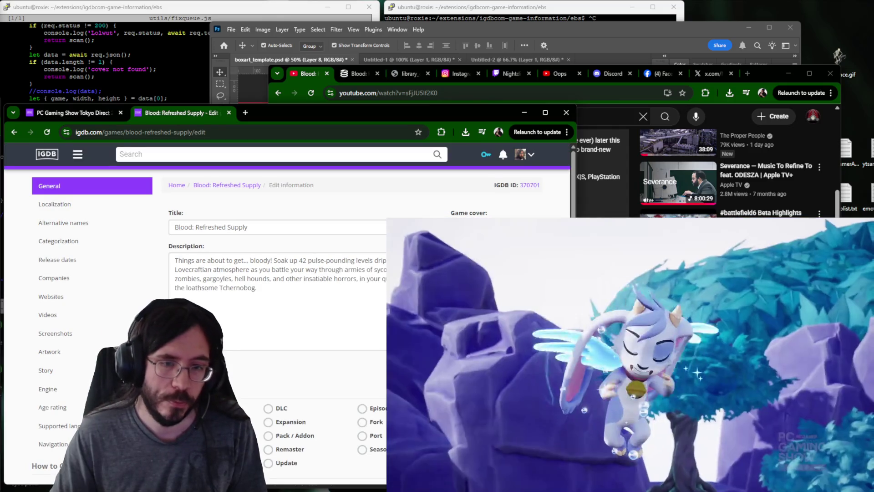
{"action": "left_click", "coordinate": [492, 287]}
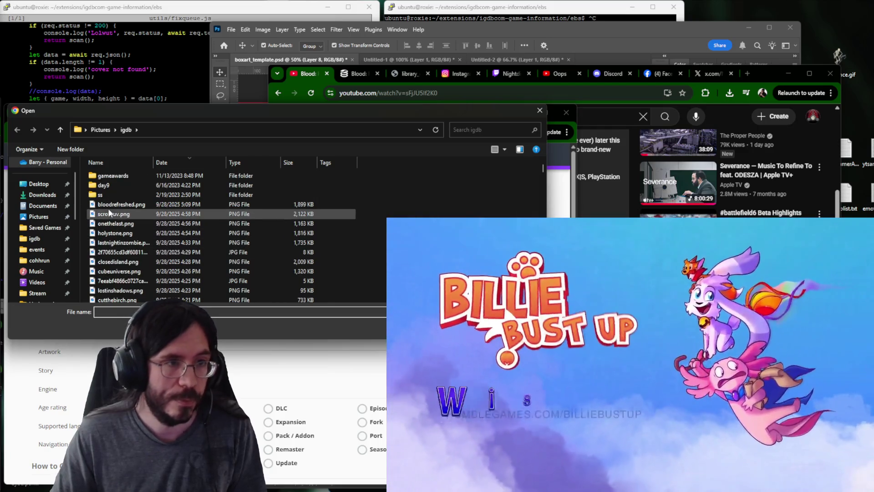
{"action": "left_click", "coordinate": [113, 205]}
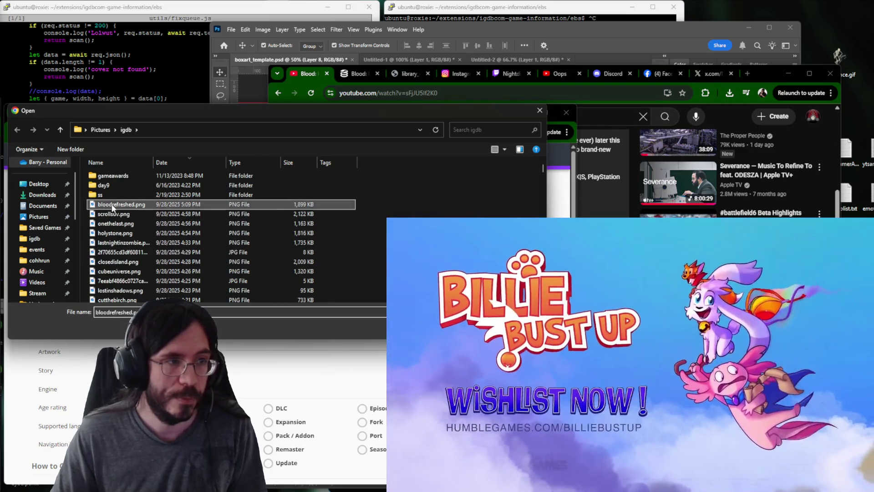
{"action": "double_click", "coordinate": [113, 206]}
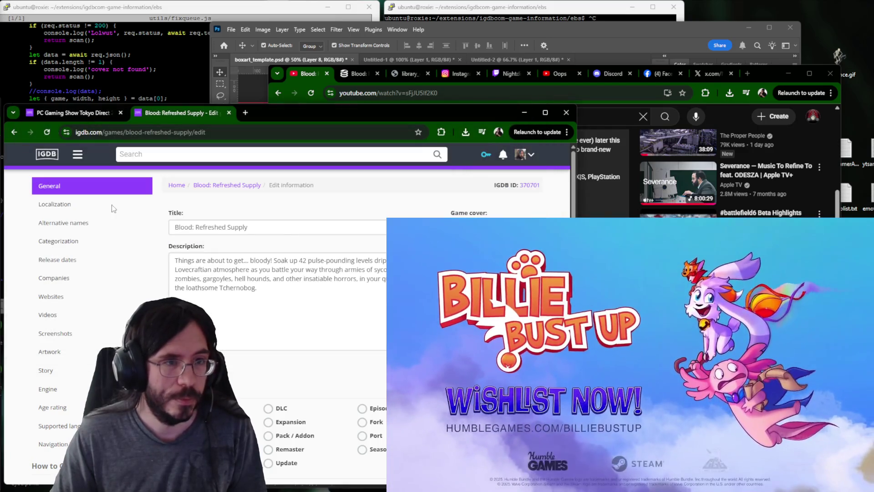
{"action": "left_click", "coordinate": [72, 222]}
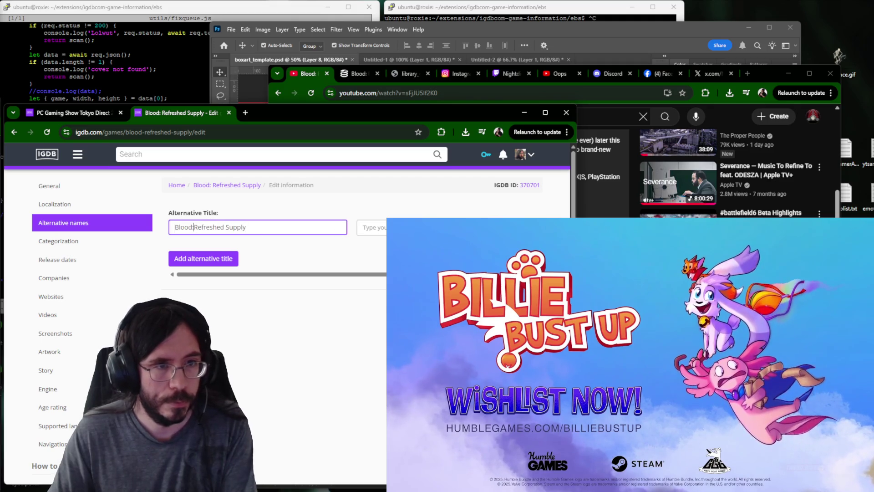
{"action": "scroll", "coordinate": [372, 301], "scroll_direction": "down", "scroll_amount": 2}
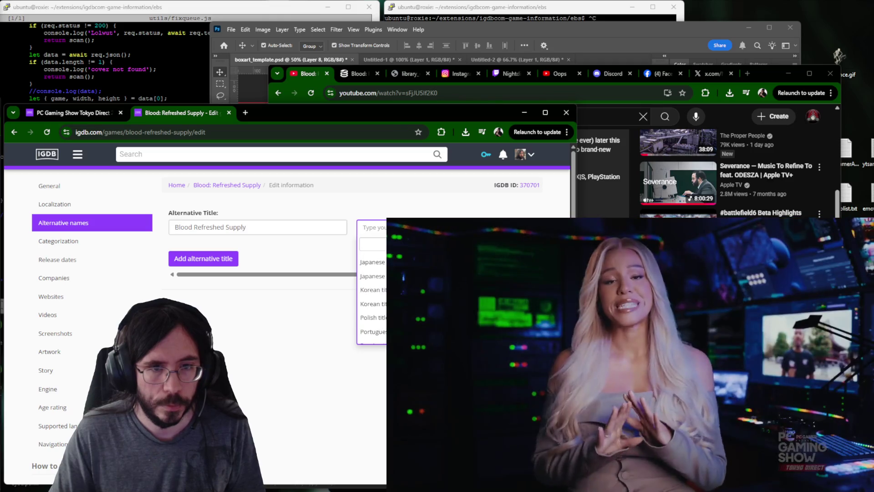
{"action": "scroll", "coordinate": [372, 293], "scroll_direction": "up", "scroll_amount": 3}
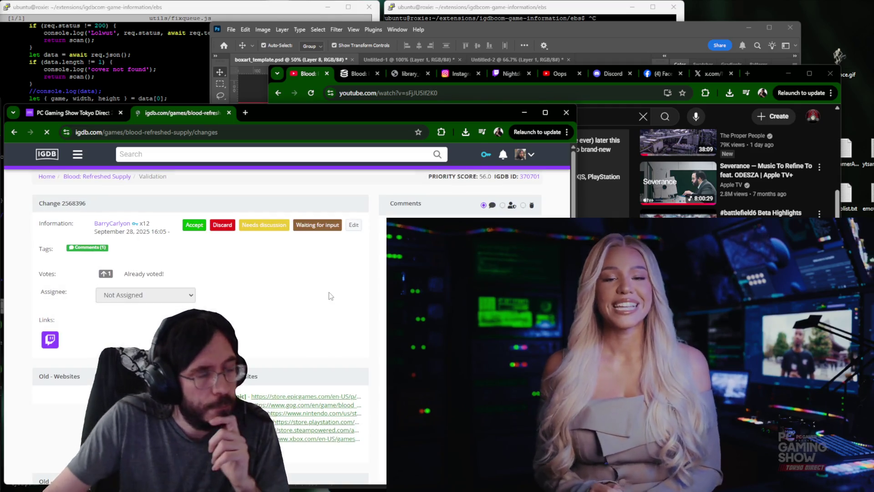
{"action": "scroll", "coordinate": [338, 274], "scroll_direction": "down", "scroll_amount": 5}
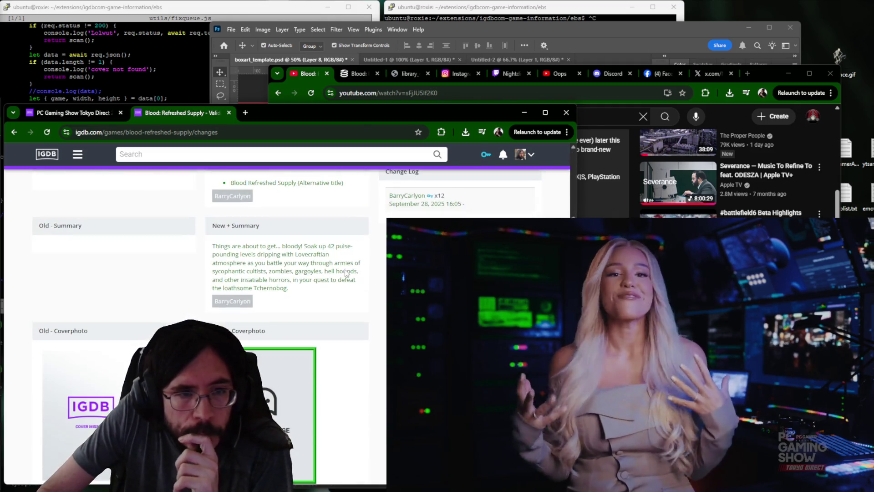
{"action": "scroll", "coordinate": [307, 254], "scroll_direction": "up", "scroll_amount": 2}
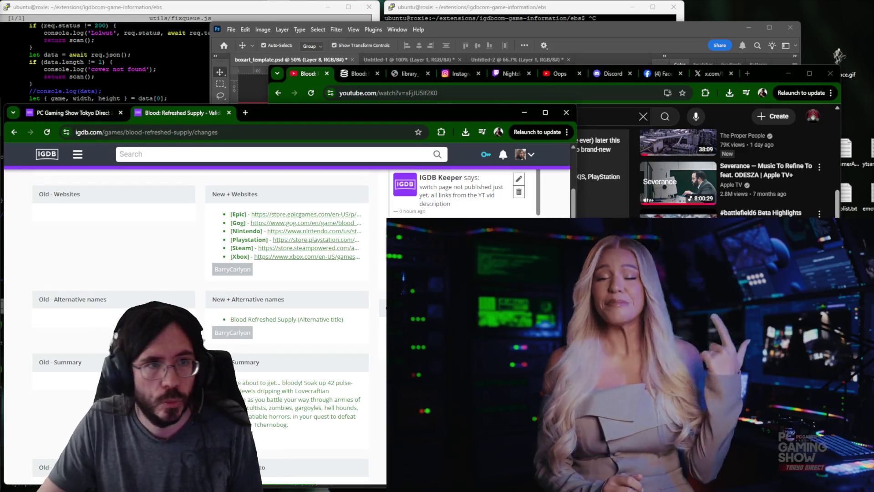
Close the Blood: Refreshed Supply changes page and open the Minos game page from the event list.
{"action": "key", "text": "ctrl+w"}
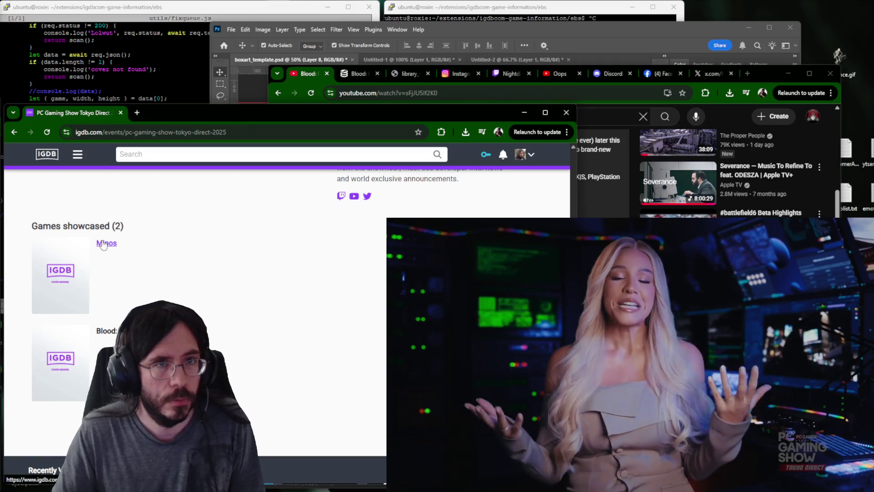
{"action": "left_click", "coordinate": [163, 114]}
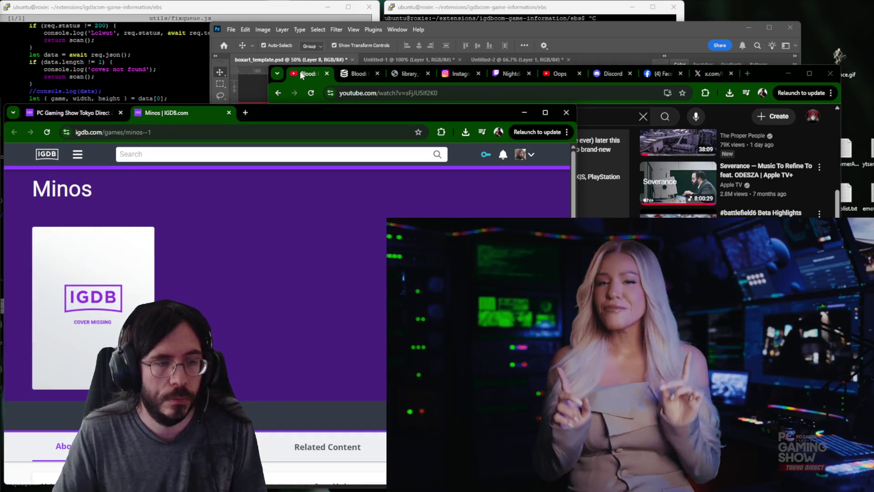
In the YouTube window, drop the other tabs and search for 'minos'.
{"action": "left_click", "coordinate": [301, 75]}
{"action": "right_click", "coordinate": [301, 75]}
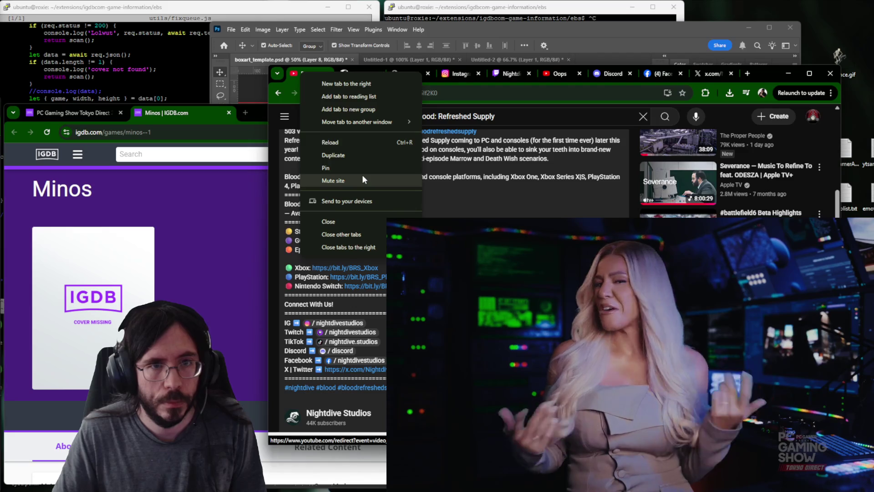
{"action": "key", "text": "Escape"}
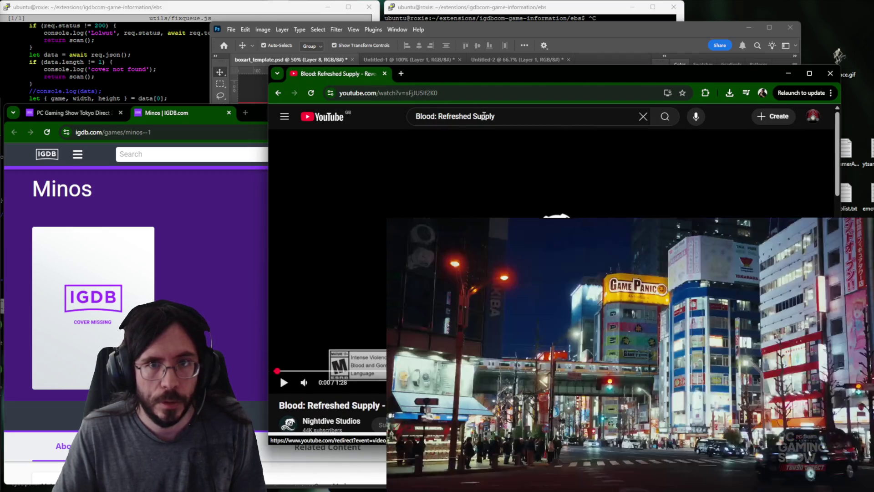
{"action": "left_click", "coordinate": [486, 116]}
{"action": "type", "text": "minos"}
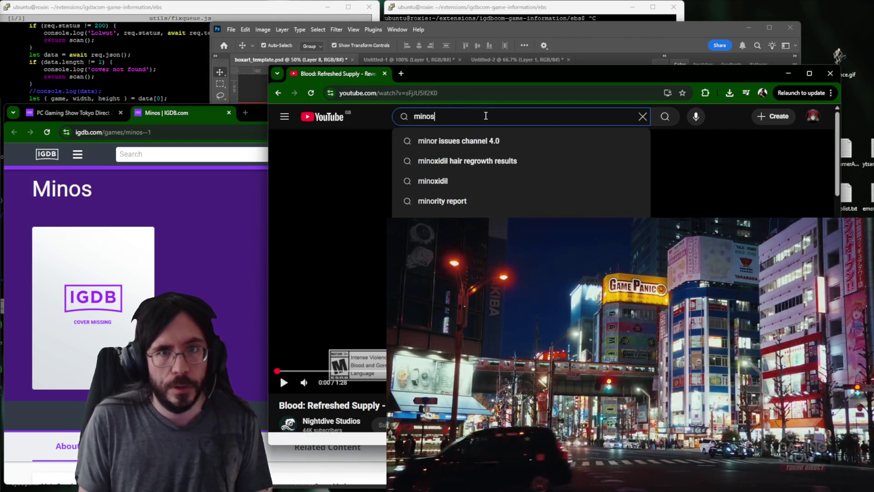
{"action": "key", "text": "Return"}
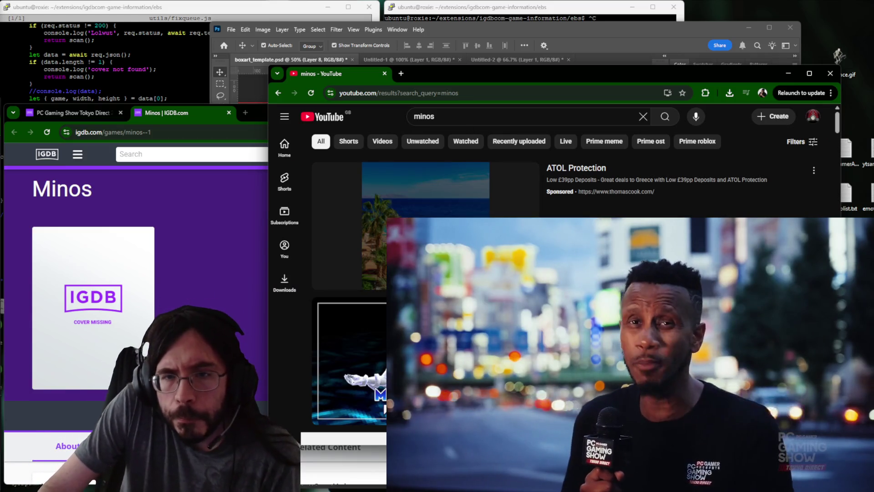
Look over the minos results, close the YouTube window and return to the PC Gaming Show event page.
{"action": "left_click", "coordinate": [813, 116]}
{"action": "left_click", "coordinate": [614, 177]}
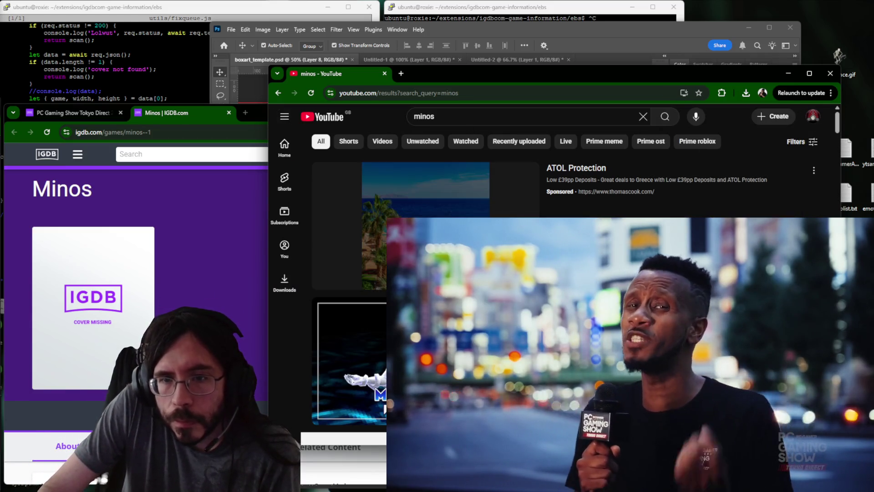
{"action": "scroll", "coordinate": [614, 178], "scroll_direction": "down", "scroll_amount": 5}
{"action": "scroll", "coordinate": [423, 205], "scroll_direction": "down", "scroll_amount": 3}
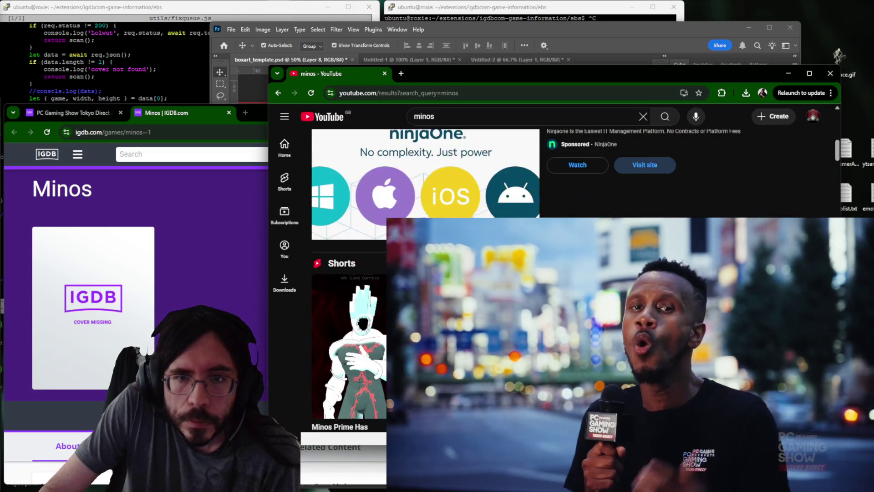
{"action": "middle_click", "coordinate": [365, 76]}
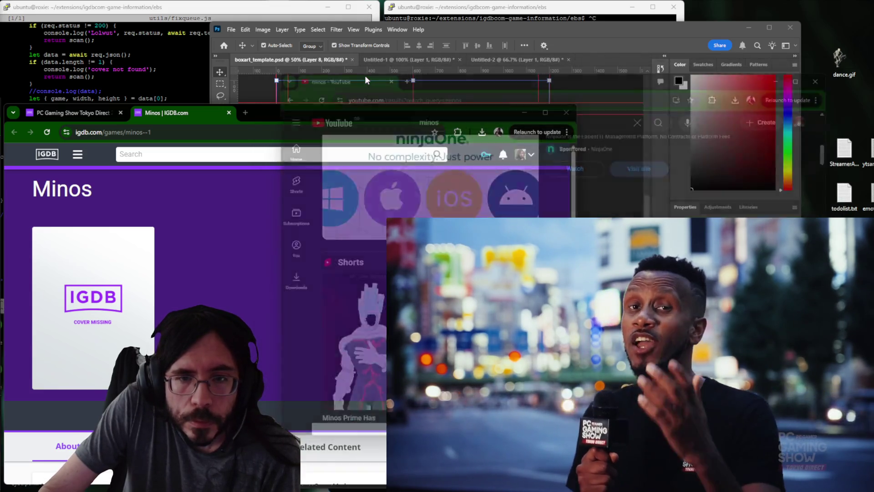
{"action": "left_click", "coordinate": [81, 116]}
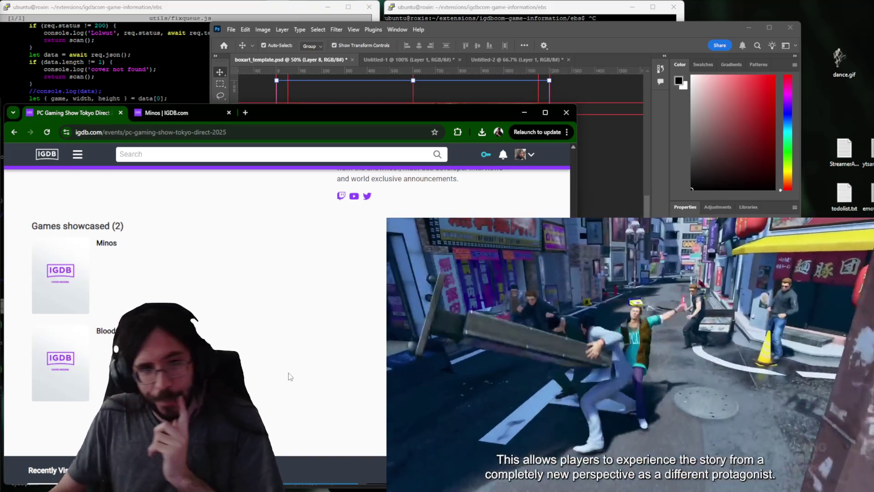
Reload the Tokyo Direct event page twice to check the covers, then bring the fixqueue.js terminal forward.
{"action": "left_click", "coordinate": [47, 132]}
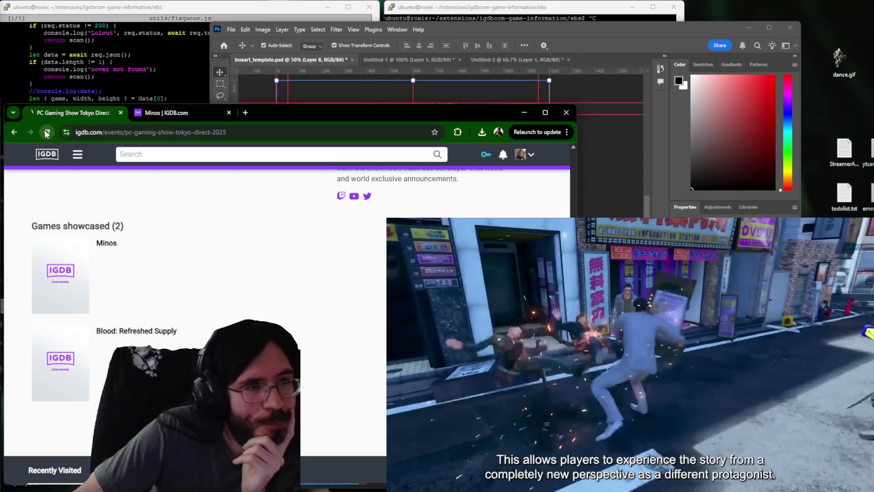
{"action": "left_click", "coordinate": [167, 112]}
{"action": "left_click", "coordinate": [56, 114]}
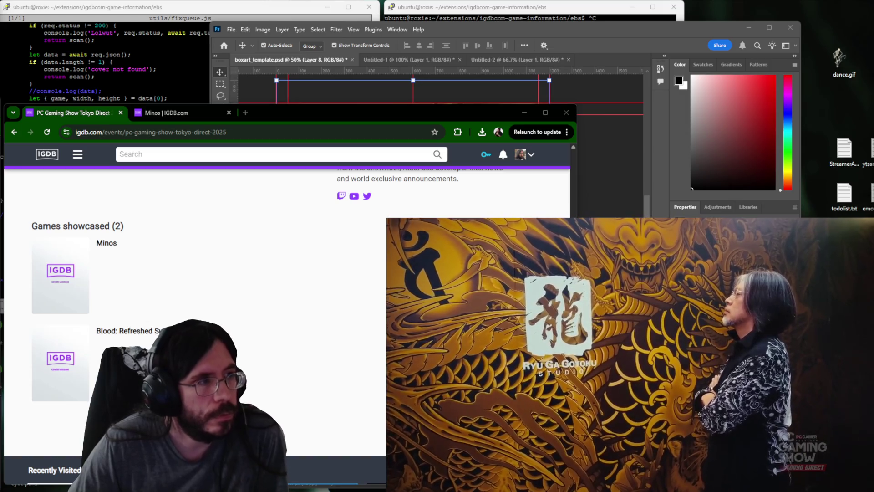
{"action": "left_click", "coordinate": [47, 133]}
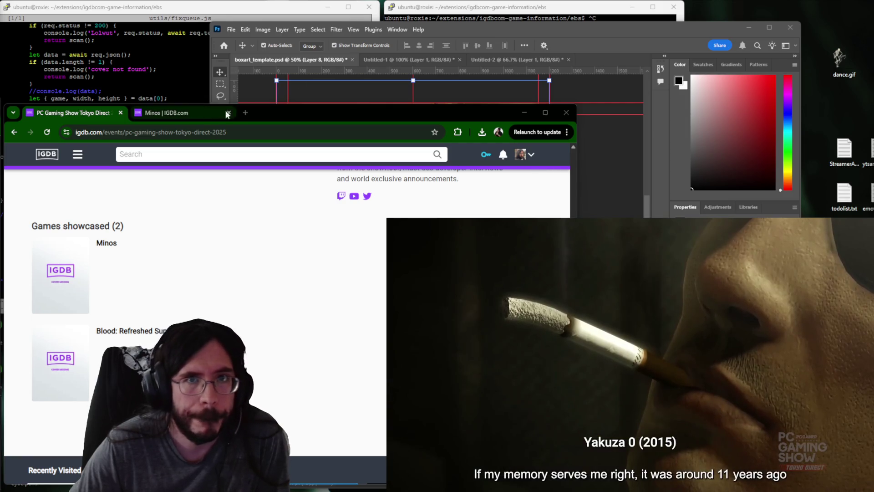
{"action": "left_click", "coordinate": [454, 12]}
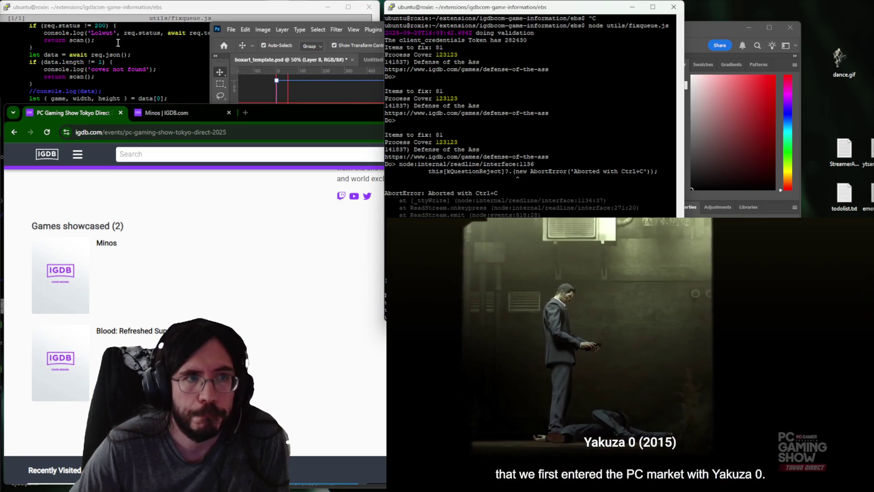
Uncomment the redisClient.SPOP line, comment out 'let item = 123123;', save fixqueue.js and exit nano.
{"action": "left_click", "coordinate": [132, 50]}
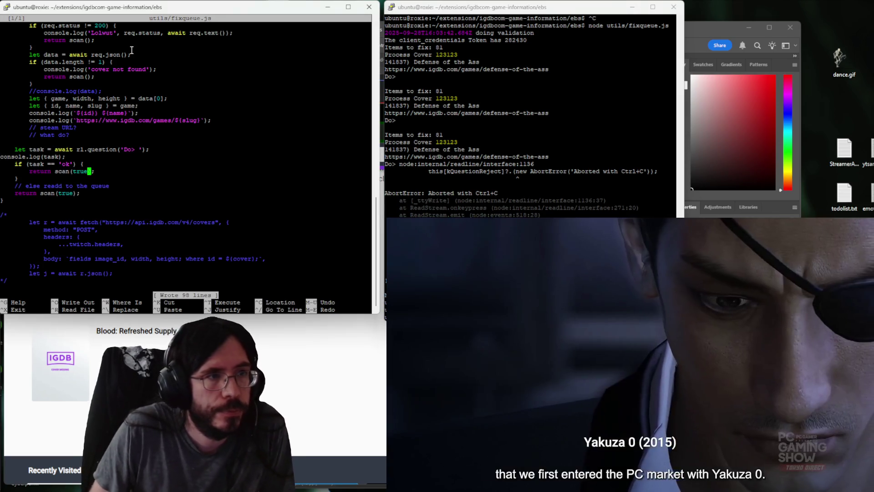
{"action": "scroll", "coordinate": [131, 50], "scroll_direction": "up", "scroll_amount": 2}
{"action": "scroll", "coordinate": [131, 50], "scroll_direction": "up", "scroll_amount": 2}
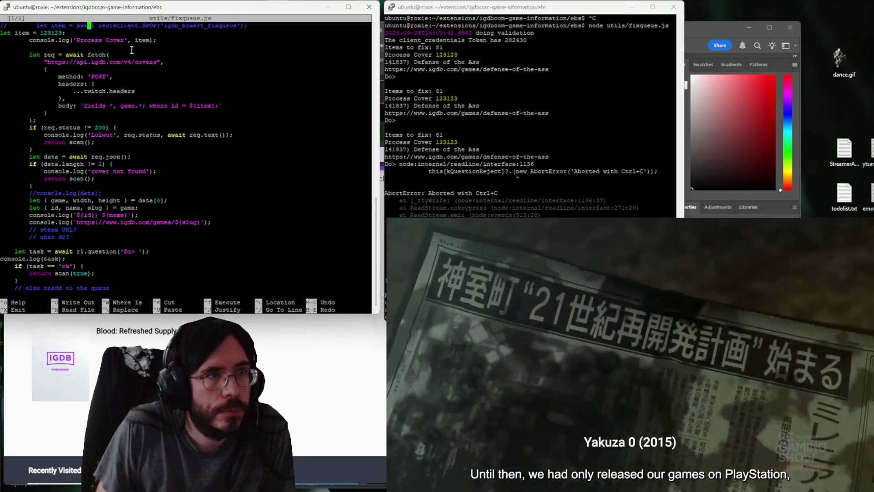
{"action": "scroll", "coordinate": [131, 50], "scroll_direction": "up", "scroll_amount": 1}
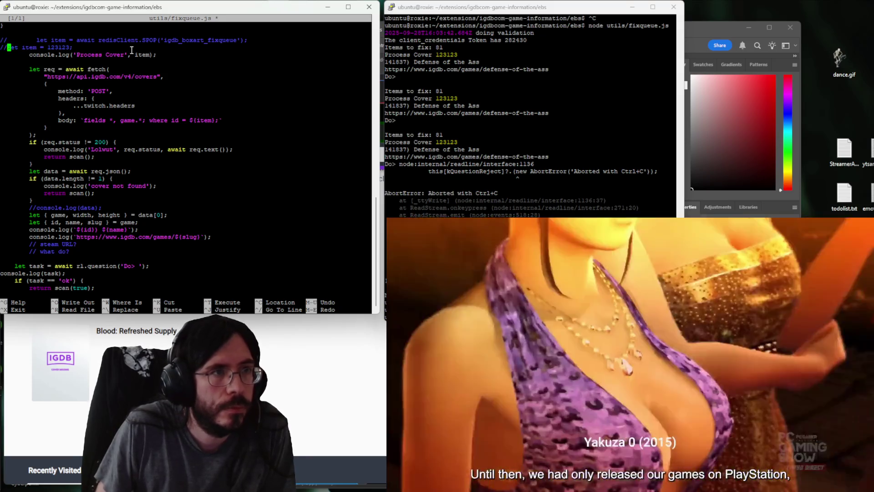
{"action": "key", "text": "Up"}
{"action": "key", "text": "BackSpace"}
{"action": "key", "text": "BackSpace"}
{"action": "key", "text": "ctrl+o"}
{"action": "key", "text": "Return"}
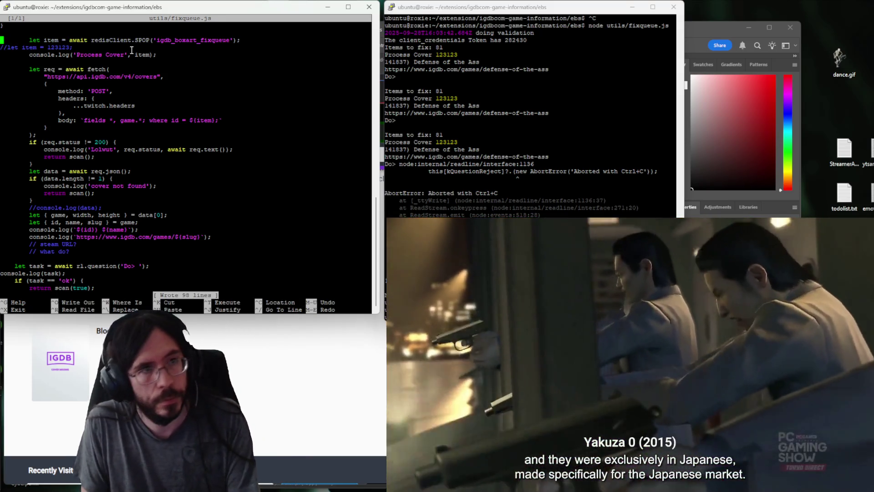
{"action": "key", "text": "ctrl+x"}
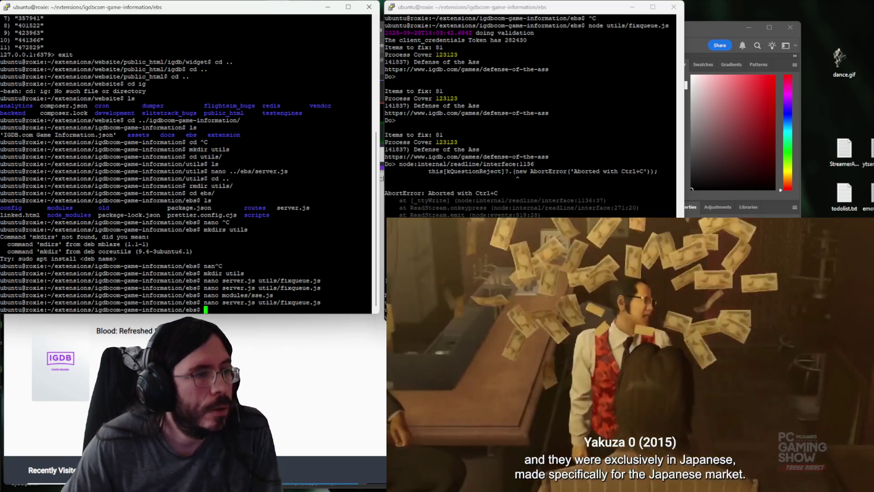
{"action": "key", "text": "alt+Tab"}
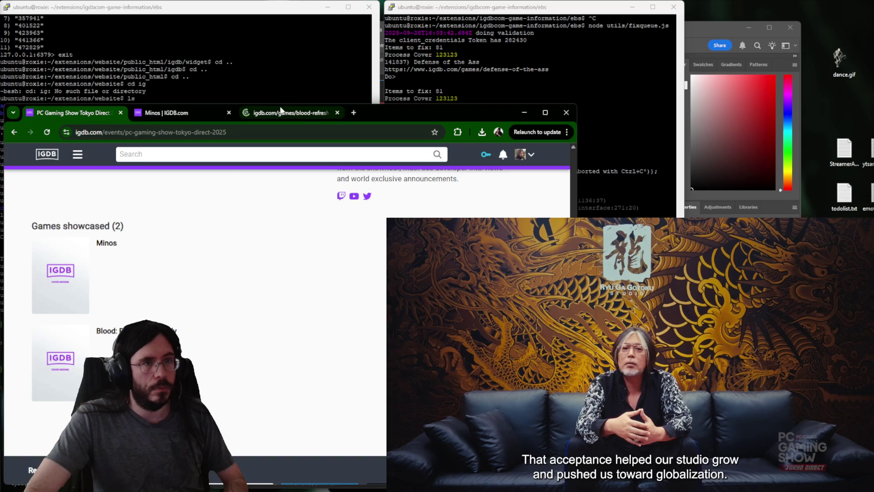
Check the Blood: Refreshed Supply change log with its new cover, then close that page.
{"action": "left_click", "coordinate": [280, 111]}
{"action": "scroll", "coordinate": [321, 318], "scroll_direction": "down", "scroll_amount": 1}
{"action": "scroll", "coordinate": [321, 319], "scroll_direction": "down", "scroll_amount": 3}
{"action": "scroll", "coordinate": [321, 319], "scroll_direction": "up", "scroll_amount": 2}
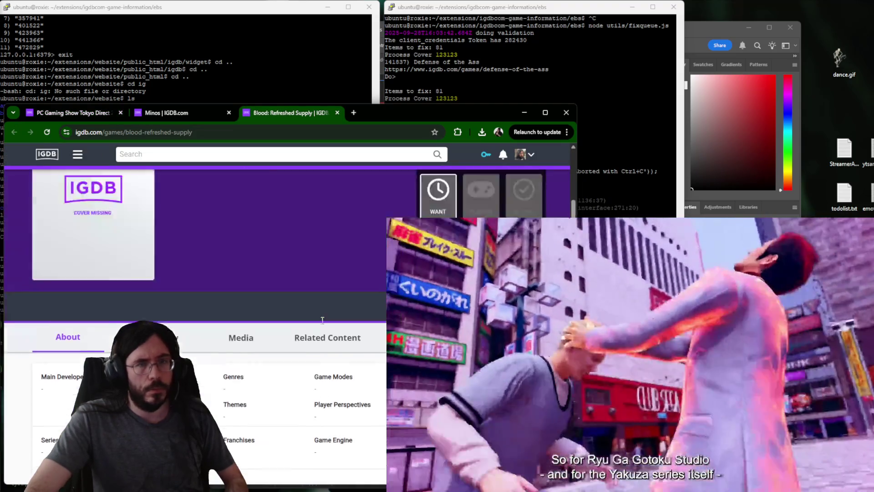
{"action": "scroll", "coordinate": [321, 319], "scroll_direction": "up", "scroll_amount": 5}
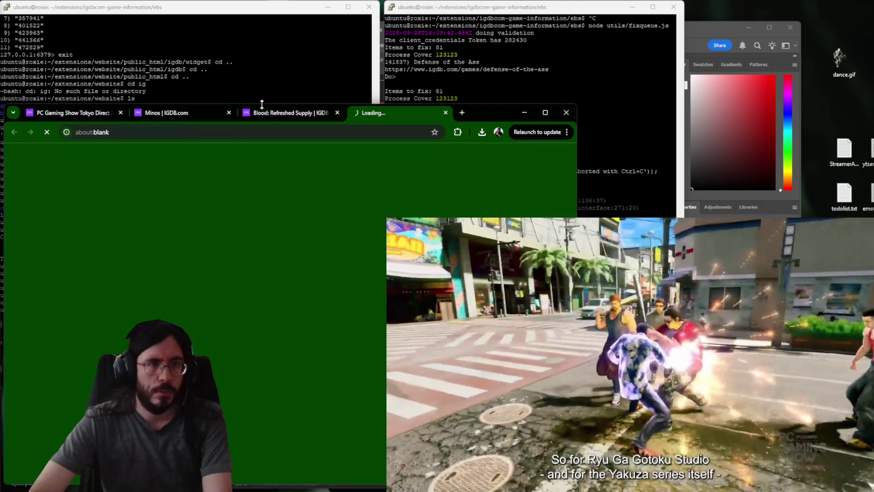
{"action": "scroll", "coordinate": [267, 341], "scroll_direction": "down", "scroll_amount": 5}
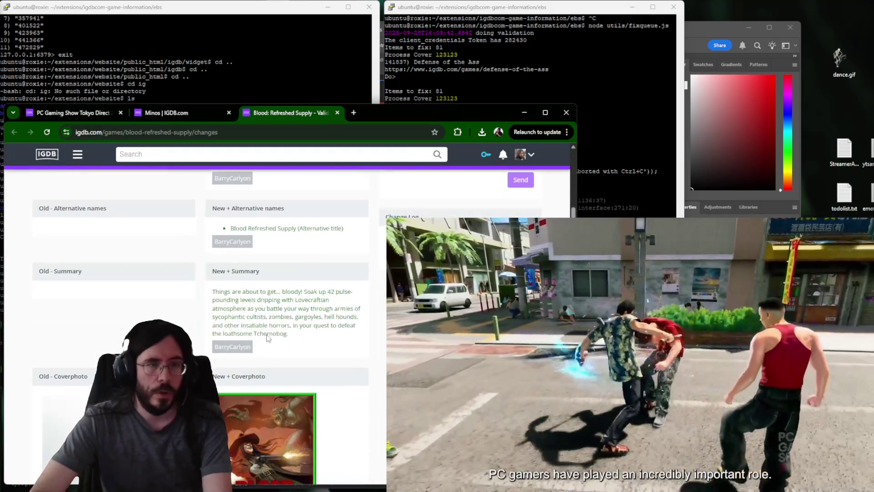
{"action": "scroll", "coordinate": [267, 339], "scroll_direction": "down", "scroll_amount": 3}
{"action": "scroll", "coordinate": [267, 338], "scroll_direction": "down", "scroll_amount": 2}
{"action": "key", "text": "ctrl+w"}
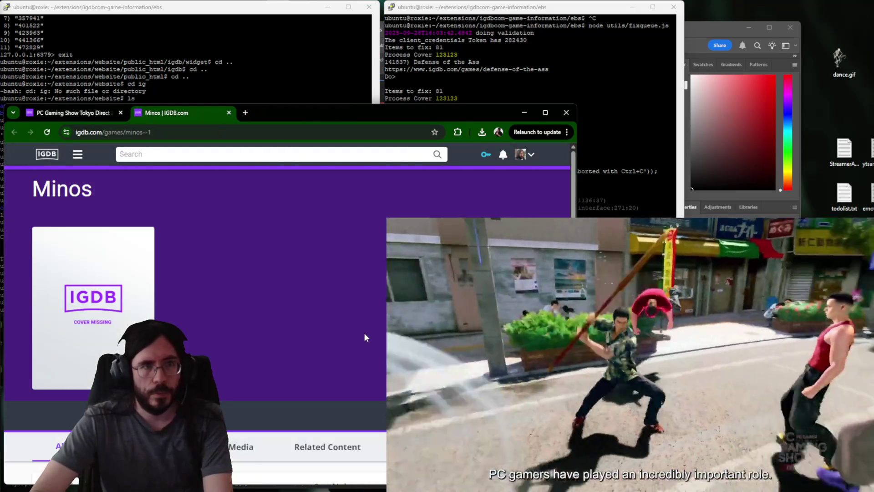
Return to the Tokyo Direct event page and reload it twice; both covers are still placeholders.
{"action": "key", "text": "ctrl+shift+Tab"}
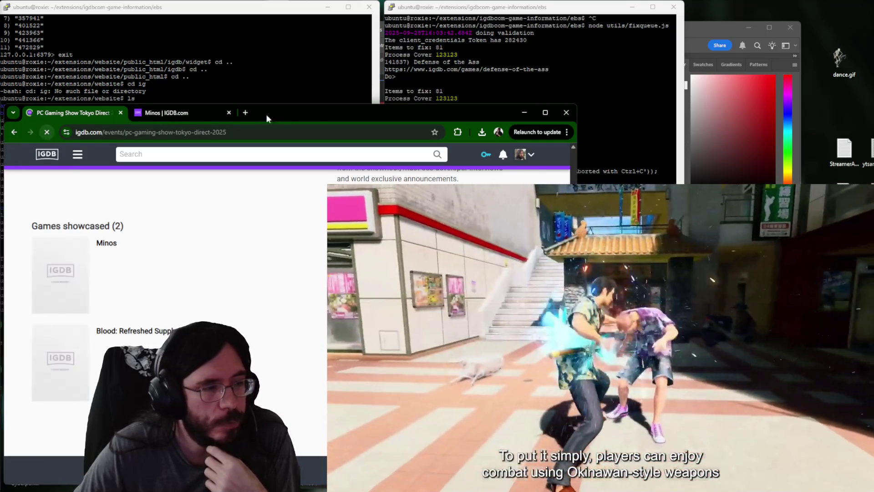
{"action": "left_click_drag", "start_coordinate": [284, 110], "coordinate": [280, 104]}
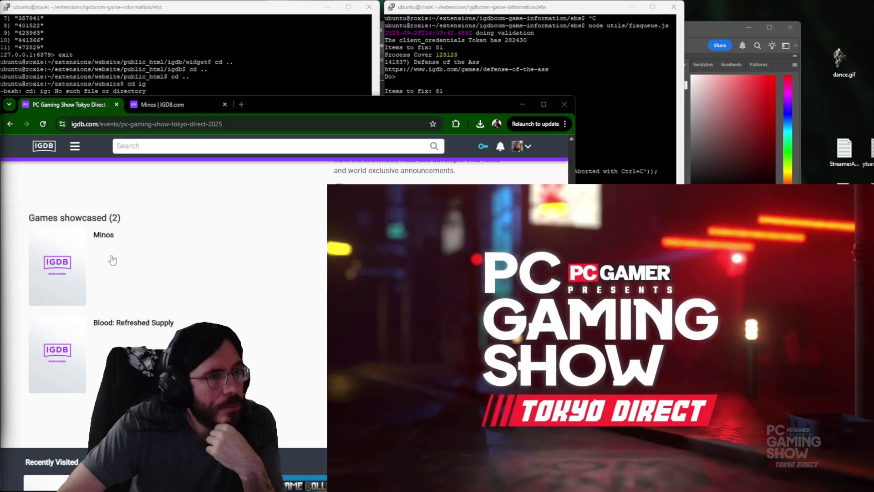
{"action": "left_click", "coordinate": [44, 124]}
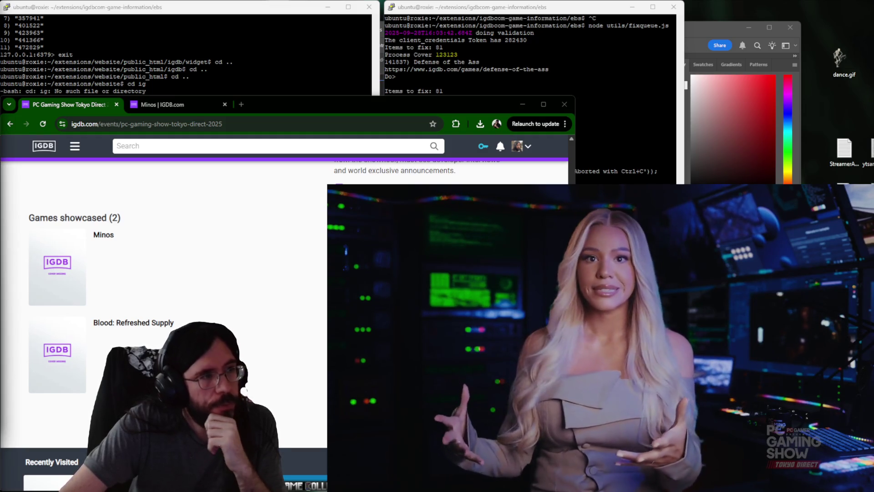
{"action": "left_click", "coordinate": [43, 124]}
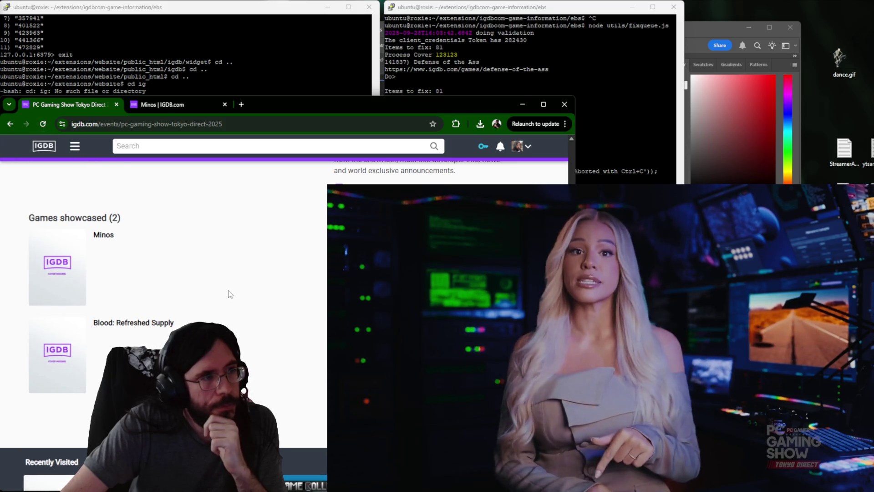
{"action": "scroll", "coordinate": [229, 294], "scroll_direction": "up", "scroll_amount": 1}
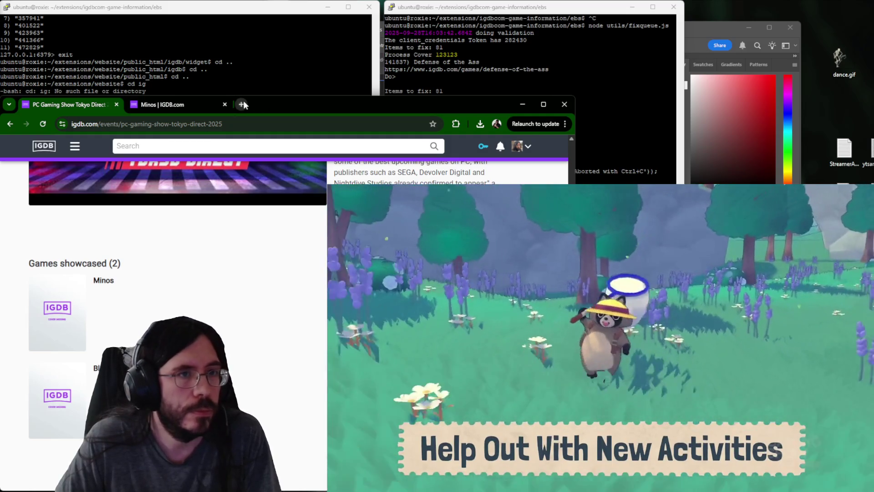
Open steamdb.info in a new tab, search 'minos' and open the Minos app page.
{"action": "left_click", "coordinate": [243, 104]}
{"action": "type", "text": "steamdb"}
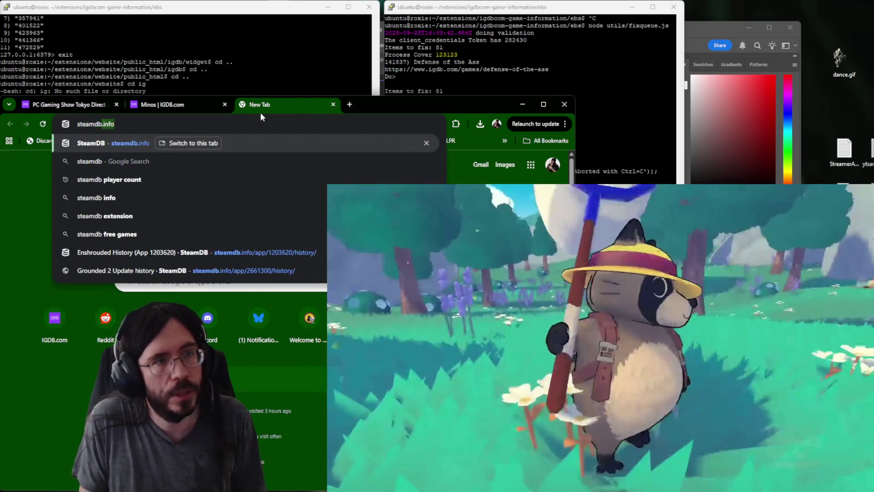
{"action": "key", "text": "Return"}
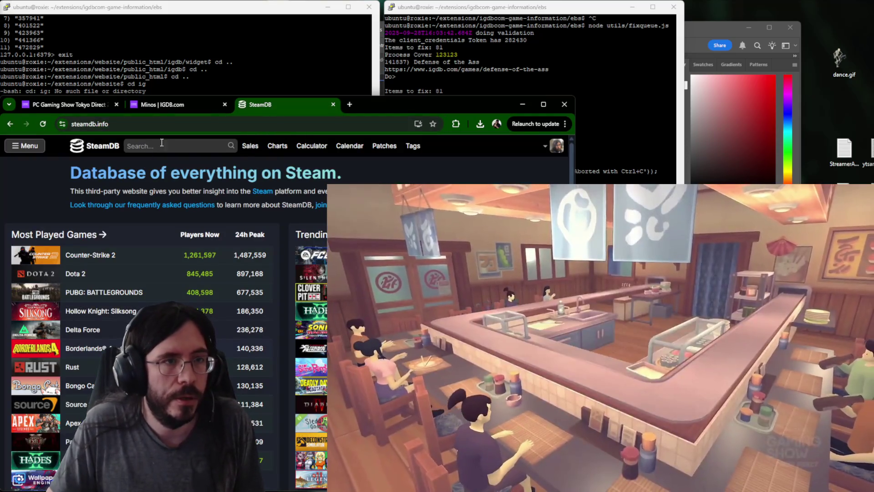
{"action": "left_click", "coordinate": [161, 145]}
{"action": "type", "text": "minos"}
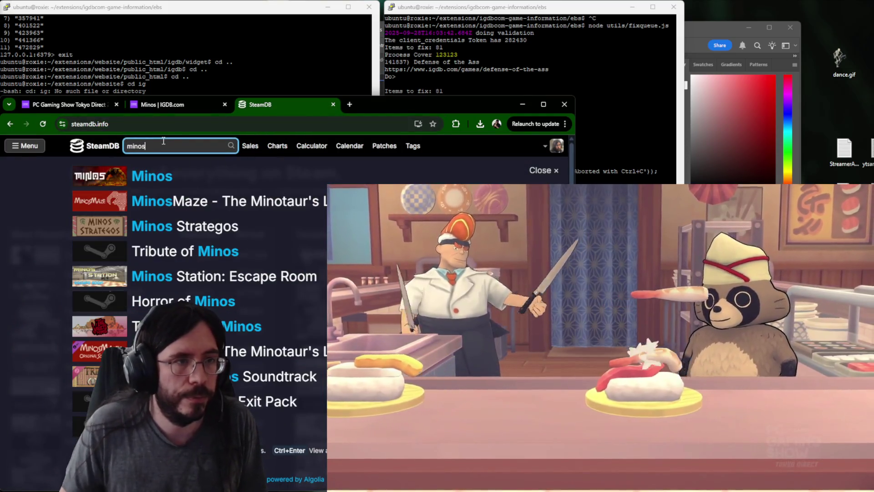
{"action": "left_click", "coordinate": [166, 176]}
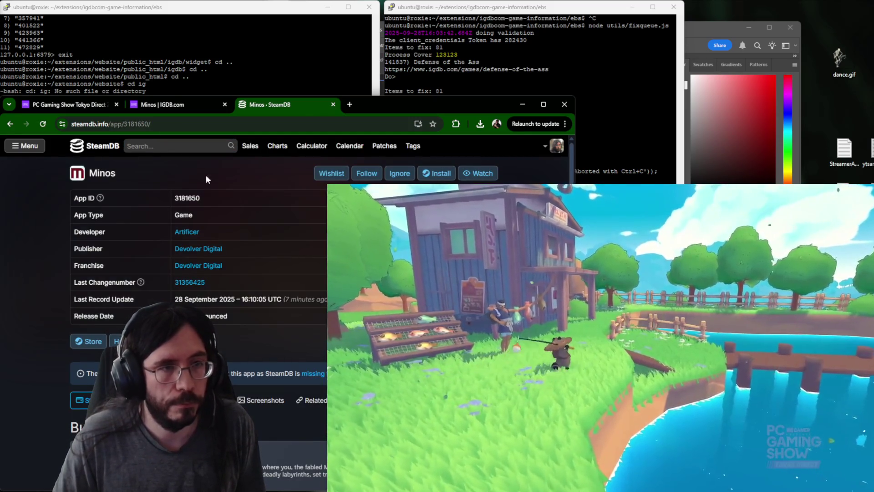
{"action": "scroll", "coordinate": [163, 259], "scroll_direction": "down", "scroll_amount": 4}
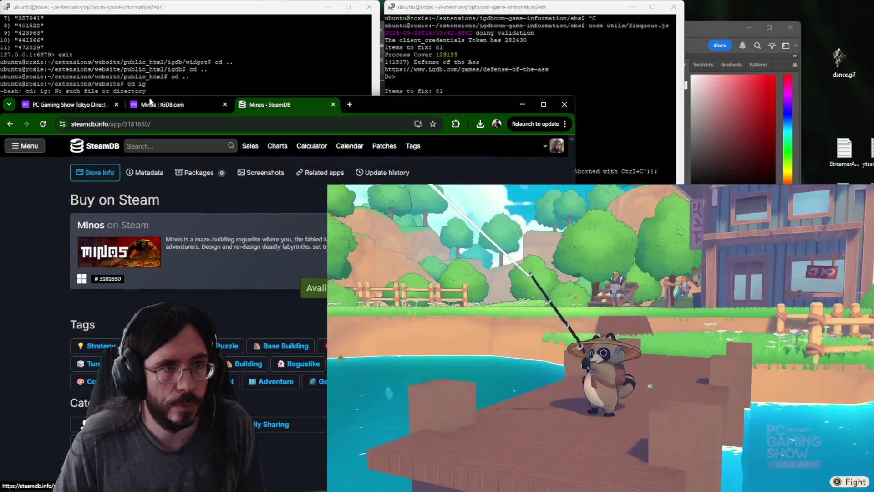
{"action": "left_click", "coordinate": [175, 103]}
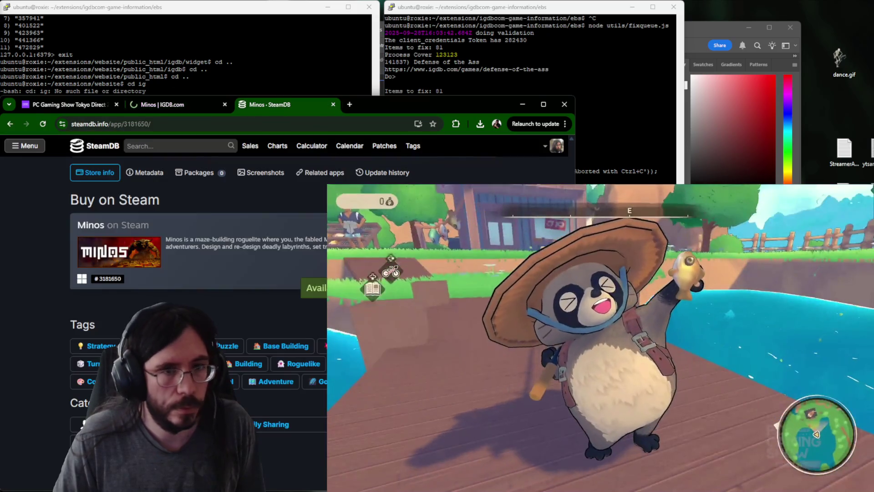
{"action": "left_click", "coordinate": [270, 104]}
{"action": "scroll", "coordinate": [261, 274], "scroll_direction": "up", "scroll_amount": 2}
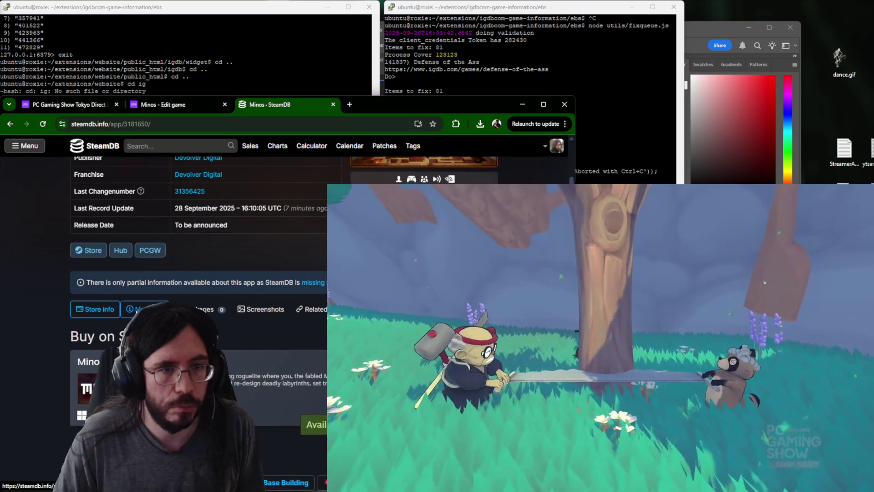
From the Minos metadata, open the library_capsule image, copy it and switch to Photoshop.
{"action": "left_click", "coordinate": [143, 308]}
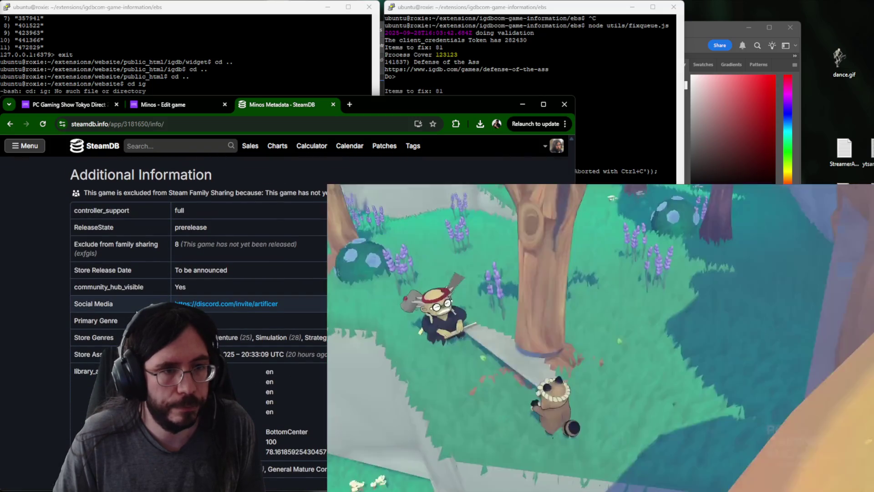
{"action": "scroll", "coordinate": [318, 309], "scroll_direction": "down", "scroll_amount": 1}
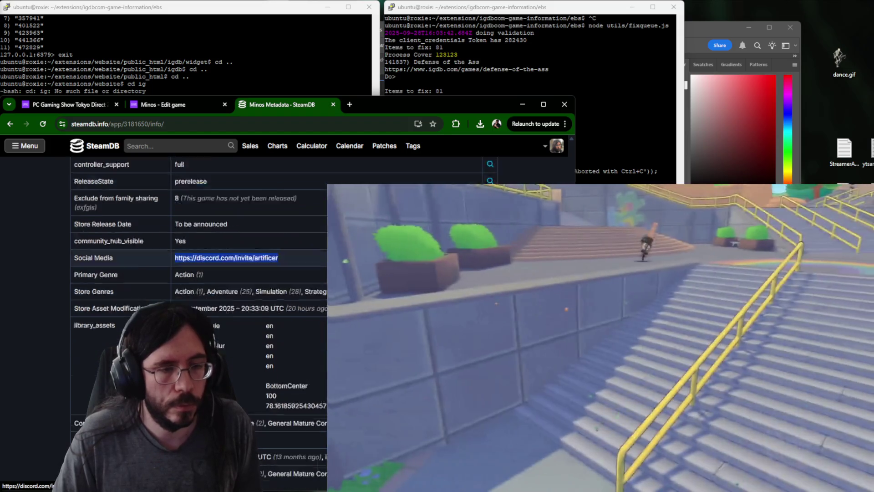
{"action": "scroll", "coordinate": [317, 309], "scroll_direction": "down", "scroll_amount": 3}
{"action": "scroll", "coordinate": [318, 310], "scroll_direction": "down", "scroll_amount": 4}
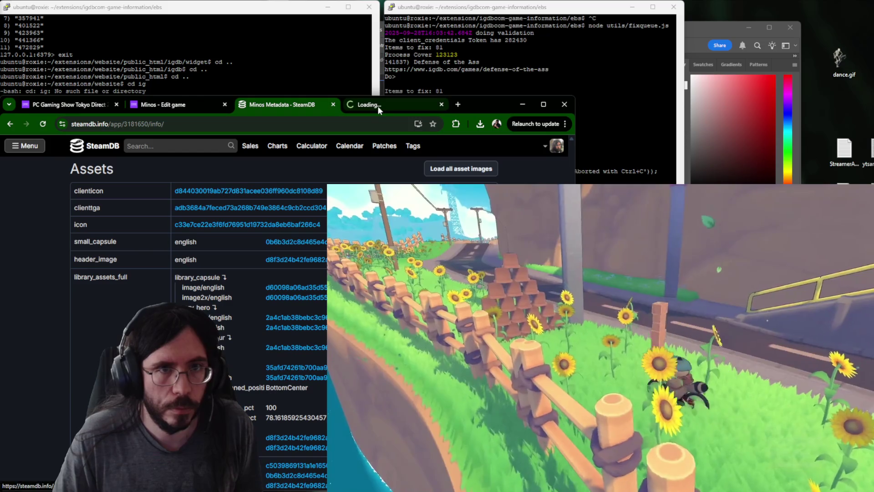
{"action": "left_click", "coordinate": [378, 106]}
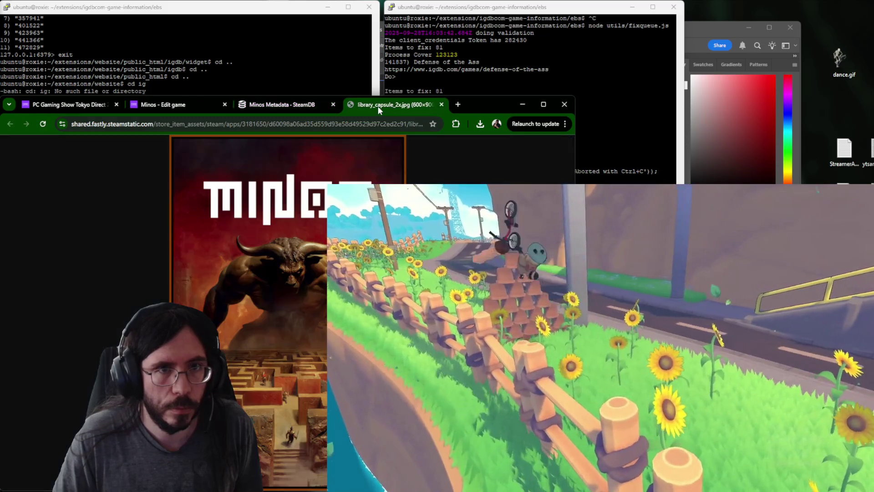
{"action": "right_click", "coordinate": [289, 305]}
{"action": "left_click", "coordinate": [318, 337]}
{"action": "key", "text": "ctrl+w"}
{"action": "key", "text": "alt+Tab"}
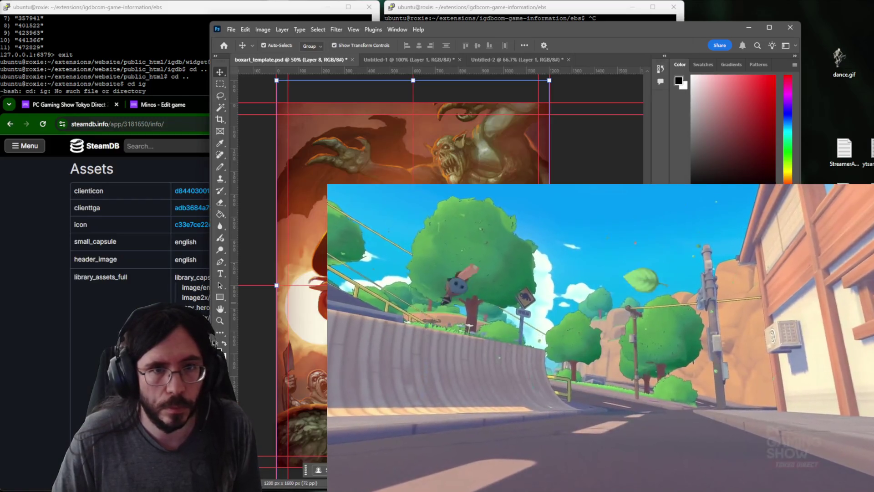
Delete the old demon artwork, paste the Minos capsule art into the template and scale it to 200%.
{"action": "key", "text": "Delete"}
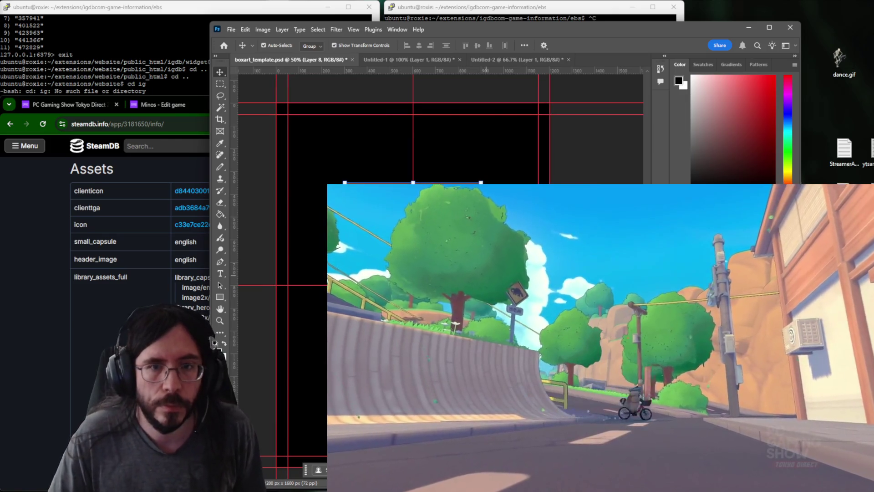
{"action": "key", "text": "ctrl+t"}
{"action": "key", "text": "ctrl+v"}
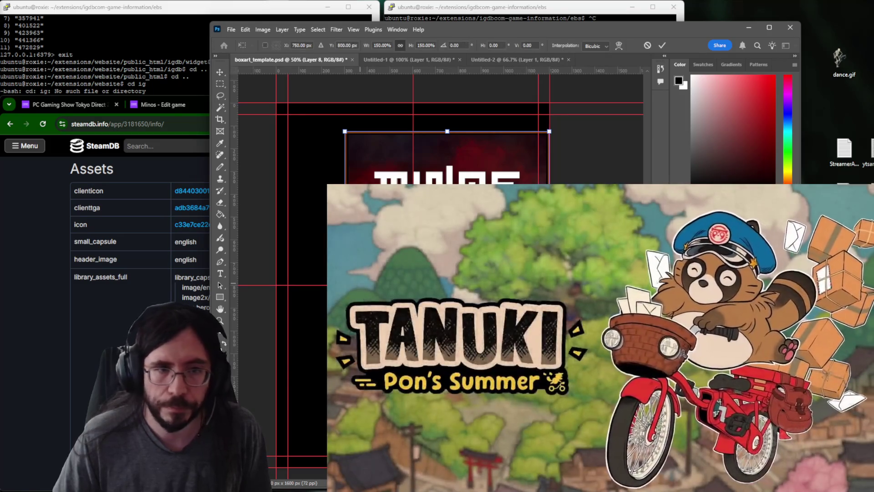
{"action": "left_click_drag", "start_coordinate": [420, 273], "coordinate": [412, 273]}
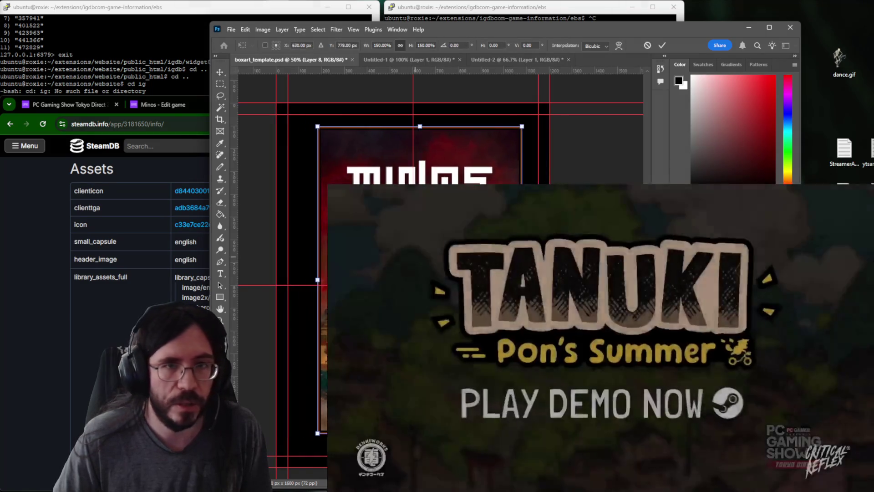
{"action": "type", "text": "200"}
{"action": "key", "text": "Tab"}
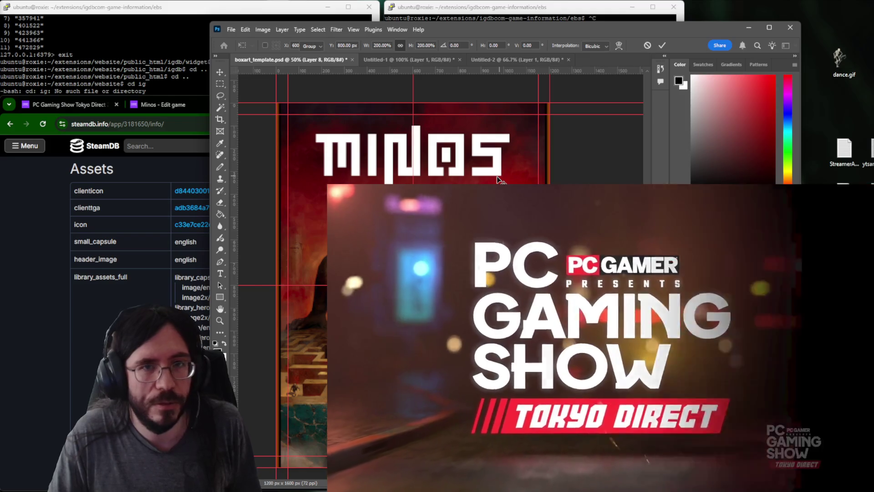
{"action": "key", "text": "Return"}
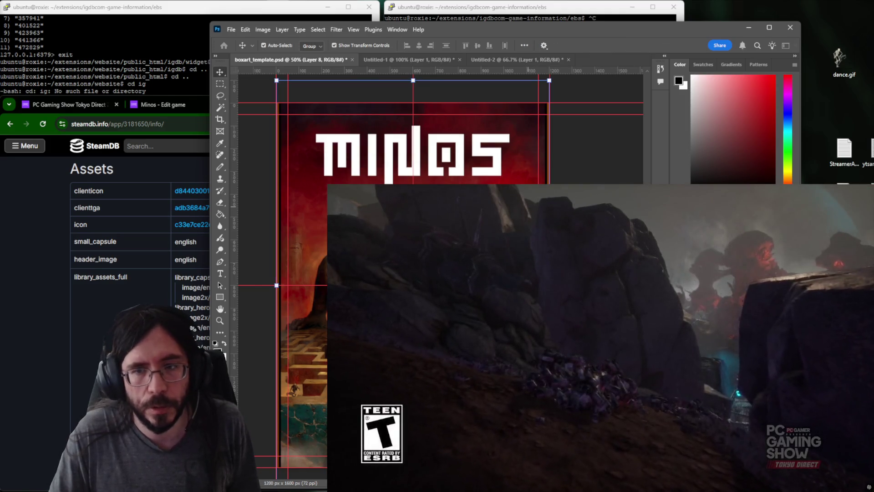
Move the Minos art within the canvas and select the full 1200x1600 area, nudging it up and back.
{"action": "key", "text": "c"}
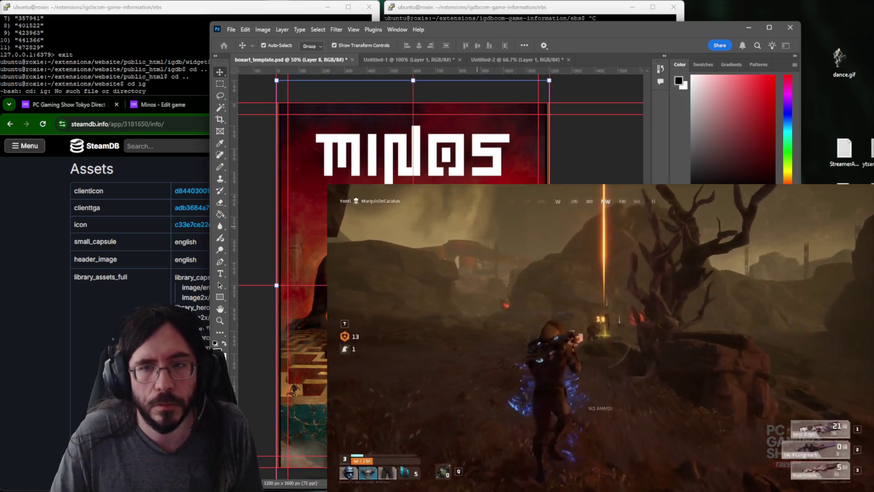
{"action": "mouse_move", "coordinate": [403, 164]}
{"action": "left_mouse_down"}
{"action": "mouse_move", "coordinate": [538, 165]}
{"action": "mouse_move", "coordinate": [538, 183]}
{"action": "left_mouse_up"}
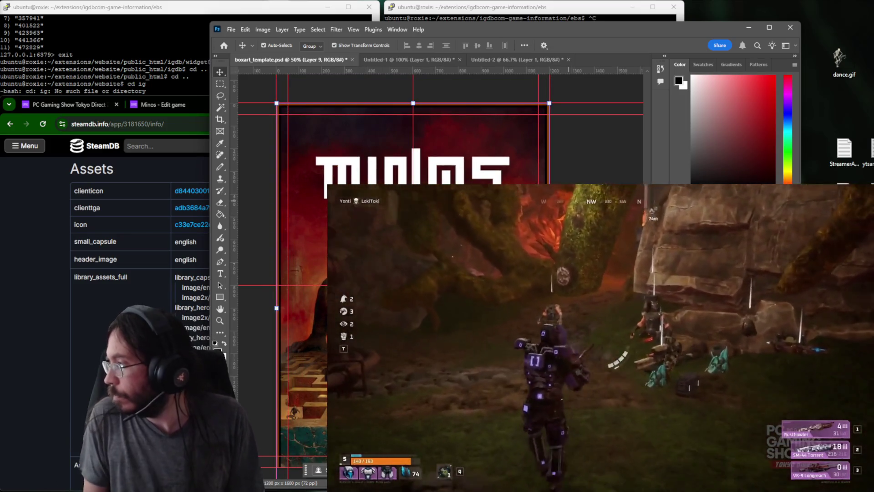
{"action": "key", "text": "m"}
{"action": "scroll", "coordinate": [410, 137], "scroll_direction": "down", "scroll_amount": 1}
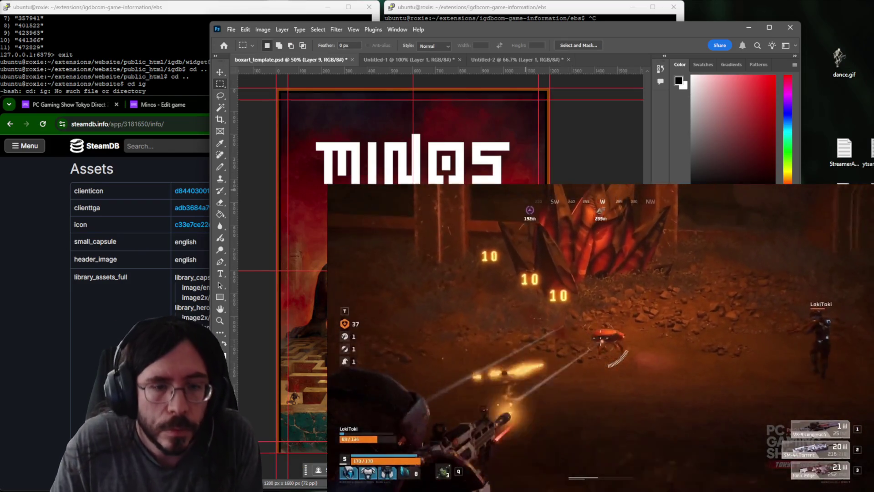
{"action": "left_click_drag", "start_coordinate": [576, 149], "coordinate": [563, 89]}
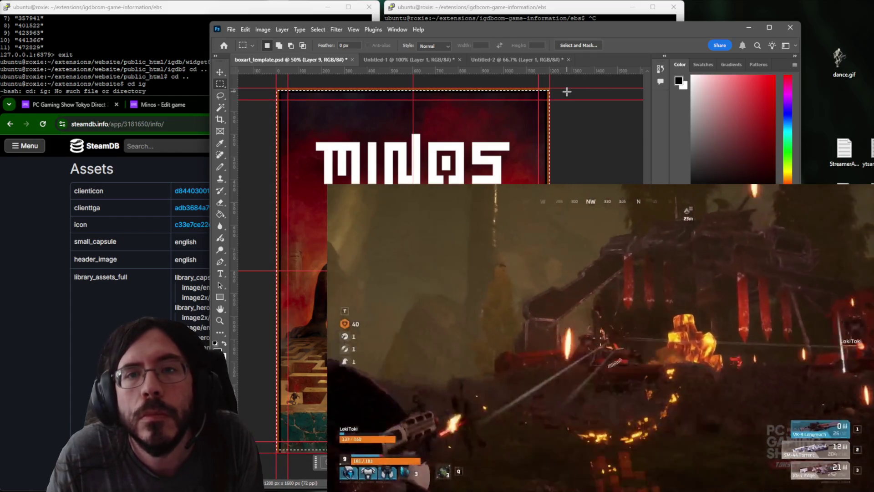
{"action": "key", "text": "ctrl+shift+Up"}
{"action": "key", "text": "ctrl+shift+Up"}
{"action": "key", "text": "ctrl+shift+Up"}
{"action": "key", "text": "ctrl+shift+Down"}
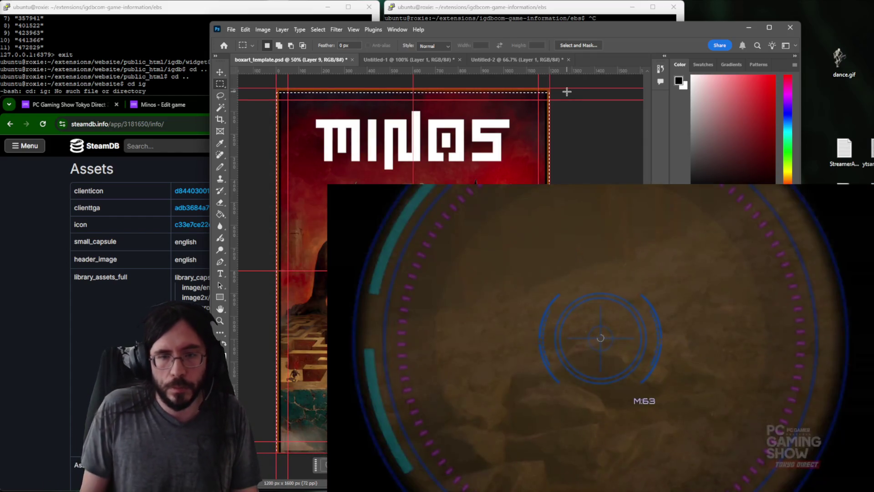
Place the art on a new layer filling the canvas and nudge it further up.
{"action": "key", "text": "ctrl+v"}
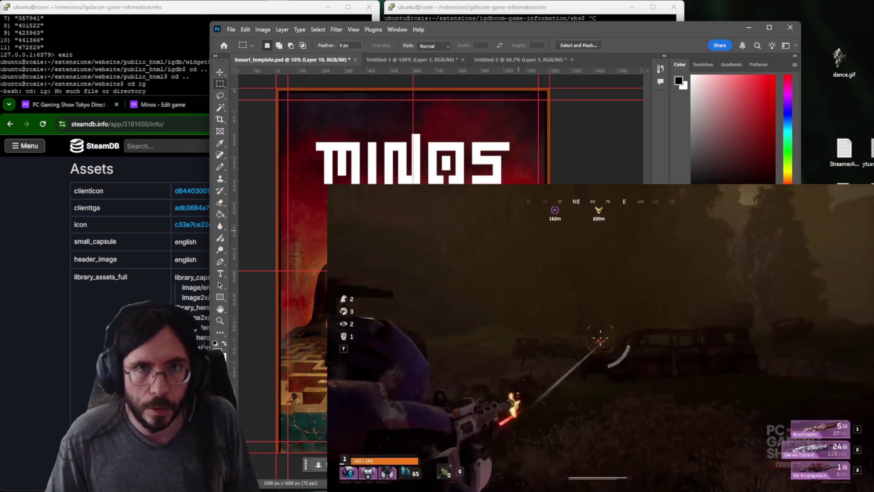
{"action": "key", "text": "v"}
{"action": "key", "text": "shift+Up"}
{"action": "key", "text": "shift+Up"}
{"action": "key", "text": "shift+Up"}
{"action": "key", "text": "shift+Up"}
{"action": "key", "text": "shift+Up"}
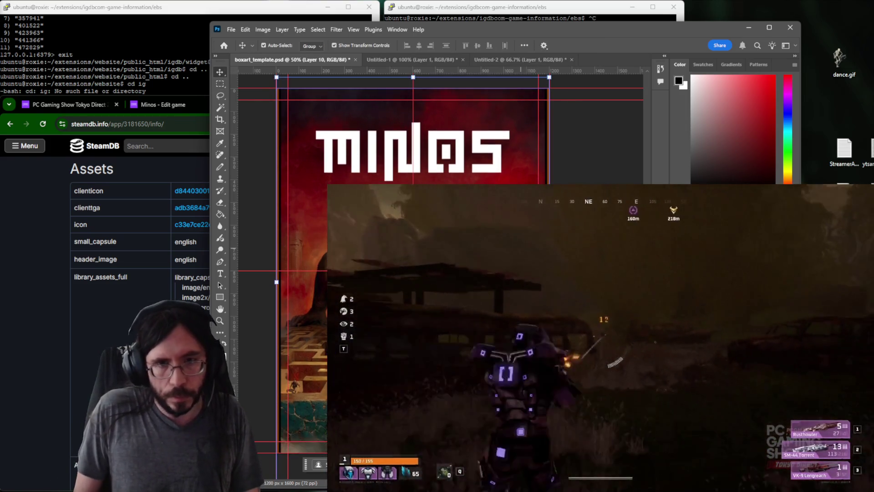
{"action": "key", "text": "shift+Up"}
{"action": "key", "text": "shift+Up"}
{"action": "key", "text": "shift+Up"}
{"action": "key", "text": "shift+Up"}
{"action": "key", "text": "shift+Up"}
{"action": "key", "text": "shift+Up"}
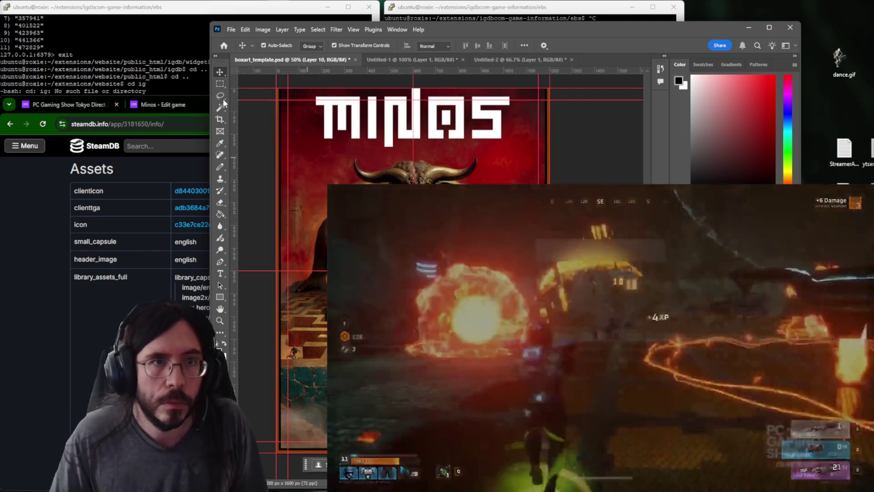
{"action": "left_click", "coordinate": [220, 83]}
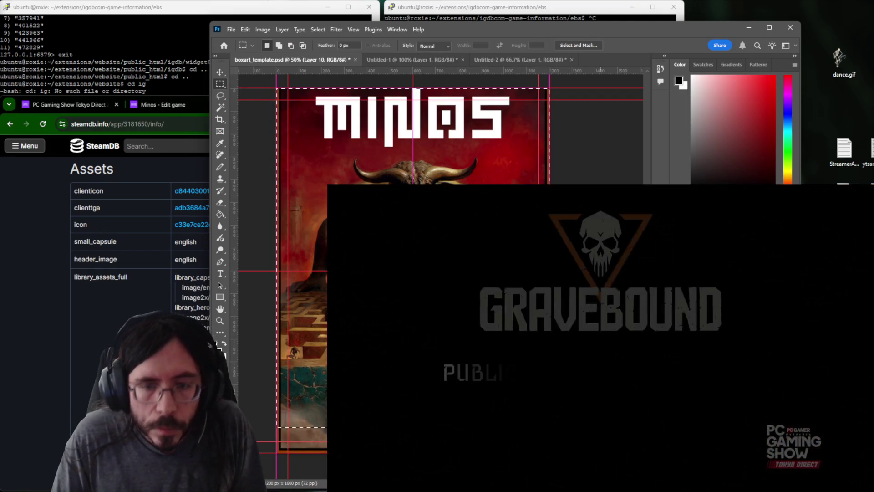
Copy the whole canvas into a new layer, clear the selection and undo an accidental black fill.
{"action": "key", "text": "ctrl+a"}
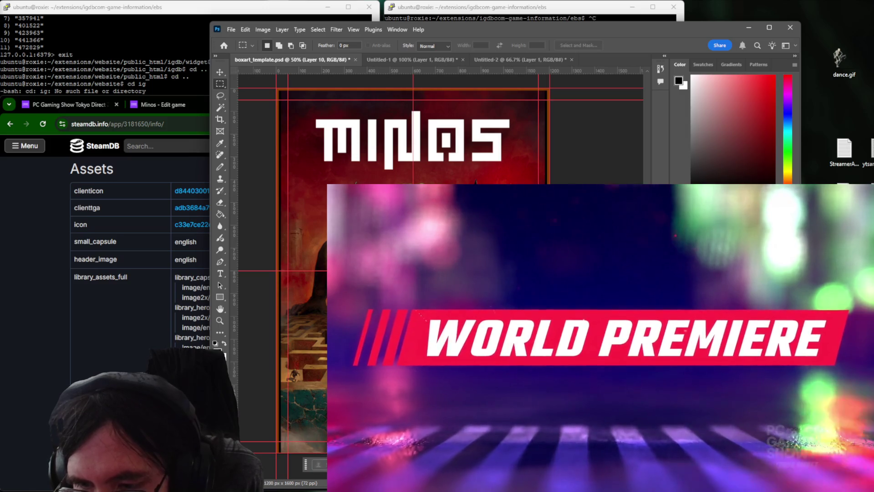
{"action": "key", "text": "ctrl+v"}
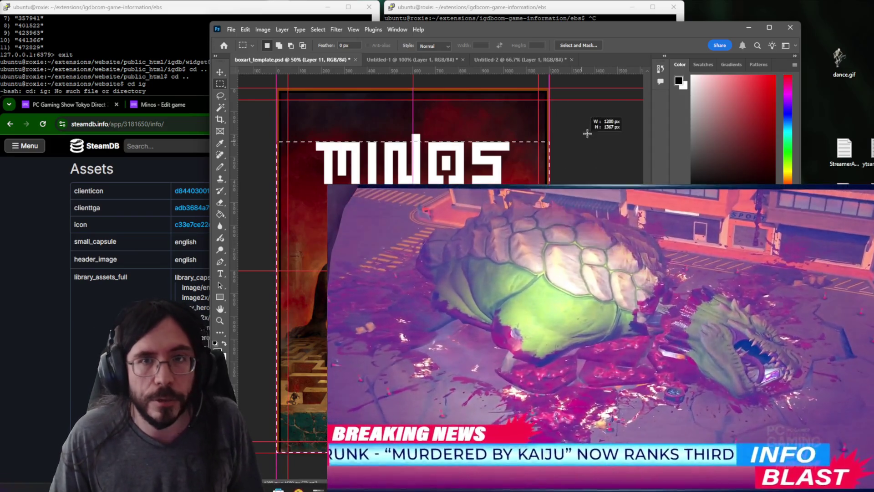
{"action": "key", "text": "ctrl+z"}
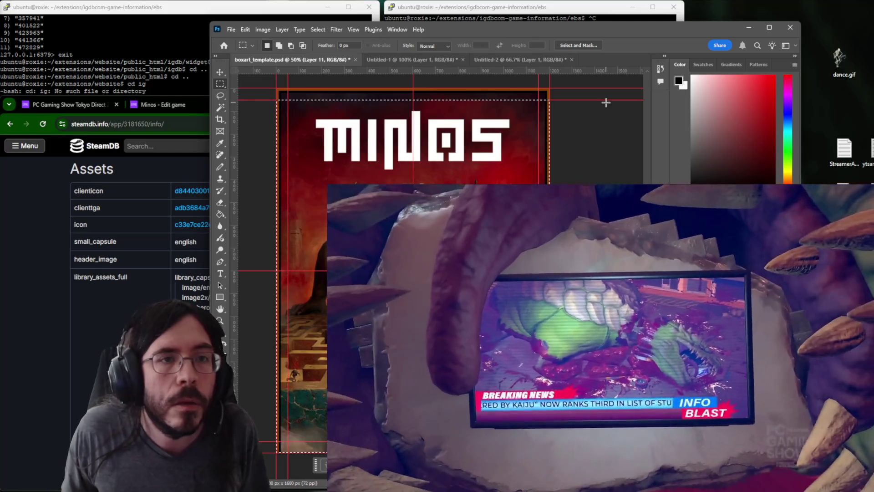
{"action": "key", "text": "ctrl+d"}
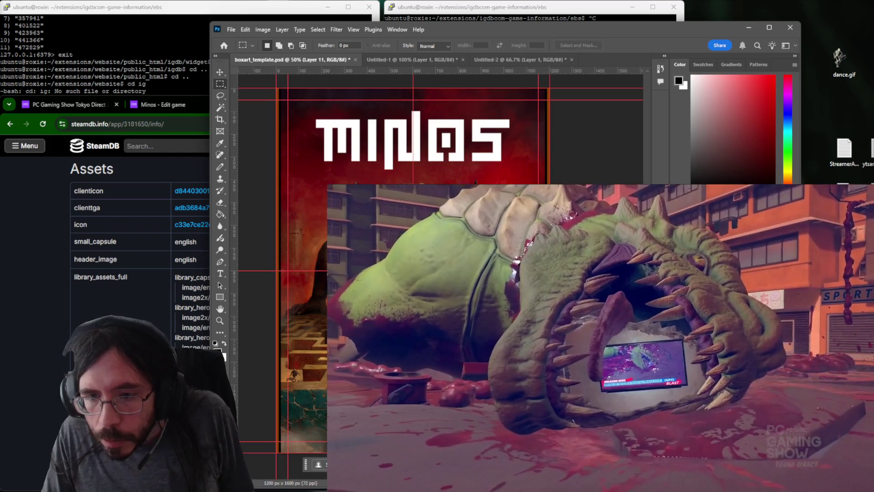
{"action": "key", "text": "alt+BackSpace"}
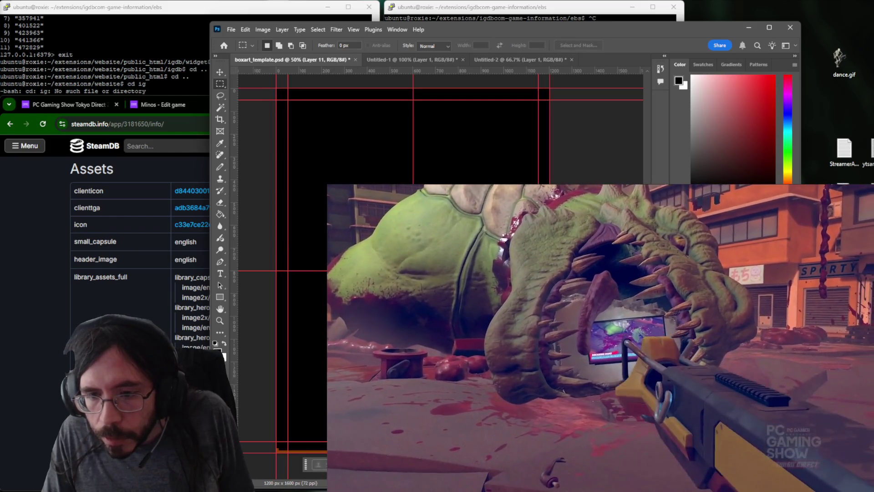
{"action": "key", "text": "ctrl+z"}
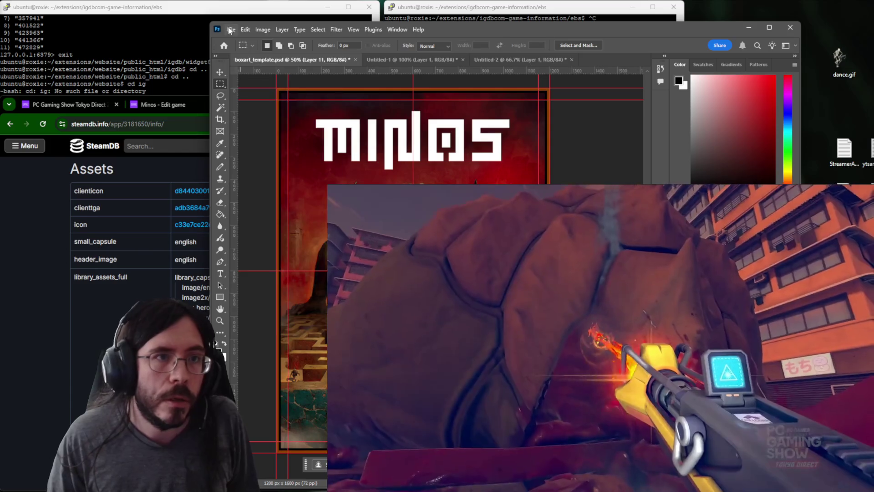
Save a copy of the finished Minos box art, then bring the SteamDB page forward.
{"action": "left_click", "coordinate": [232, 30]}
{"action": "key", "text": "Escape"}
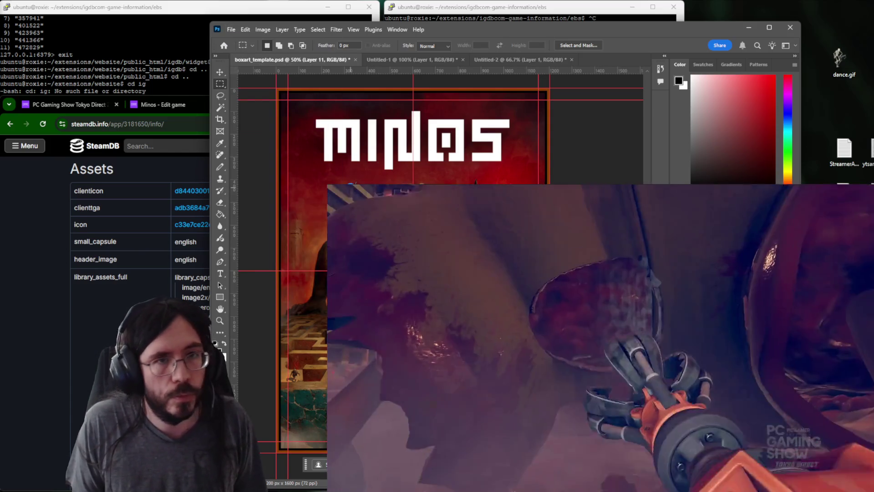
{"action": "key", "text": "ctrl+shift+s"}
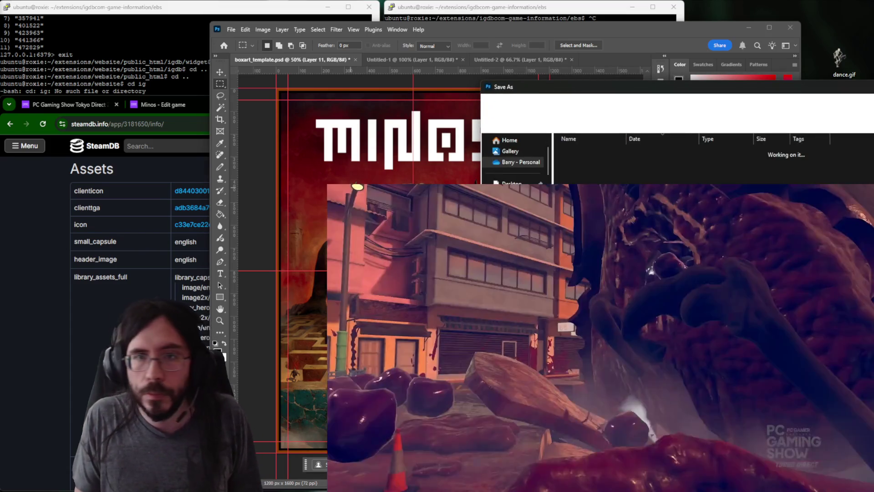
{"action": "key", "text": "Escape"}
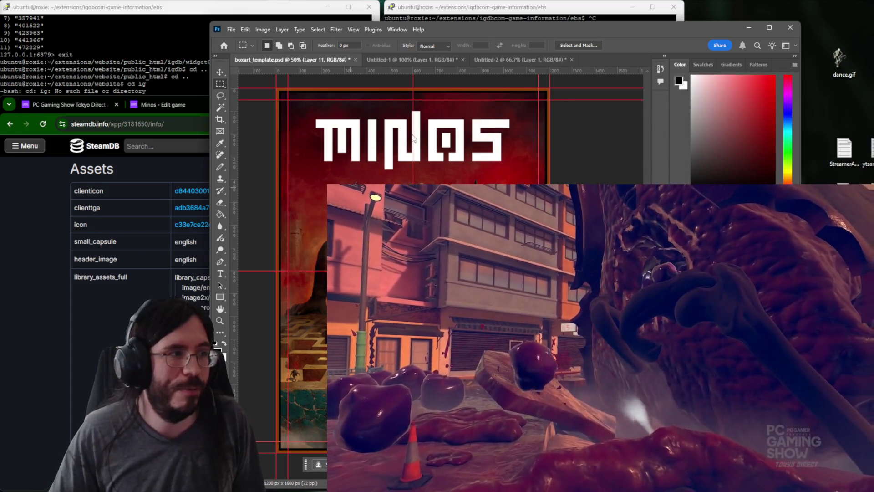
{"action": "left_click", "coordinate": [81, 356]}
{"action": "scroll", "coordinate": [282, 299], "scroll_direction": "up", "scroll_amount": 15}
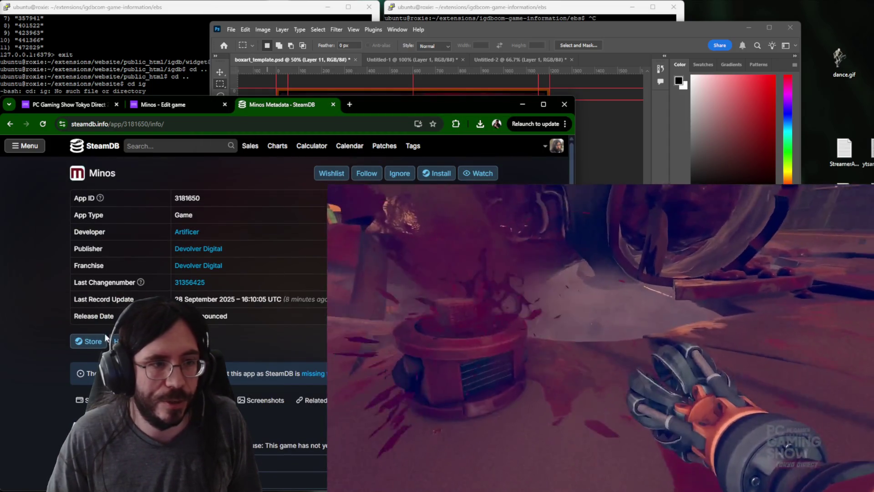
Paste the Steam store URL under Websites and upload minos.png as the Minos cover.
{"action": "left_click", "coordinate": [361, 107]}
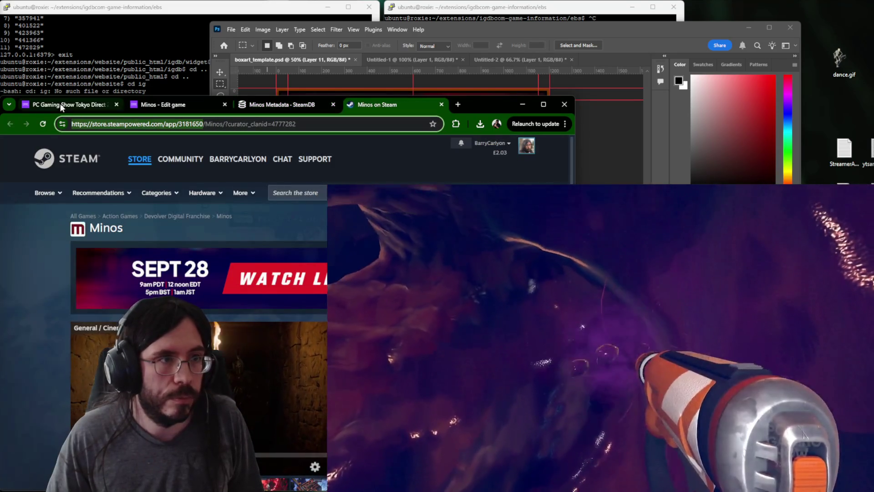
{"action": "left_click", "coordinate": [166, 106]}
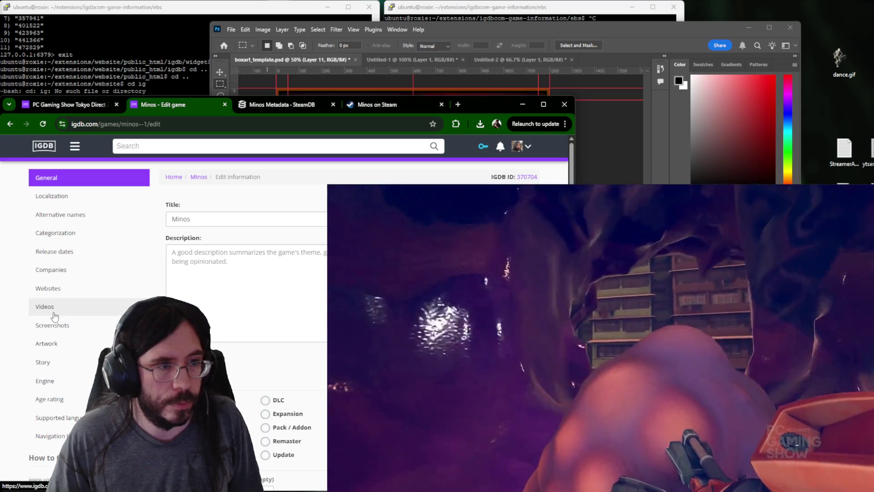
{"action": "left_click", "coordinate": [51, 288]}
{"action": "key", "text": "ctrl+v"}
{"action": "left_click", "coordinate": [68, 177]}
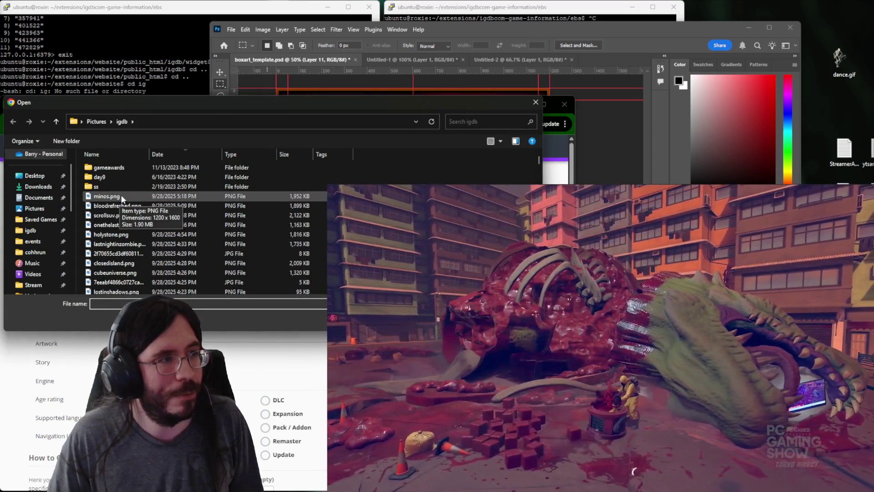
{"action": "double_click", "coordinate": [107, 196]}
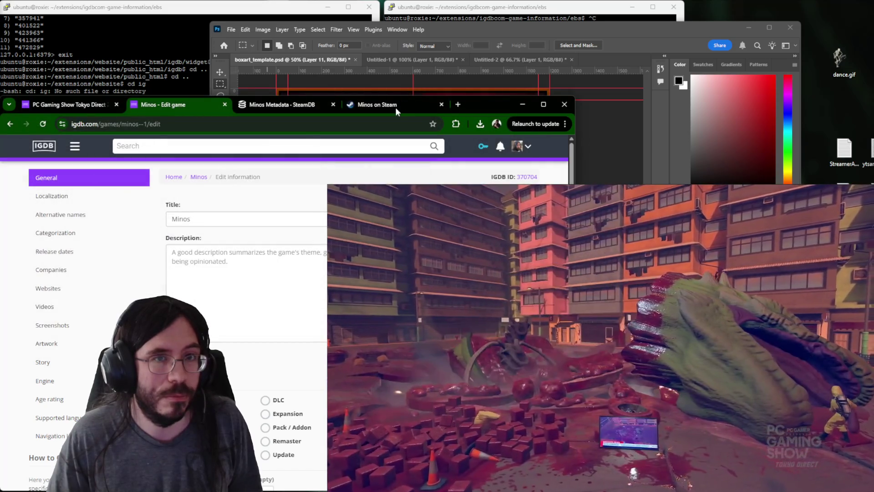
Open the Release dates section of the Minos entry while checking the Steam store page.
{"action": "left_click", "coordinate": [395, 106]}
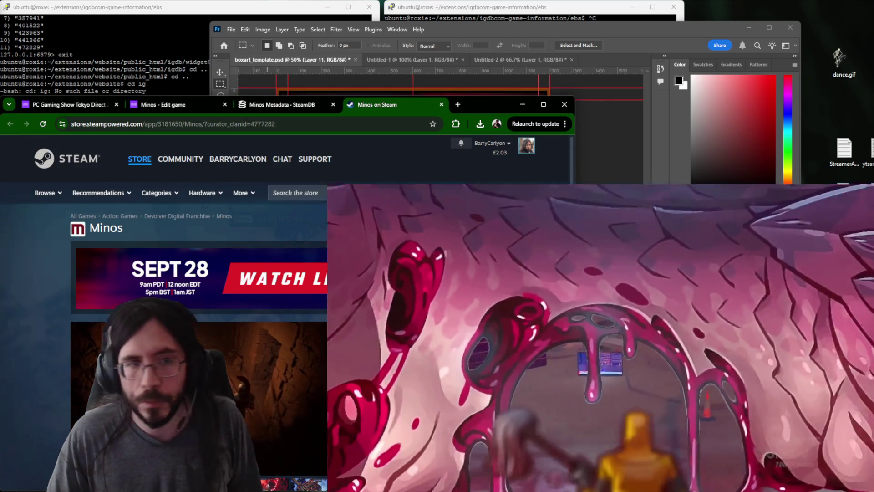
{"action": "key", "text": "ctrl+1"}
{"action": "key", "text": "ctrl+Tab"}
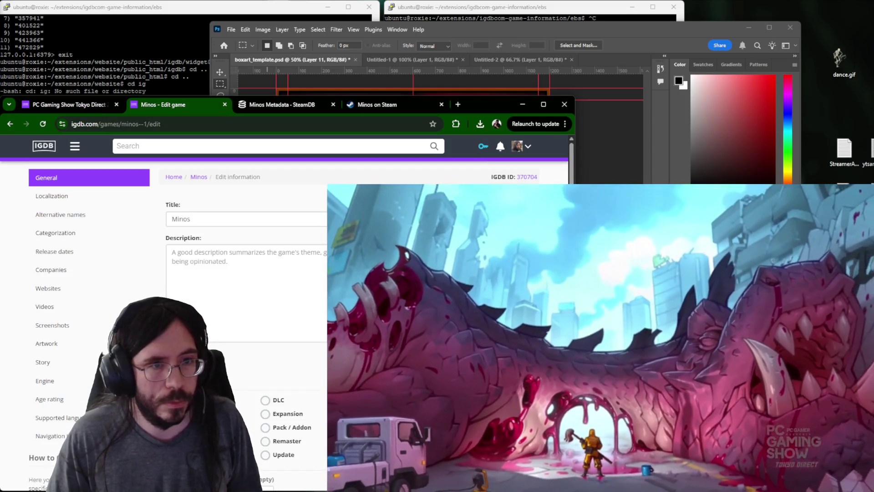
{"action": "left_click", "coordinate": [104, 257]}
{"action": "key", "text": "ctrl+4"}
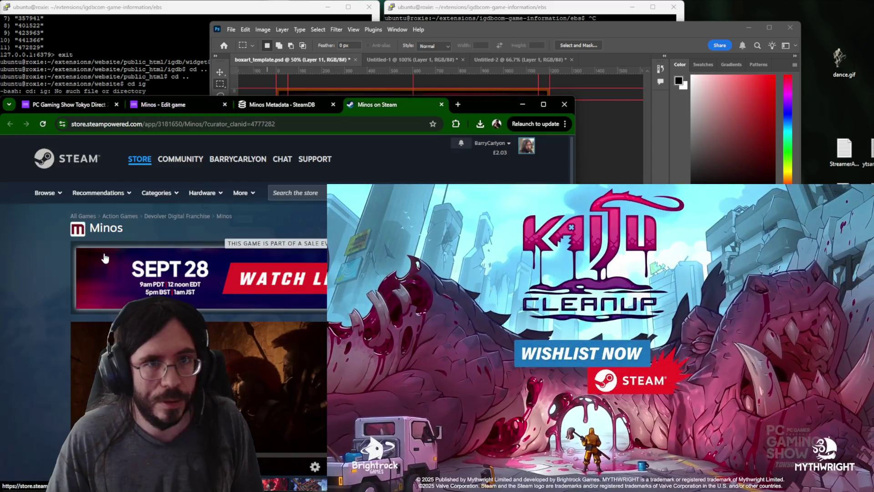
{"action": "scroll", "coordinate": [205, 308], "scroll_direction": "down", "scroll_amount": 3}
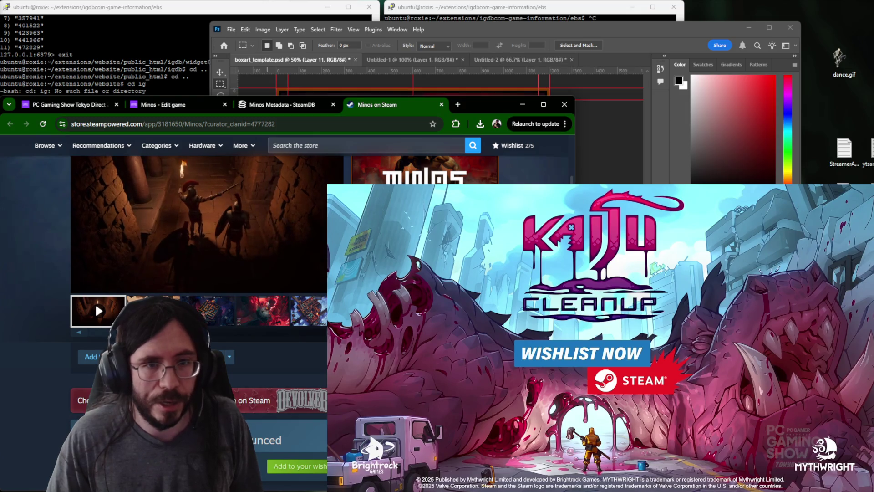
{"action": "key", "text": "ctrl+Tab"}
{"action": "key", "text": "ctrl+Tab"}
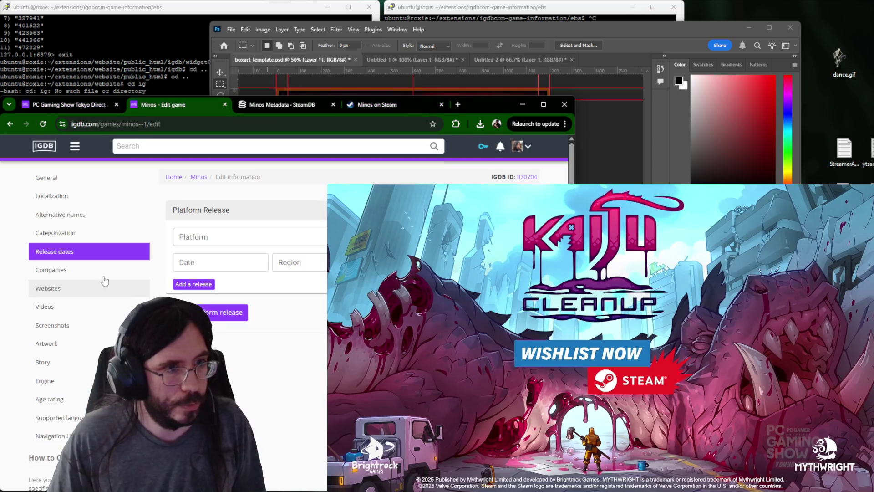
Add a PC (Microsoft Windows) release with region Worldwide [WW].
{"action": "left_click", "coordinate": [95, 272]}
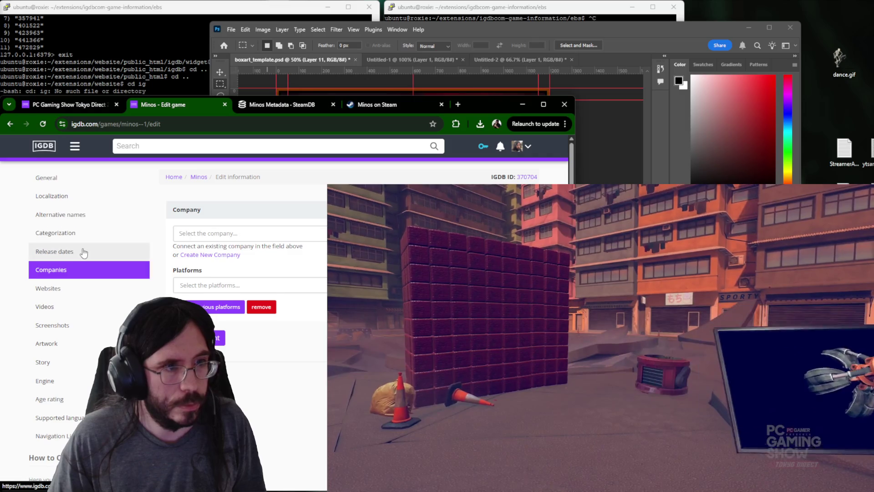
{"action": "left_click", "coordinate": [55, 251]}
{"action": "left_click", "coordinate": [226, 237]}
{"action": "left_click", "coordinate": [219, 357]}
{"action": "left_click", "coordinate": [301, 263]}
{"action": "type", "text": "f"}
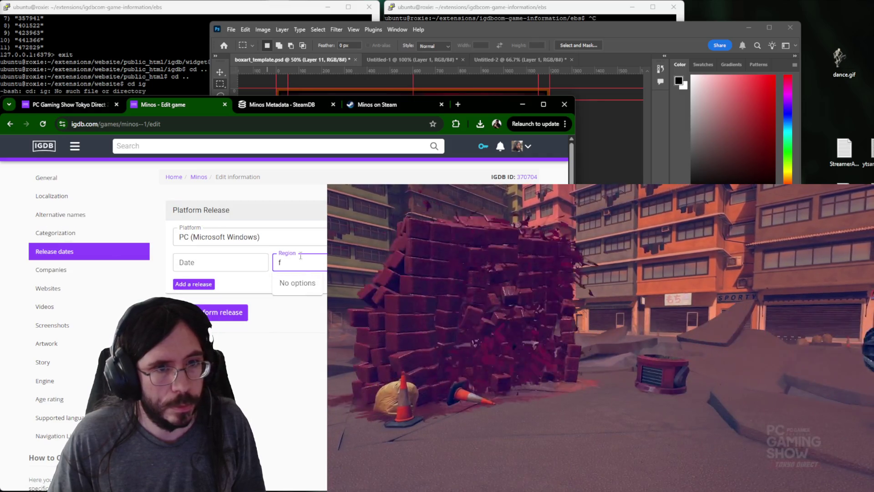
{"action": "key", "text": "BackSpace"}
{"action": "type", "text": "ww"}
{"action": "key", "text": "Return"}
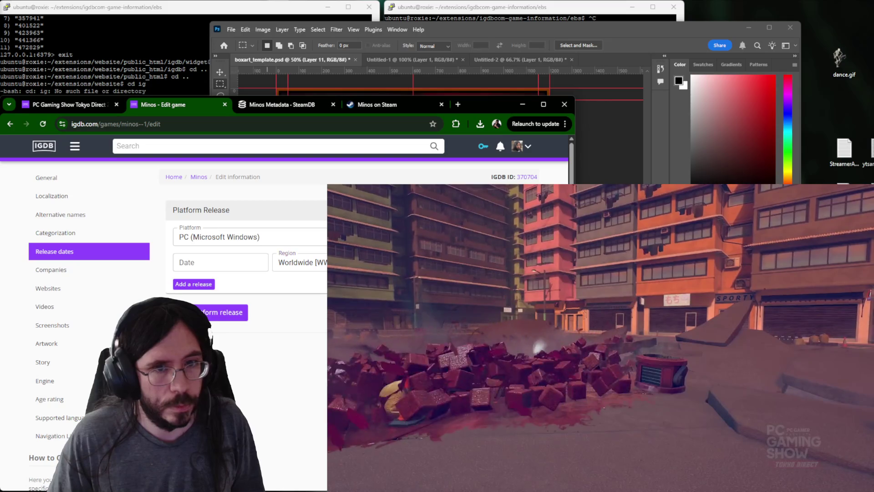
Add Artificer as a company with its type set, moving on through Websites to General.
{"action": "left_click", "coordinate": [59, 269]}
{"action": "left_click", "coordinate": [232, 234]}
{"action": "type", "text": "ar"}
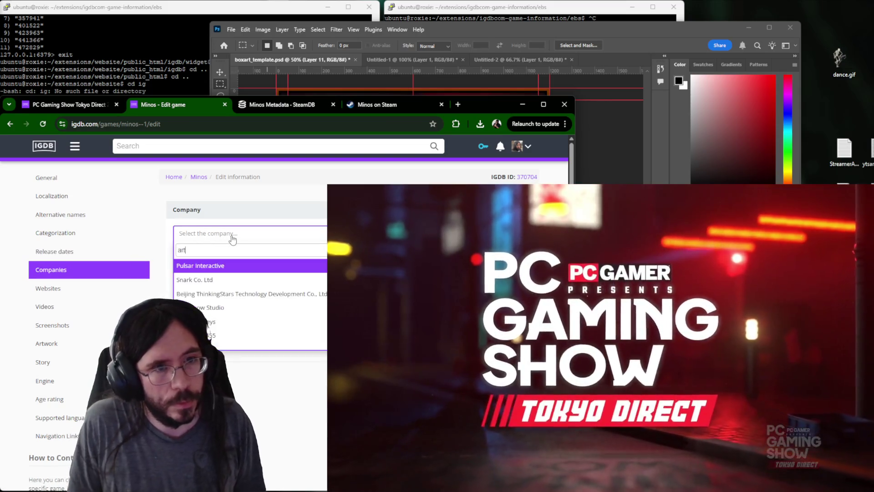
{"action": "type", "text": "tificer"}
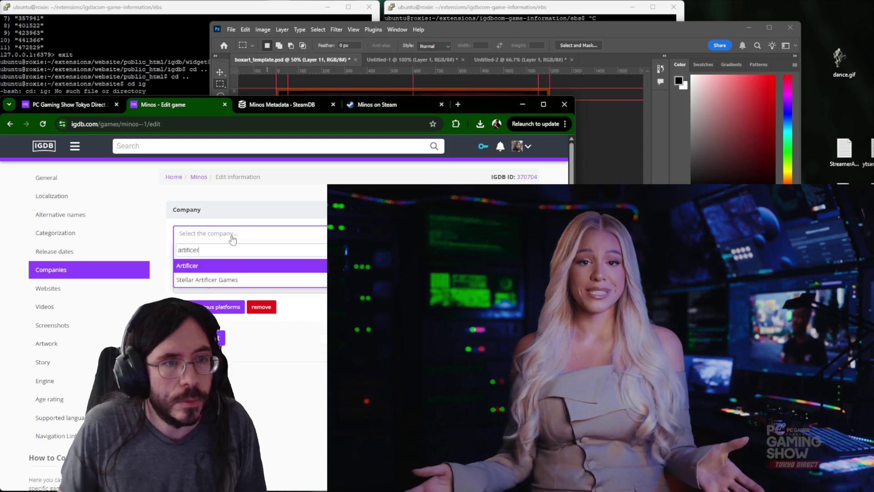
{"action": "key", "text": "Return"}
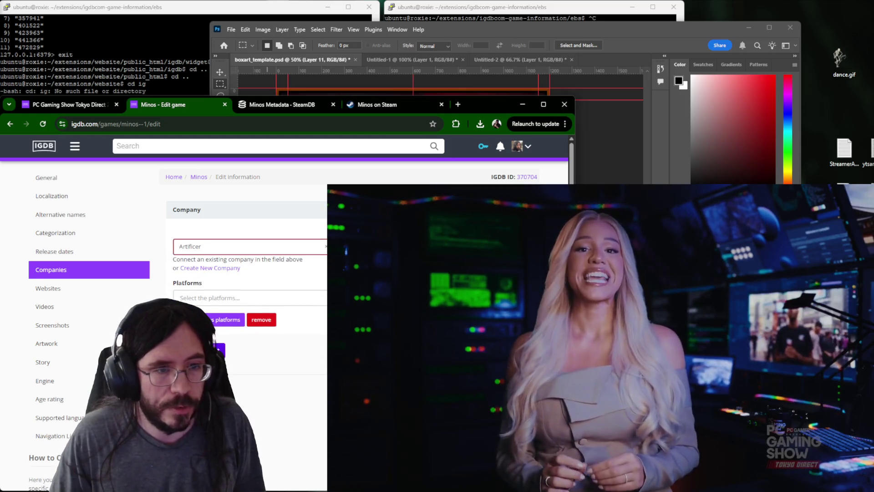
{"action": "left_click", "coordinate": [292, 377]}
{"action": "type", "text": "devolv"}
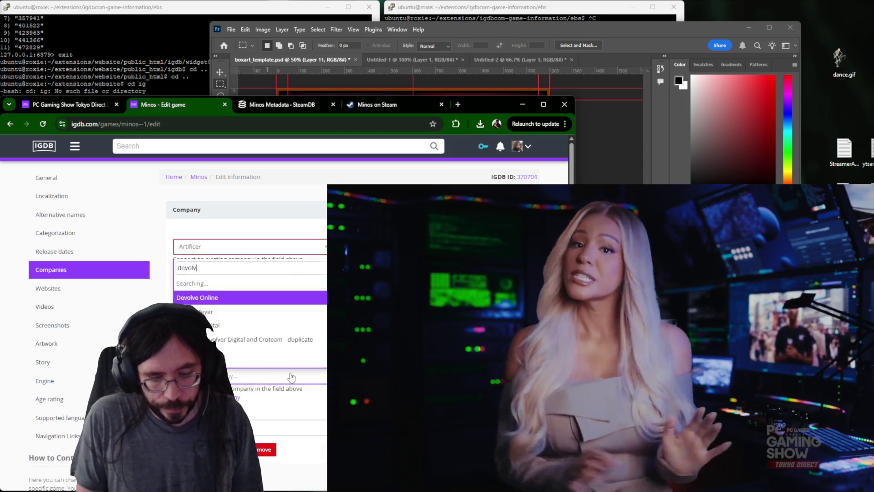
{"action": "key", "text": "Down"}
{"action": "key", "text": "Return"}
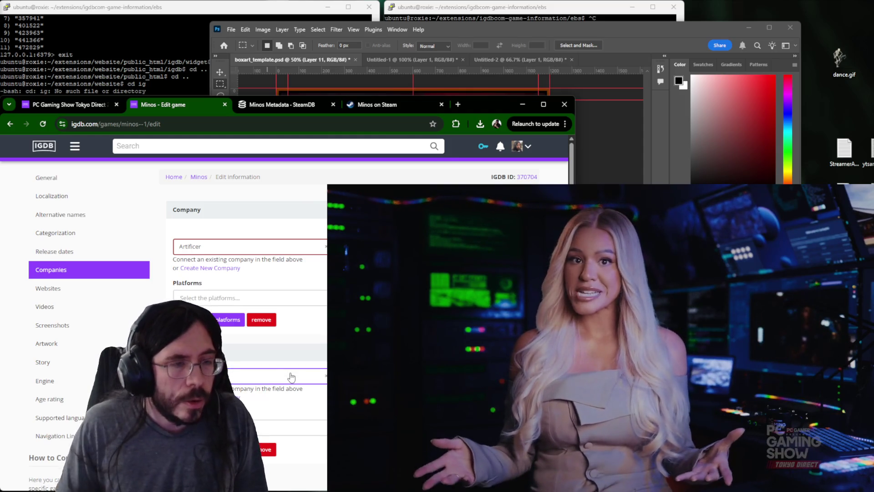
{"action": "left_click", "coordinate": [44, 293]}
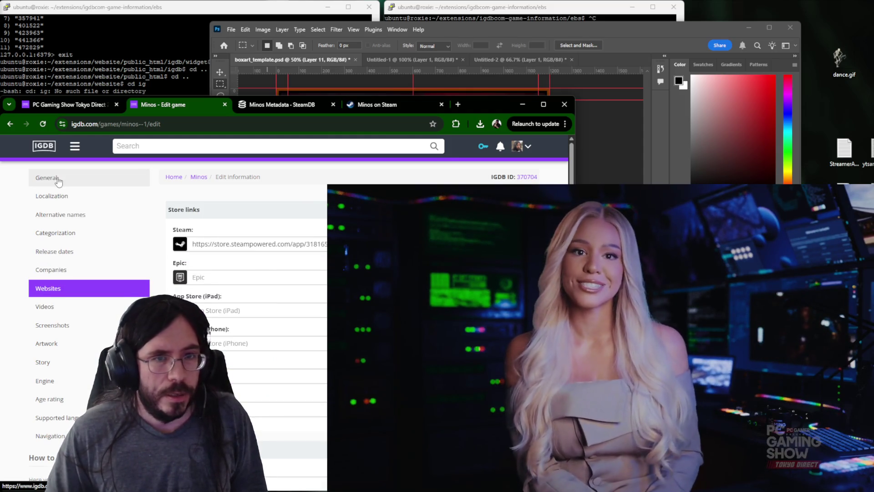
{"action": "left_click", "coordinate": [58, 181]}
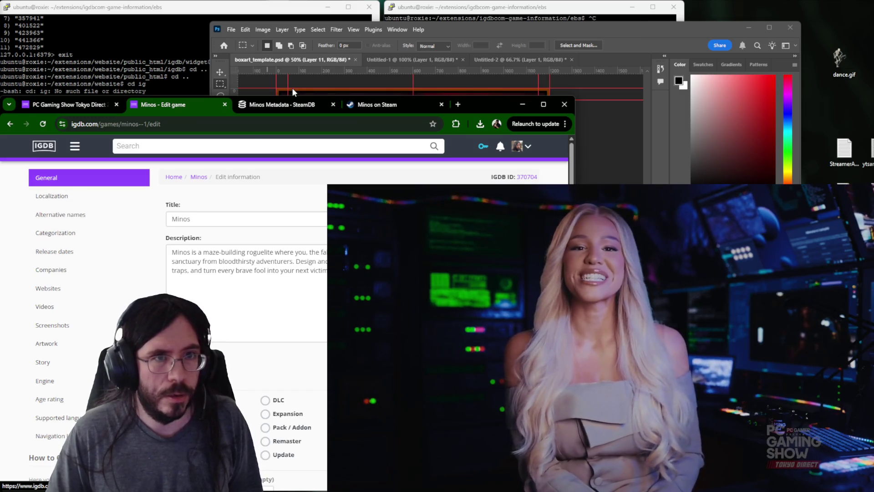
{"action": "scroll", "coordinate": [331, 169], "scroll_direction": "down", "scroll_amount": 3}
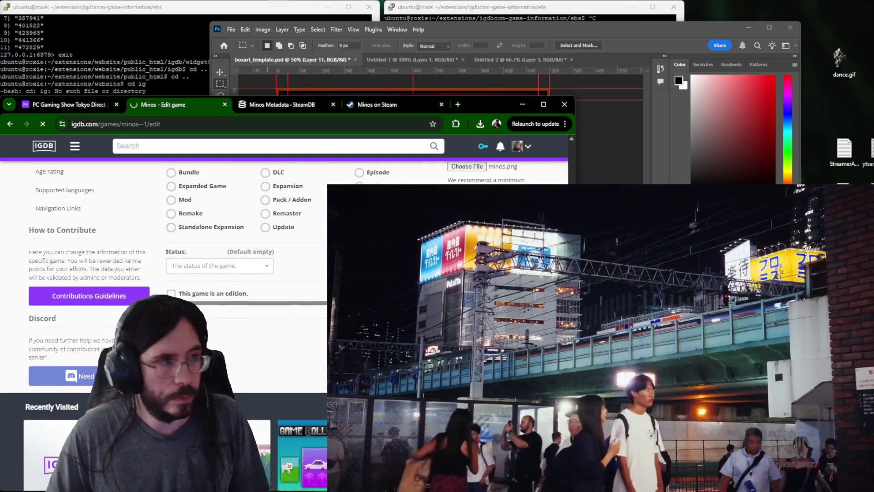
Submit the Minos edits, then follow the Discord link on the Minos Steam store page.
{"action": "left_click", "coordinate": [273, 264]}
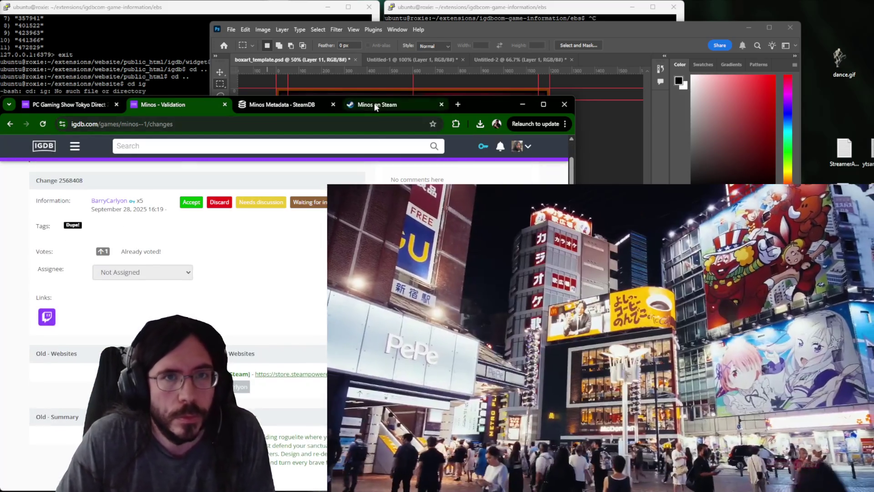
{"action": "left_click", "coordinate": [374, 105]}
{"action": "scroll", "coordinate": [286, 273], "scroll_direction": "down", "scroll_amount": 5}
{"action": "scroll", "coordinate": [287, 274], "scroll_direction": "down", "scroll_amount": 5}
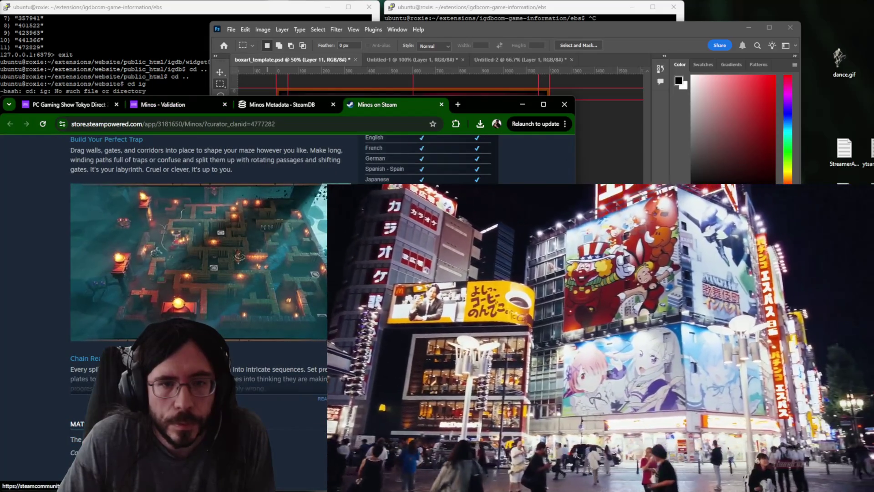
{"action": "left_click", "coordinate": [164, 403]}
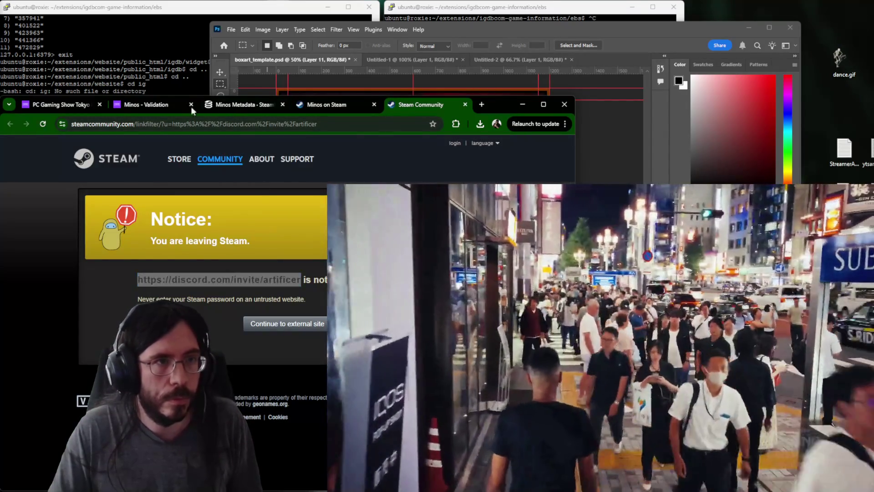
Close the Steam notice and verify discord.com/invite/artificer loads in a separate window.
{"action": "key", "text": "ctrl+w"}
{"action": "left_click", "coordinate": [158, 108]}
{"action": "left_click", "coordinate": [164, 404]}
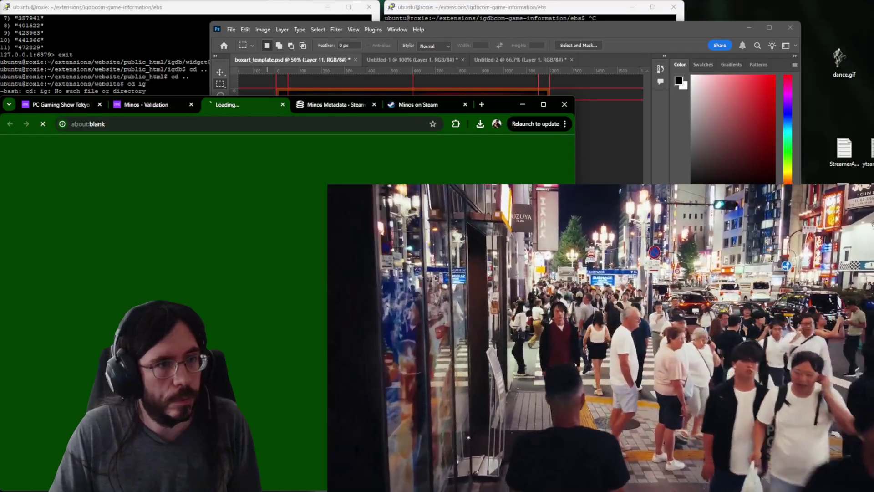
{"action": "scroll", "coordinate": [126, 301], "scroll_direction": "down", "scroll_amount": 5}
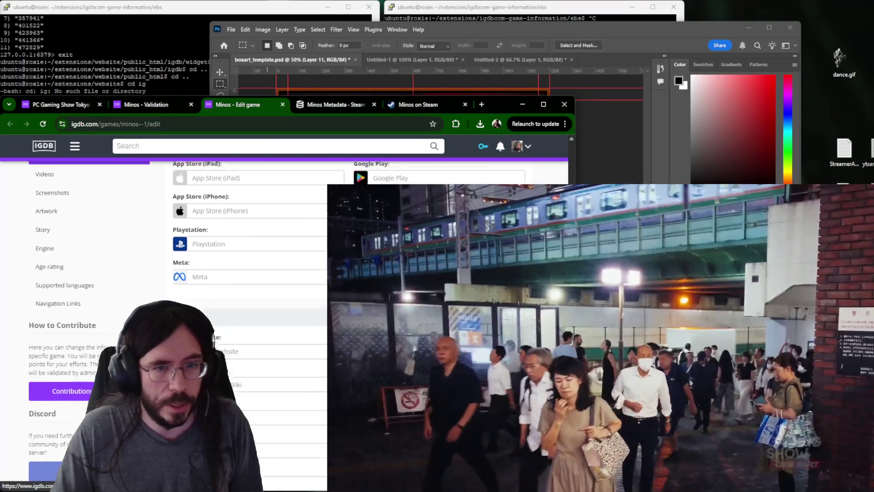
{"action": "scroll", "coordinate": [202, 328], "scroll_direction": "down", "scroll_amount": 2}
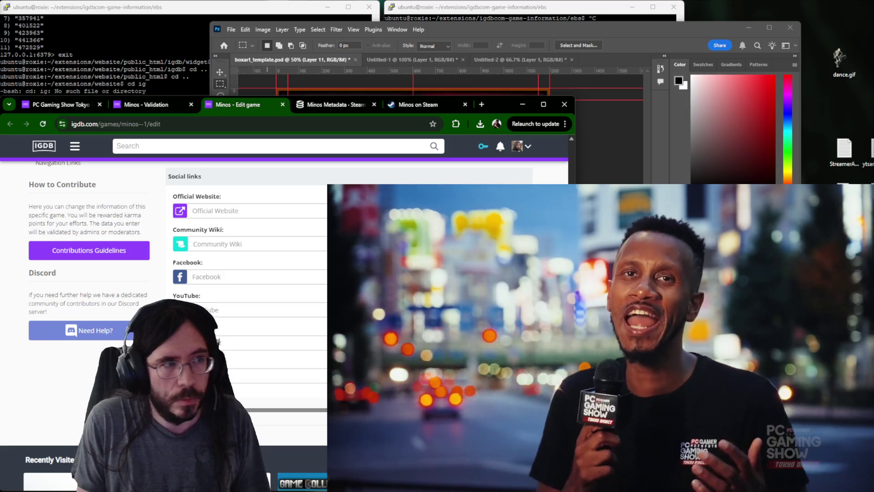
{"action": "key", "text": "ctrl+n"}
{"action": "type", "text": "discord.com/artificer"}
{"action": "key", "text": "Return"}
{"action": "double_click", "coordinate": [122, 127]}
{"action": "type", "text": "invoiartificer"}
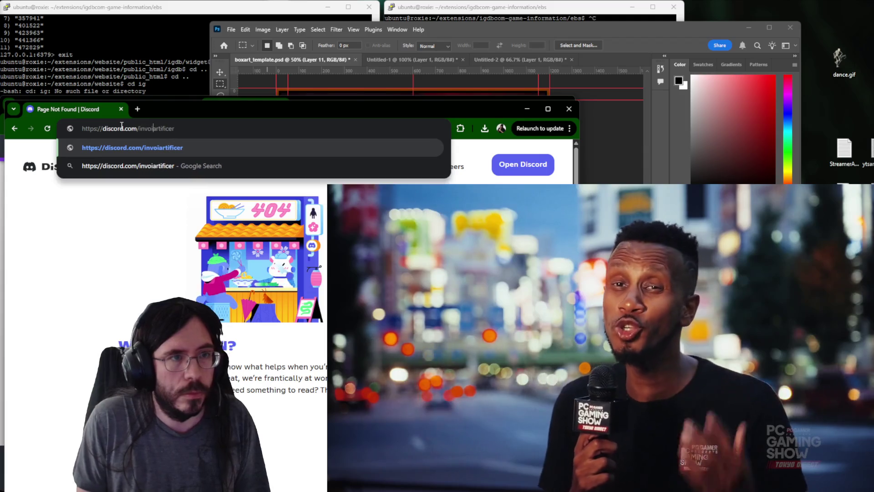
{"action": "key", "text": "BackSpace"}
{"action": "key", "text": "BackSpace"}
{"action": "key", "text": "BackSpace"}
{"action": "type", "text": "ite/"}
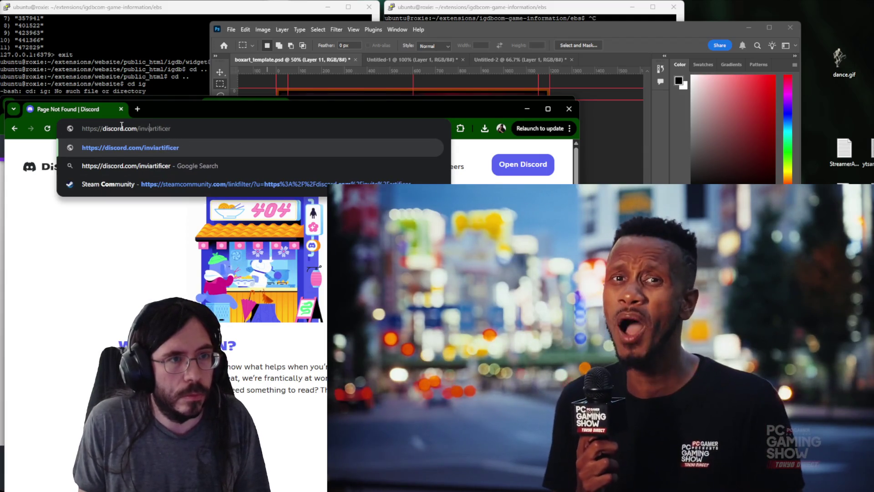
{"action": "key", "text": "Return"}
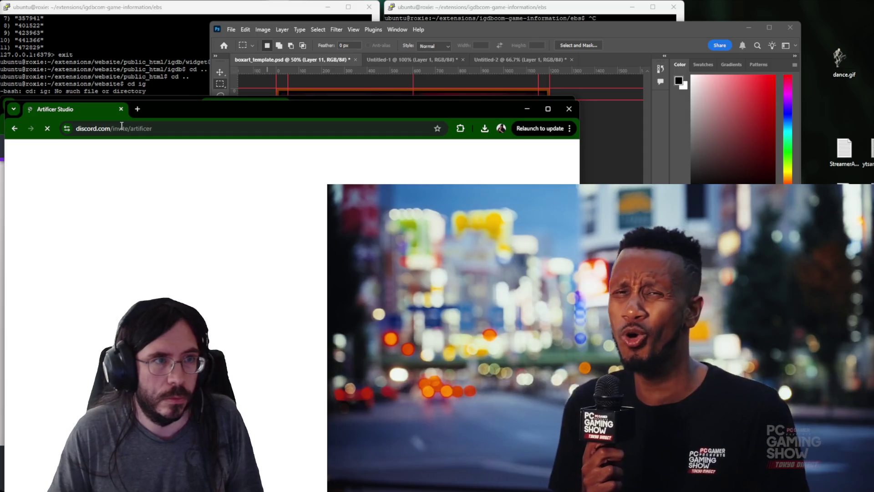
{"action": "key", "text": "ctrl+w"}
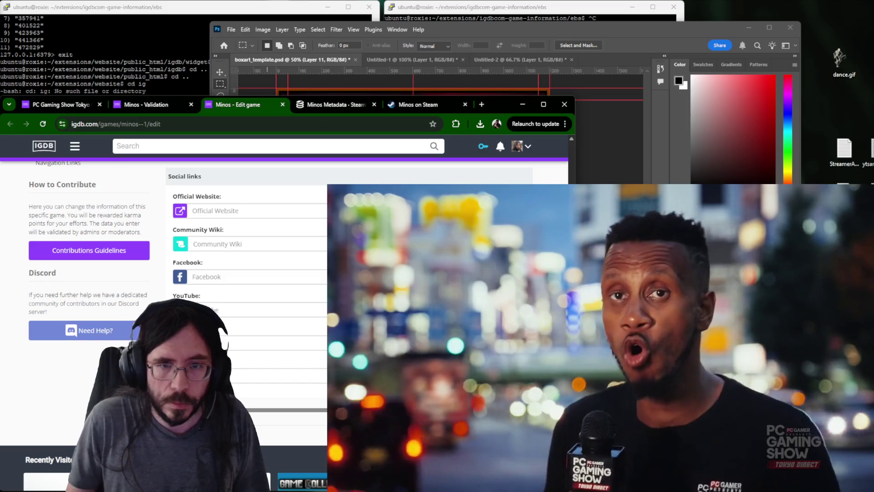
Re-check the pasted Discord invite address in a new window and return to the IGDB edit form.
{"action": "key", "text": "ctrl+n"}
{"action": "type", "text": "https://discordapp.com/invite/artificer"}
{"action": "key", "text": "Return"}
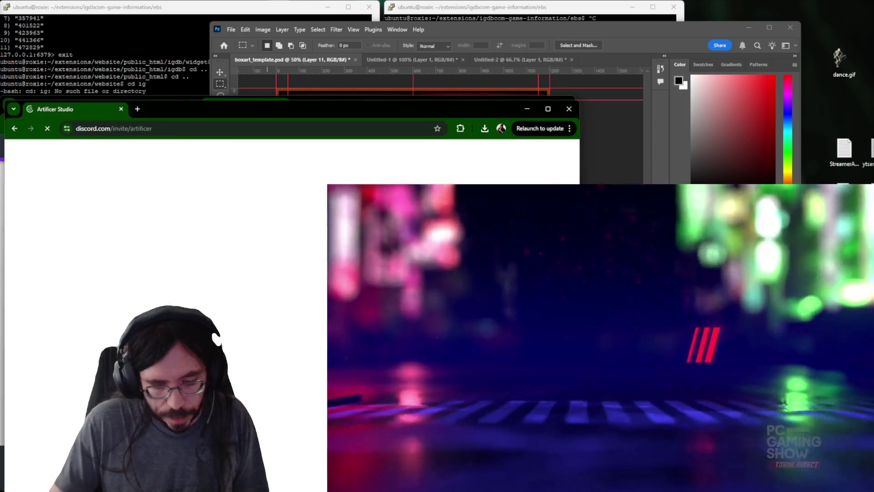
{"action": "key", "text": "ctrl+w"}
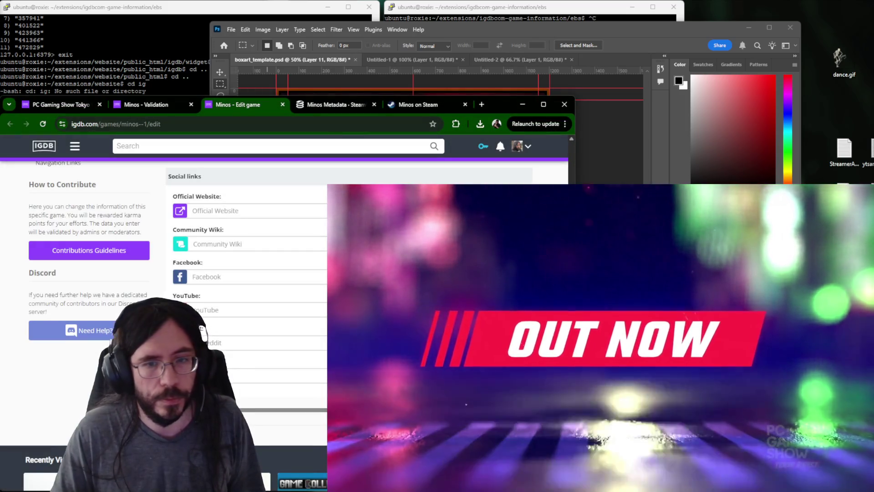
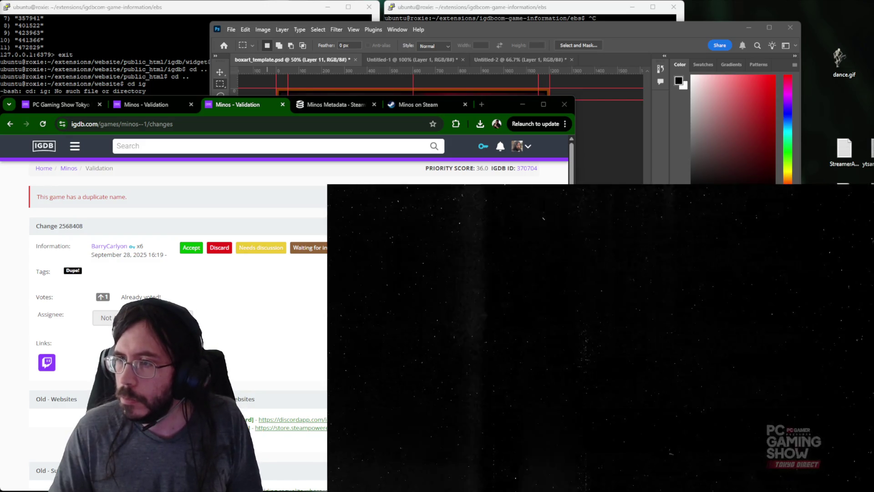
Check Minos against the Tokyo Direct event page and return to its validation page.
{"action": "key", "text": "ctrl+shift+Tab"}
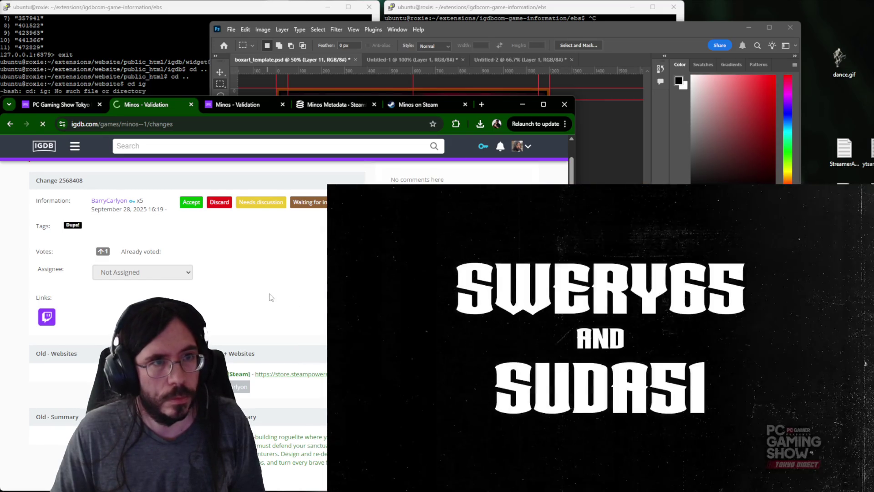
{"action": "key", "text": "ctrl+shift+Tab"}
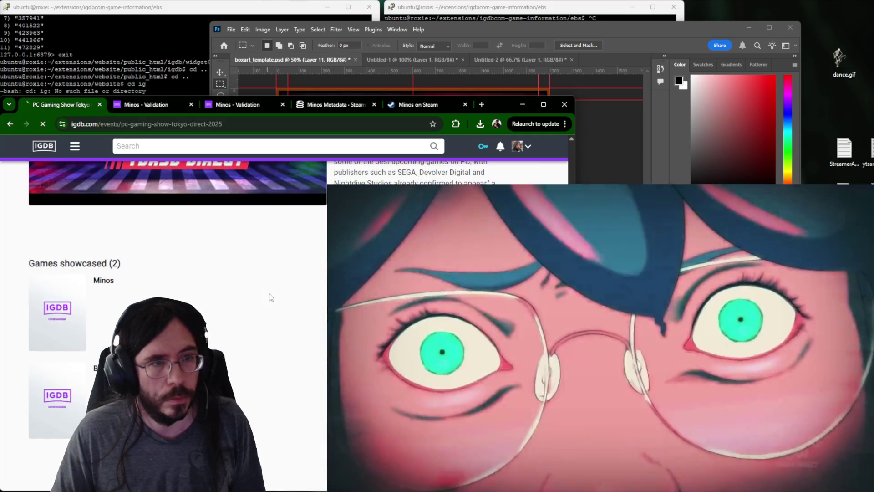
{"action": "scroll", "coordinate": [270, 298], "scroll_direction": "down", "scroll_amount": 2}
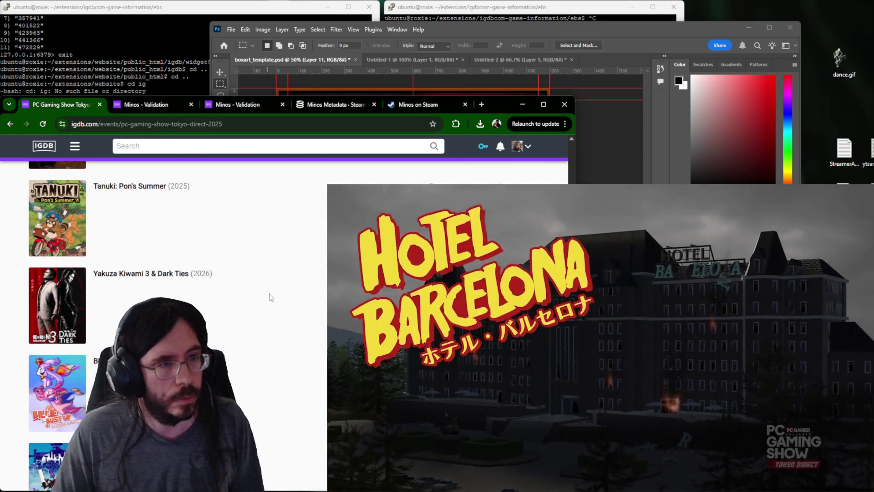
{"action": "scroll", "coordinate": [271, 300], "scroll_direction": "down", "scroll_amount": 1}
{"action": "scroll", "coordinate": [271, 299], "scroll_direction": "down", "scroll_amount": 2}
{"action": "scroll", "coordinate": [271, 299], "scroll_direction": "down", "scroll_amount": 2}
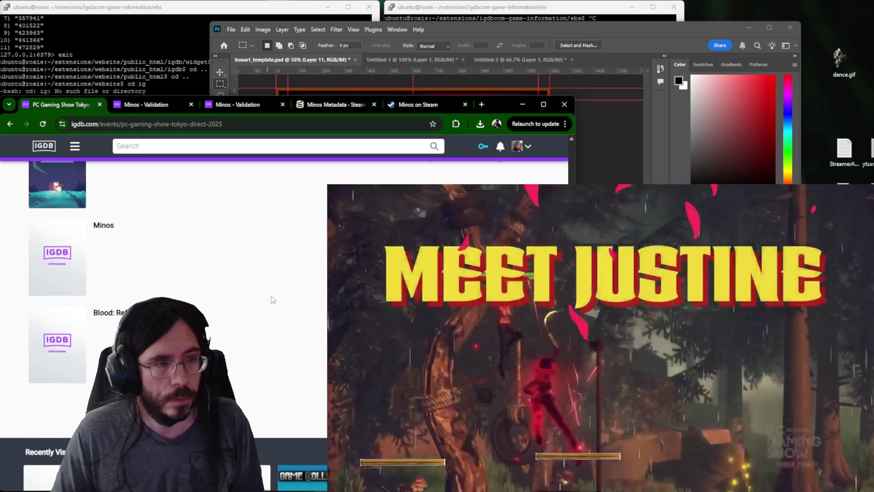
{"action": "scroll", "coordinate": [272, 299], "scroll_direction": "up", "scroll_amount": 5}
{"action": "scroll", "coordinate": [271, 299], "scroll_direction": "up", "scroll_amount": 5}
{"action": "scroll", "coordinate": [272, 300], "scroll_direction": "down", "scroll_amount": 3}
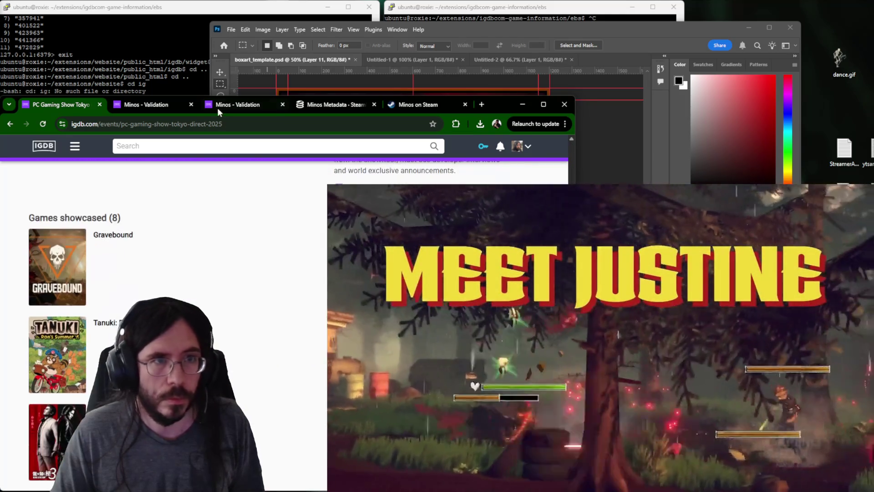
{"action": "left_click", "coordinate": [238, 108]}
{"action": "left_click", "coordinate": [164, 104]}
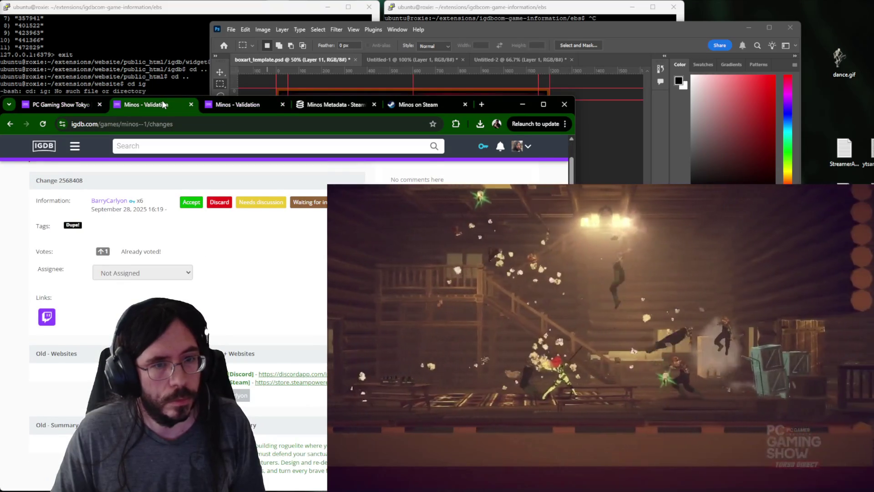
Close the duplicate validation, metadata and Steam store pages, then start editing Minos.
{"action": "left_click", "coordinate": [190, 104]}
{"action": "left_click", "coordinate": [273, 105]}
{"action": "left_click", "coordinate": [281, 104]}
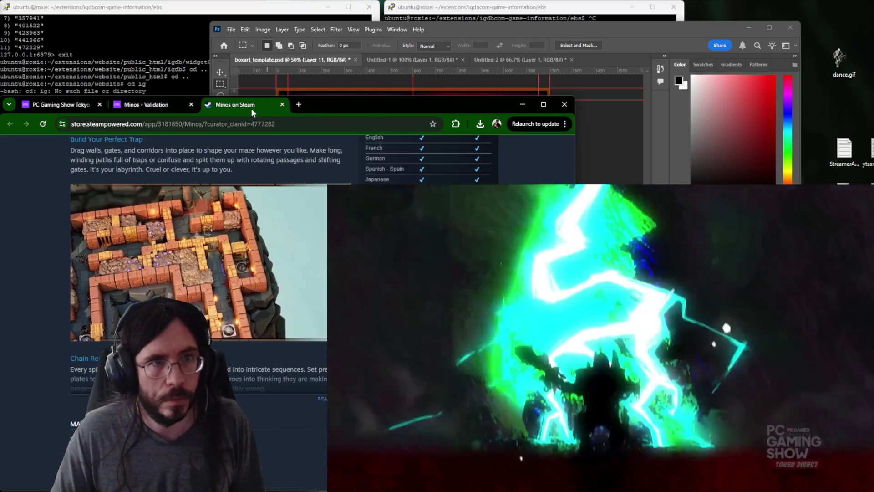
{"action": "scroll", "coordinate": [289, 355], "scroll_direction": "up", "scroll_amount": 2}
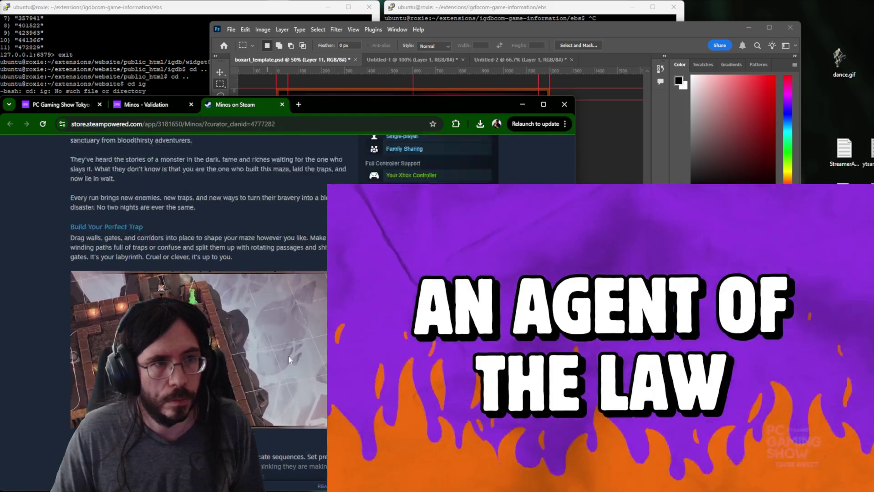
{"action": "scroll", "coordinate": [288, 355], "scroll_direction": "up", "scroll_amount": 5}
{"action": "scroll", "coordinate": [287, 354], "scroll_direction": "up", "scroll_amount": 3}
{"action": "scroll", "coordinate": [287, 353], "scroll_direction": "up", "scroll_amount": 2}
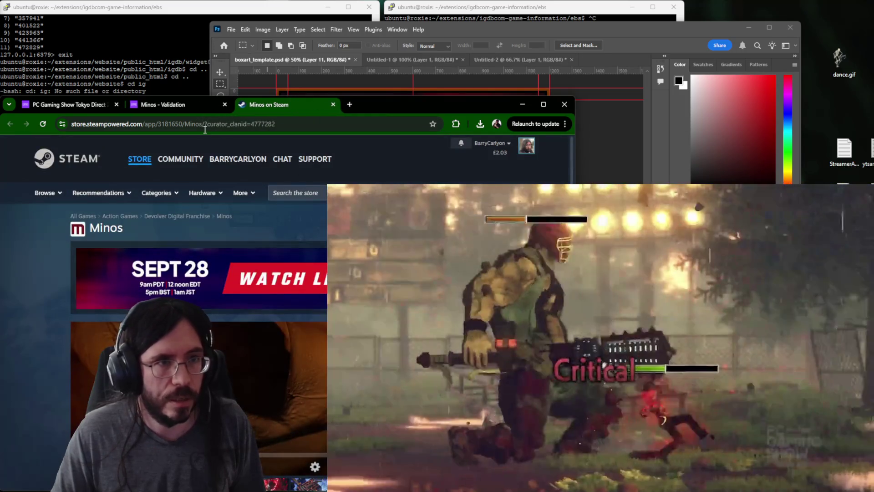
{"action": "key", "text": "ctrl+w"}
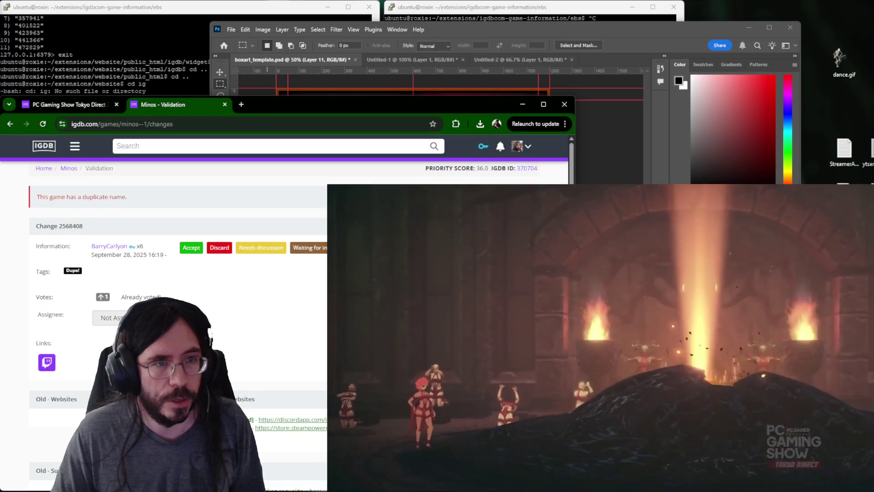
{"action": "left_click", "coordinate": [383, 226]}
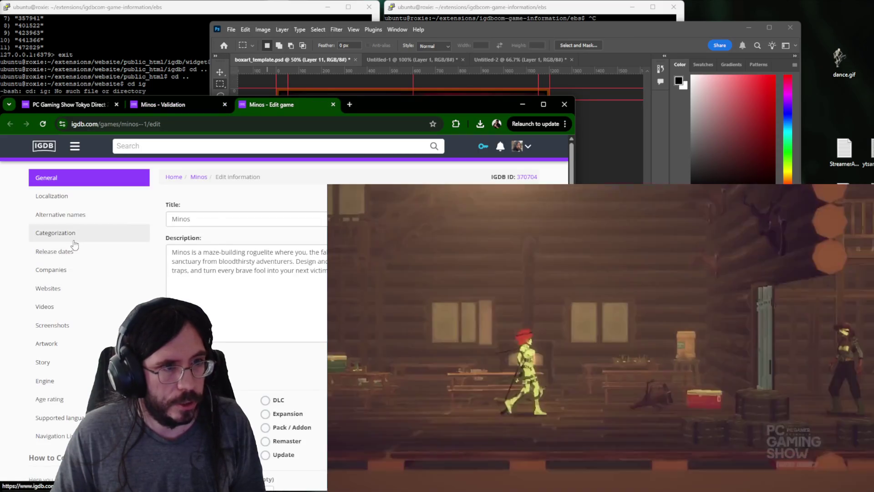
Go to Categorization for Minos, checking its reopened Steam store page for genres.
{"action": "left_click", "coordinate": [58, 233]}
{"action": "scroll", "coordinate": [212, 284], "scroll_direction": "down", "scroll_amount": 3}
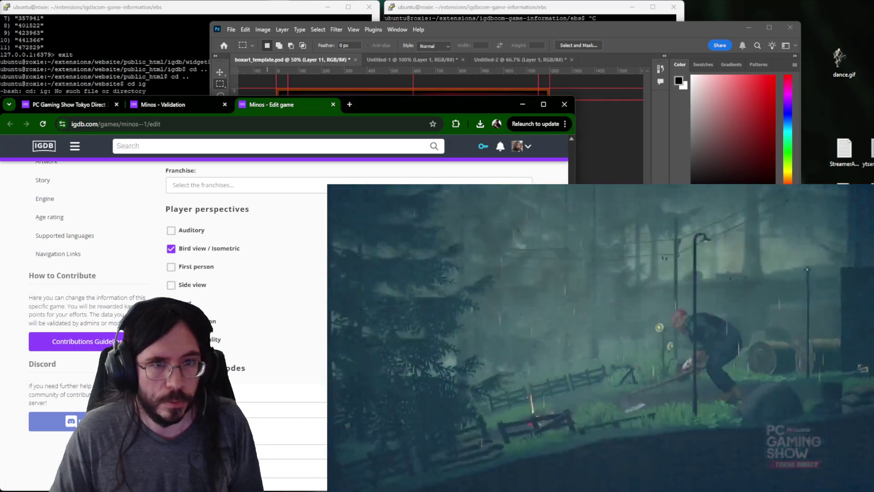
{"action": "key", "text": "ctrl+shift+t"}
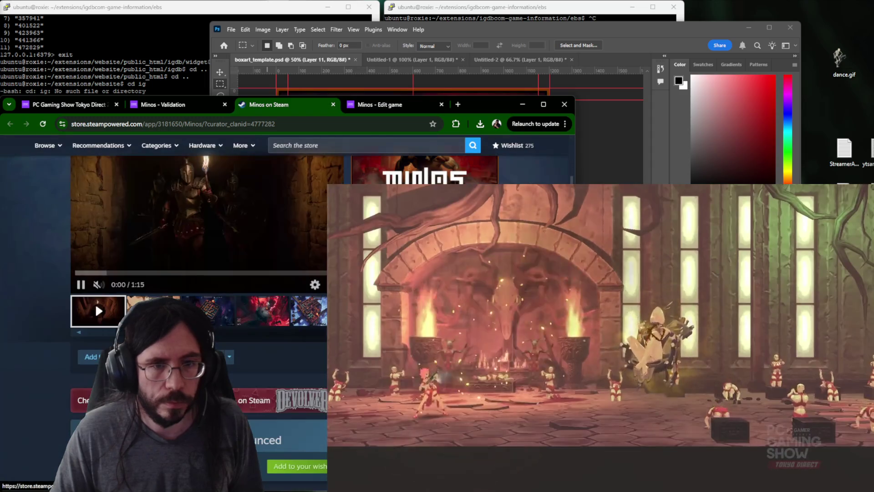
{"action": "scroll", "coordinate": [287, 308], "scroll_direction": "down", "scroll_amount": 3}
{"action": "scroll", "coordinate": [211, 207], "scroll_direction": "up", "scroll_amount": 3}
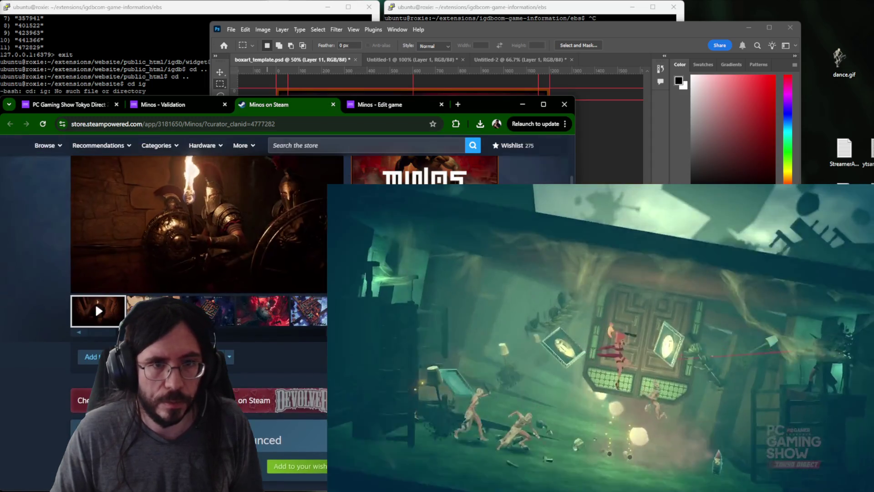
{"action": "key", "text": "ctrl+shift+Tab"}
{"action": "key", "text": "ctrl+Tab"}
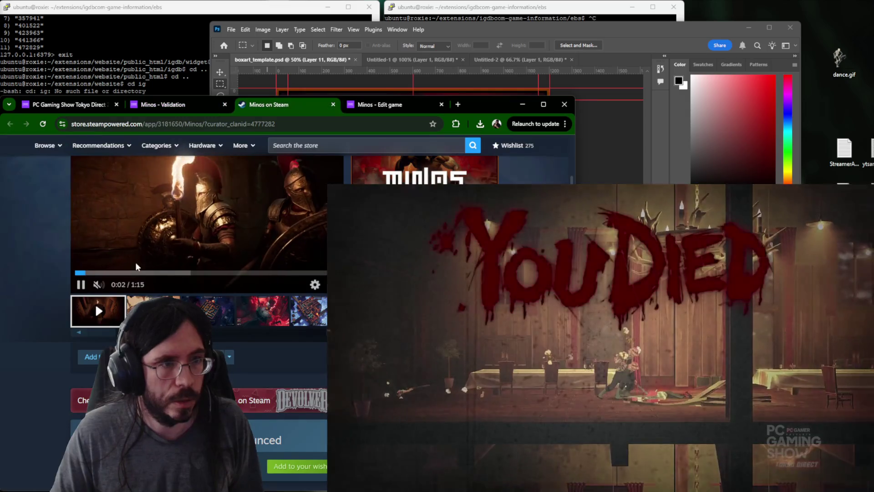
{"action": "key", "text": "ctrl+Tab"}
{"action": "scroll", "coordinate": [176, 172], "scroll_direction": "up", "scroll_amount": 5}
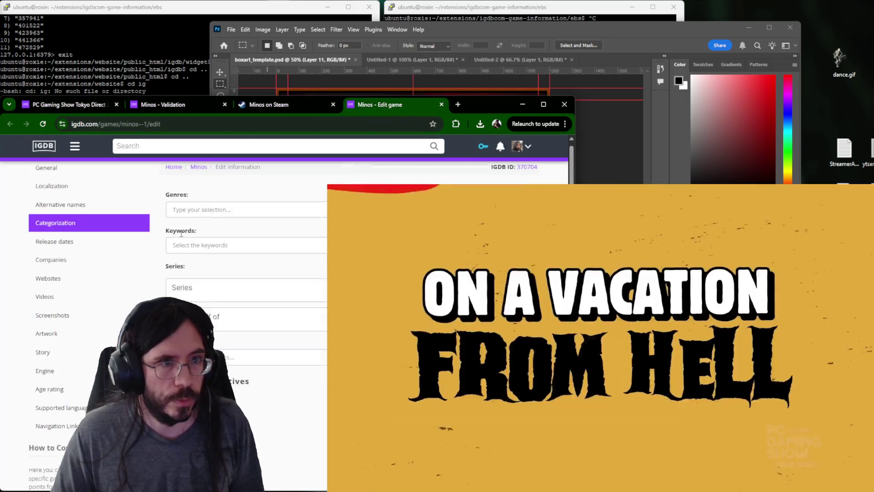
Add Strategy and Puzzle as genres and tower defense as a keyword for Minos.
{"action": "left_click", "coordinate": [222, 217]}
{"action": "type", "text": "s"}
{"action": "left_click", "coordinate": [216, 248]}
{"action": "left_click", "coordinate": [255, 272]}
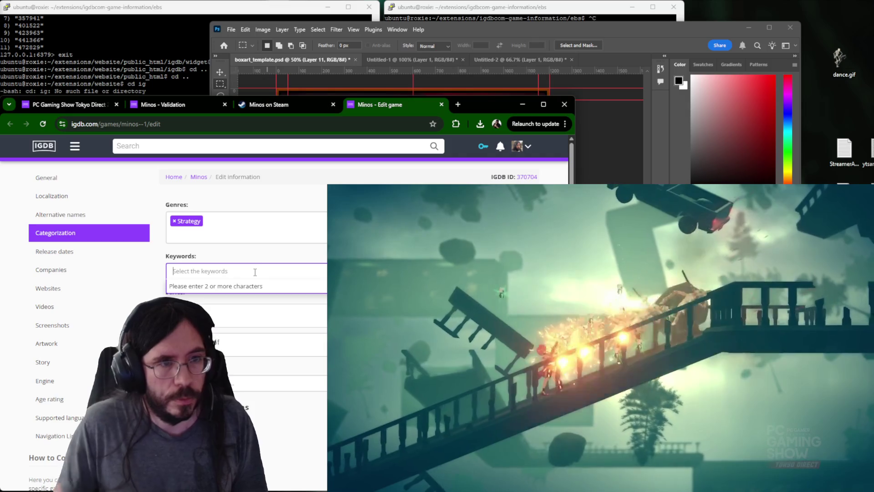
{"action": "type", "text": "tower de"}
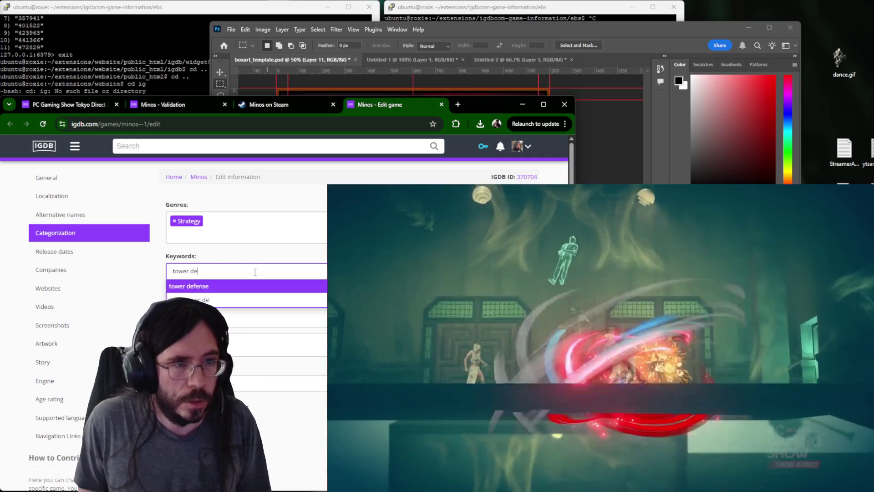
{"action": "key", "text": "Return"}
{"action": "key", "text": "shift+Tab"}
{"action": "type", "text": "piuz"}
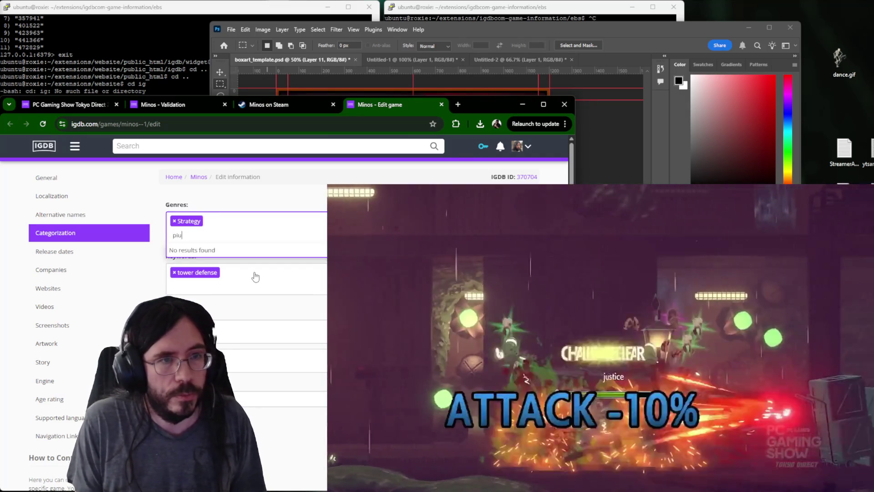
{"action": "key", "text": "Return"}
{"action": "scroll", "coordinate": [262, 265], "scroll_direction": "down", "scroll_amount": 5}
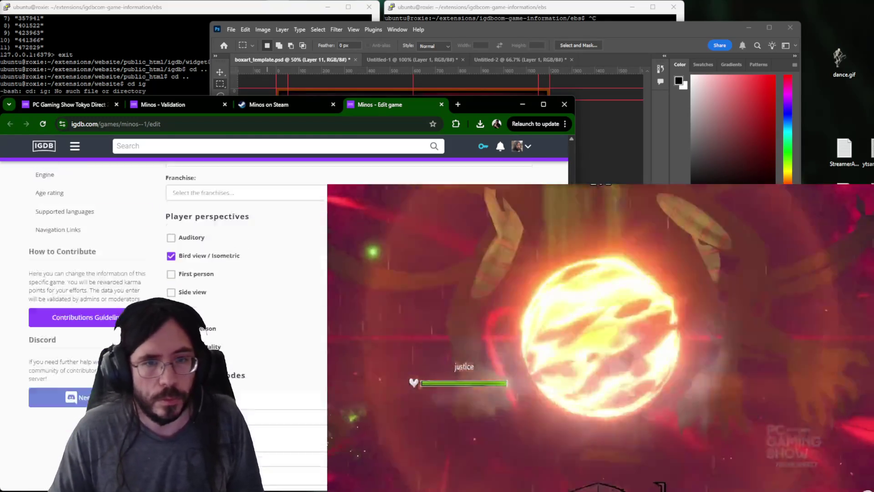
{"action": "scroll", "coordinate": [263, 265], "scroll_direction": "down", "scroll_amount": 5}
{"action": "scroll", "coordinate": [262, 265], "scroll_direction": "down", "scroll_amount": 3}
{"action": "scroll", "coordinate": [262, 265], "scroll_direction": "down", "scroll_amount": 2}
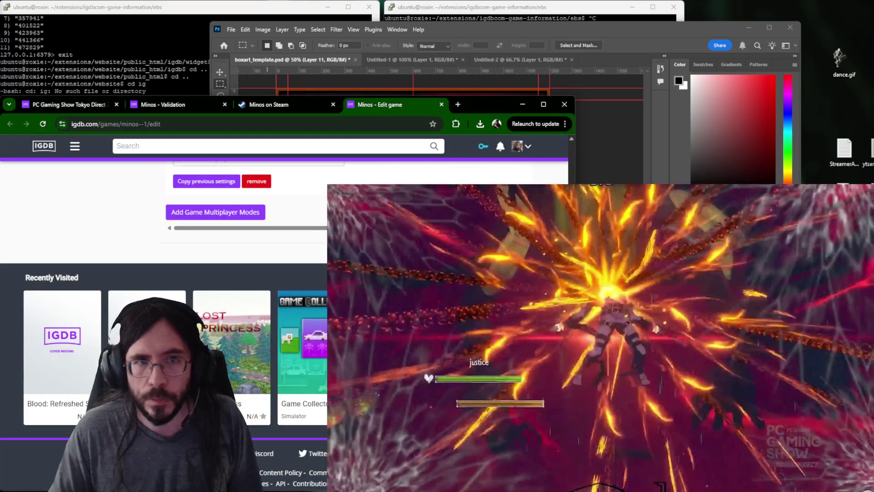
Close the Minos edit form and its validation page.
{"action": "key", "text": "ctrl+w"}
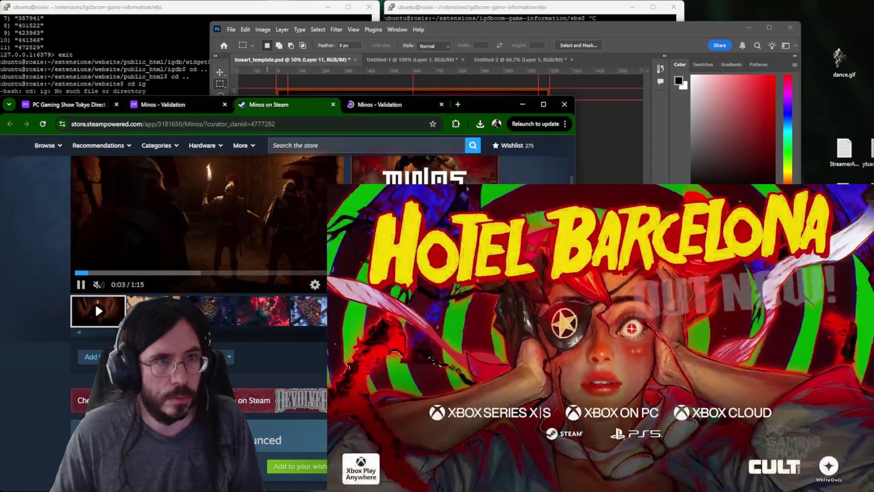
{"action": "key", "text": "ctrl+Tab"}
{"action": "key", "text": "ctrl+w"}
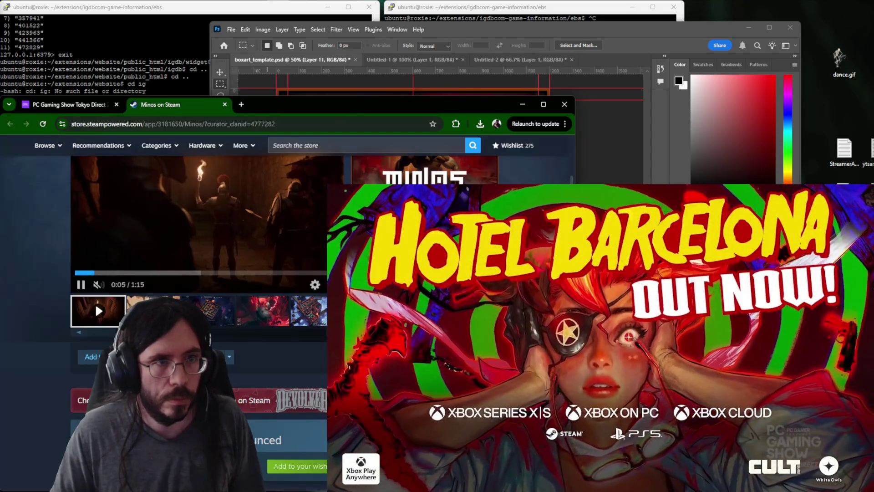
From the event page open Kaiju Cleanup's store page, SteamDB metadata and library capsule image.
{"action": "key", "text": "ctrl+shift+Tab"}
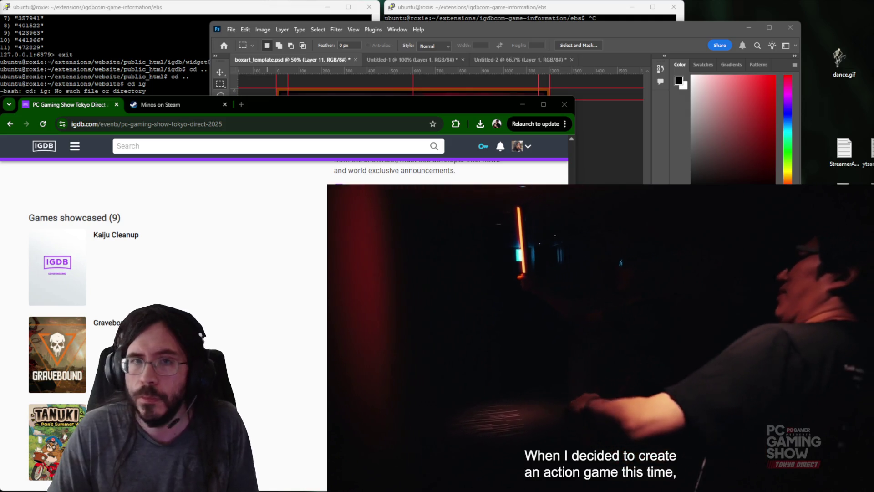
{"action": "mouse_move", "coordinate": [116, 235]}
{"action": "left_mouse_down"}
{"action": "mouse_move", "coordinate": [337, 101]}
{"action": "mouse_move", "coordinate": [336, 110]}
{"action": "left_mouse_up"}
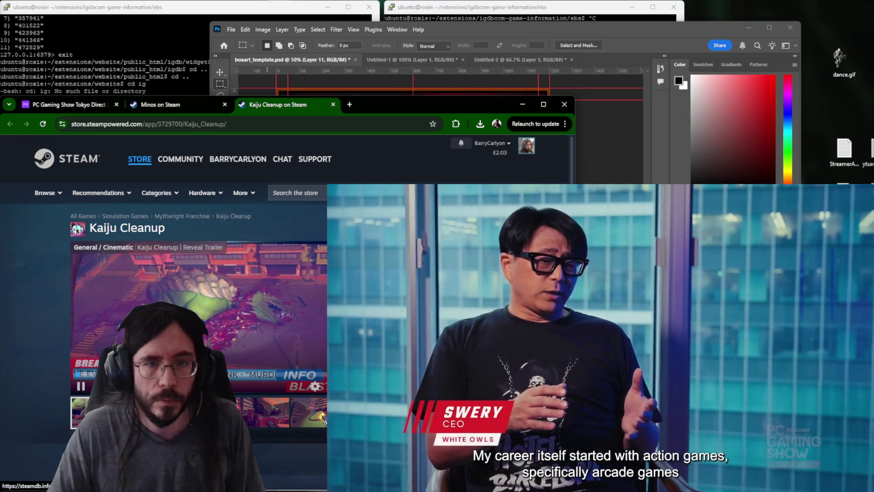
{"action": "left_click", "coordinate": [239, 238]}
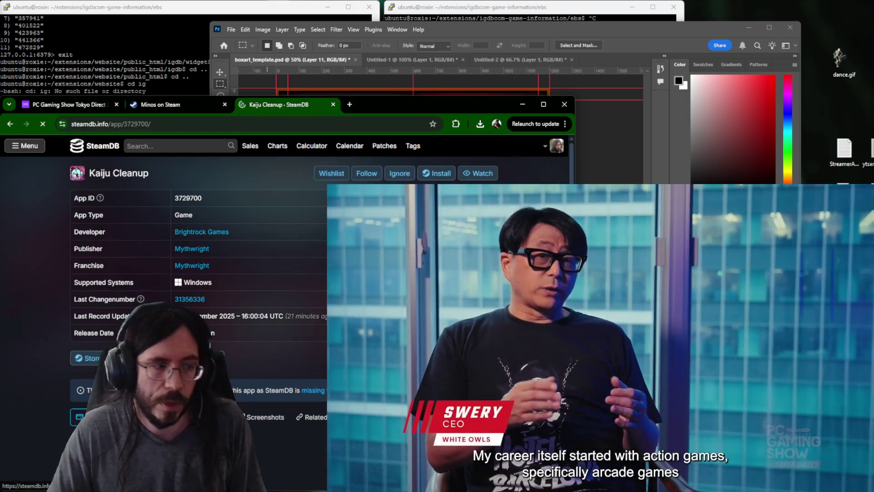
{"action": "scroll", "coordinate": [283, 236], "scroll_direction": "down", "scroll_amount": 5}
{"action": "scroll", "coordinate": [283, 235], "scroll_direction": "down", "scroll_amount": 10}
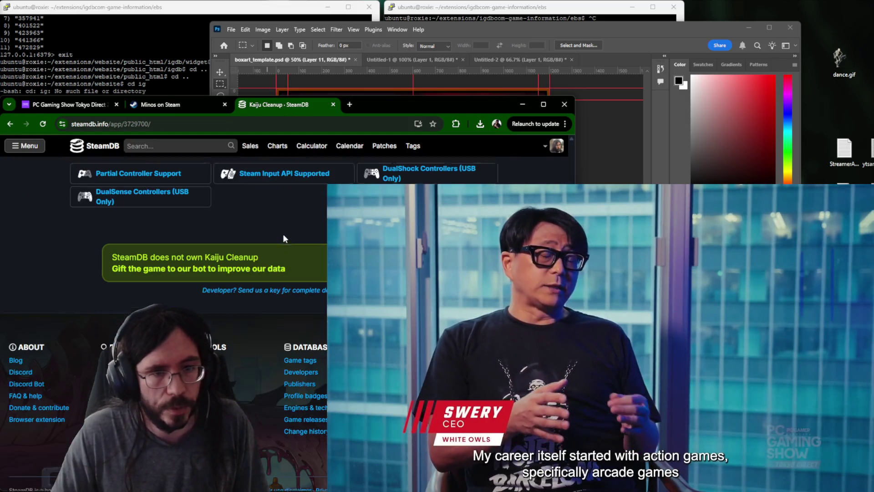
{"action": "scroll", "coordinate": [283, 237], "scroll_direction": "up", "scroll_amount": 10}
{"action": "scroll", "coordinate": [232, 280], "scroll_direction": "up", "scroll_amount": 2}
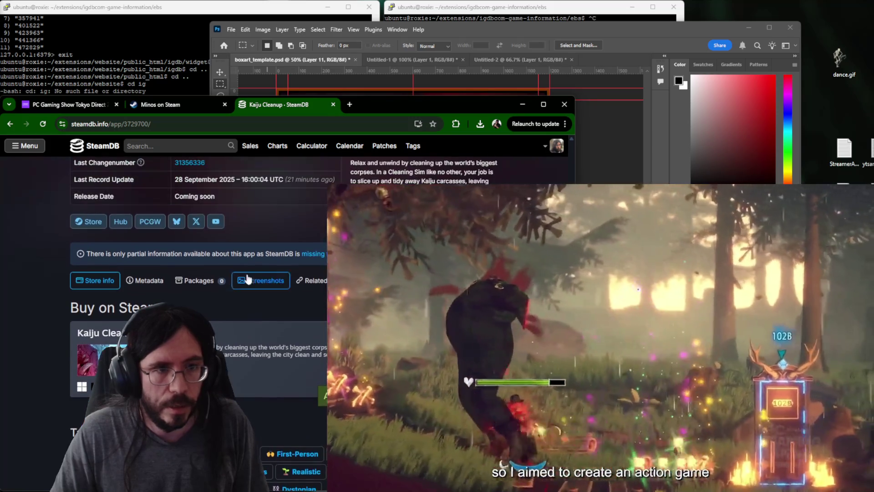
{"action": "left_click", "coordinate": [156, 284]}
{"action": "scroll", "coordinate": [155, 283], "scroll_direction": "down", "scroll_amount": 5}
{"action": "scroll", "coordinate": [156, 284], "scroll_direction": "down", "scroll_amount": 2}
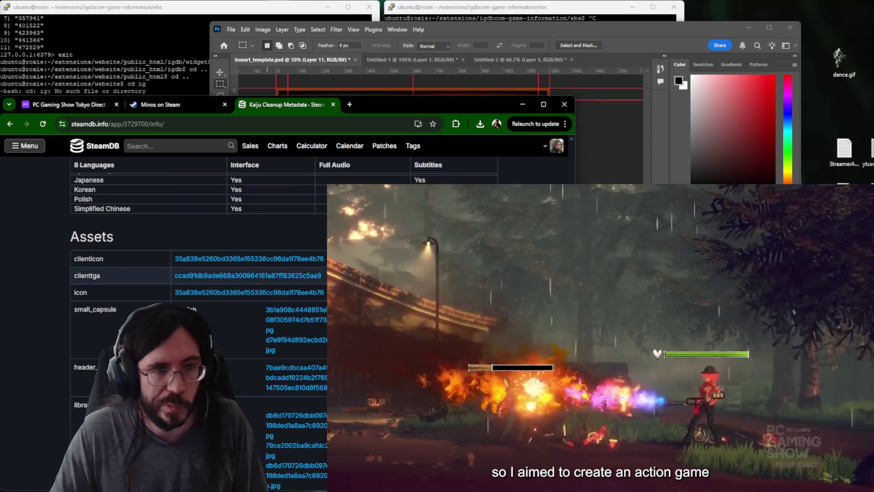
{"action": "scroll", "coordinate": [204, 273], "scroll_direction": "down", "scroll_amount": 1}
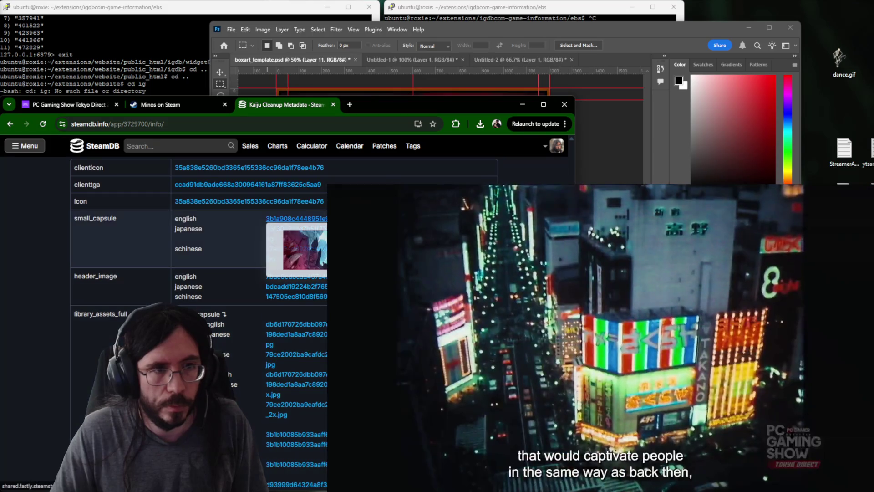
{"action": "scroll", "coordinate": [284, 321], "scroll_direction": "down", "scroll_amount": 2}
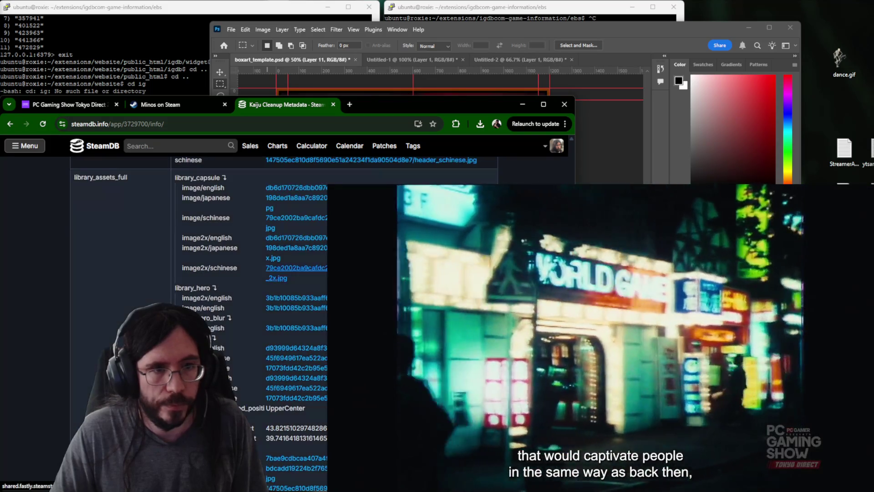
{"action": "middle_click", "coordinate": [287, 238]}
{"action": "scroll", "coordinate": [269, 235], "scroll_direction": "up", "scroll_amount": 5}
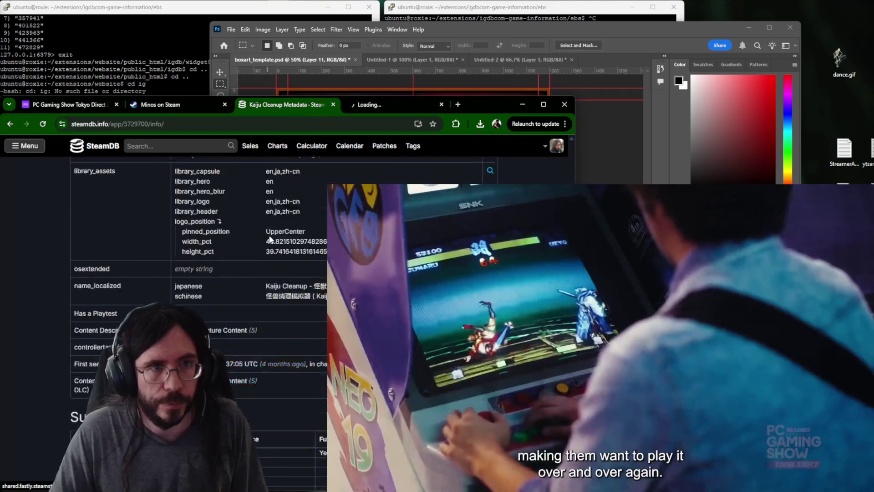
{"action": "scroll", "coordinate": [269, 235], "scroll_direction": "up", "scroll_amount": 3}
{"action": "scroll", "coordinate": [270, 235], "scroll_direction": "up", "scroll_amount": 2}
Close the Minos store tab, copy the capsule image and bring Photoshop forward.
{"action": "key", "text": "ctrl+Page_Up"}
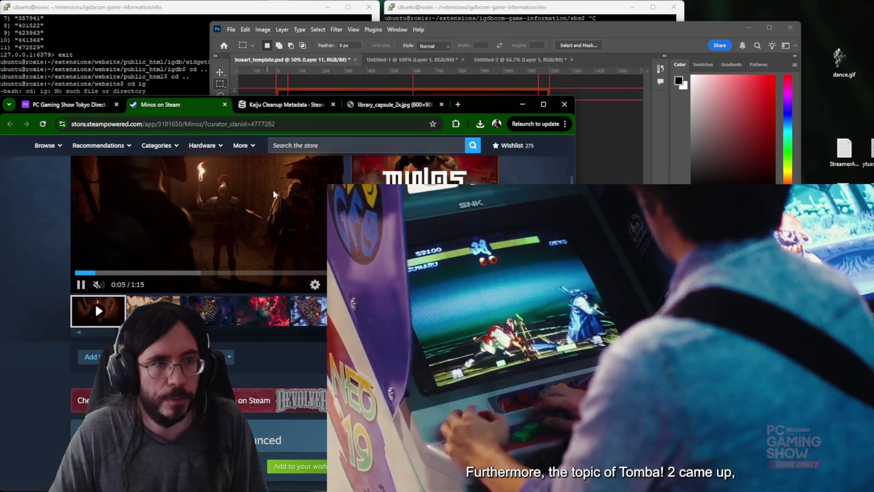
{"action": "key", "text": "ctrl+w"}
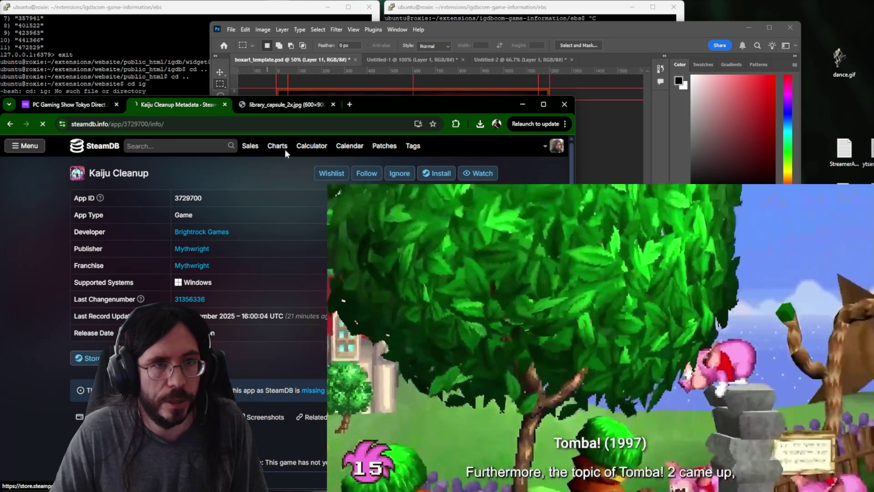
{"action": "key", "text": "F5"}
{"action": "left_click", "coordinate": [284, 106]}
{"action": "right_click", "coordinate": [260, 259]}
{"action": "left_click", "coordinate": [274, 289]}
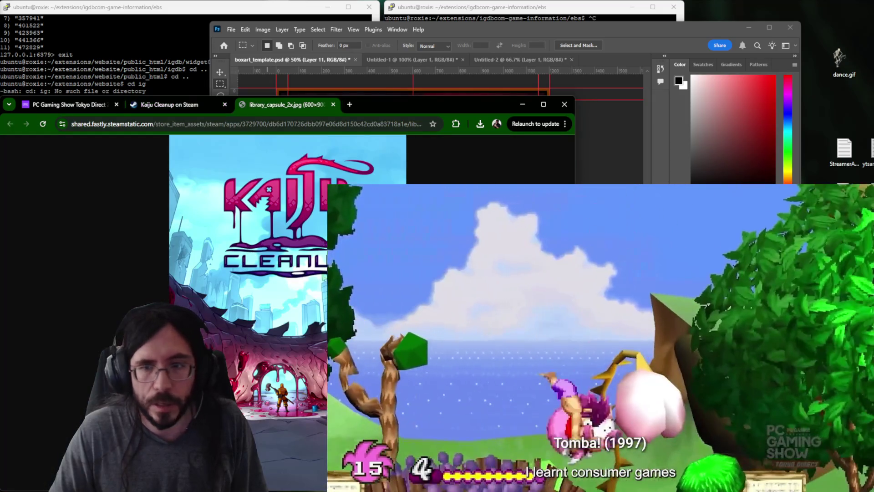
{"action": "key", "text": "alt+Tab"}
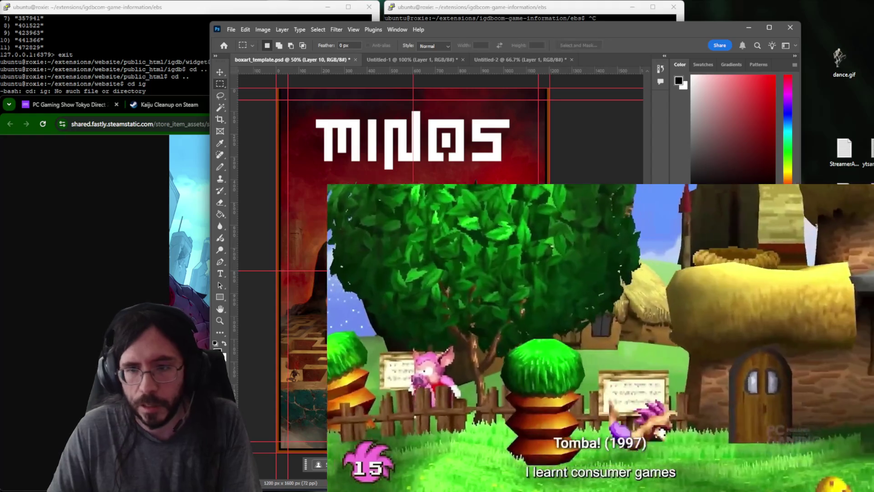
Place the Kaiju Cleanup capsule art in the template, enlarged to 200% and nudged up.
{"action": "key", "text": "alt+bracketleft"}
{"action": "key", "text": "alt+bracketleft"}
{"action": "key", "text": "alt+bracketleft"}
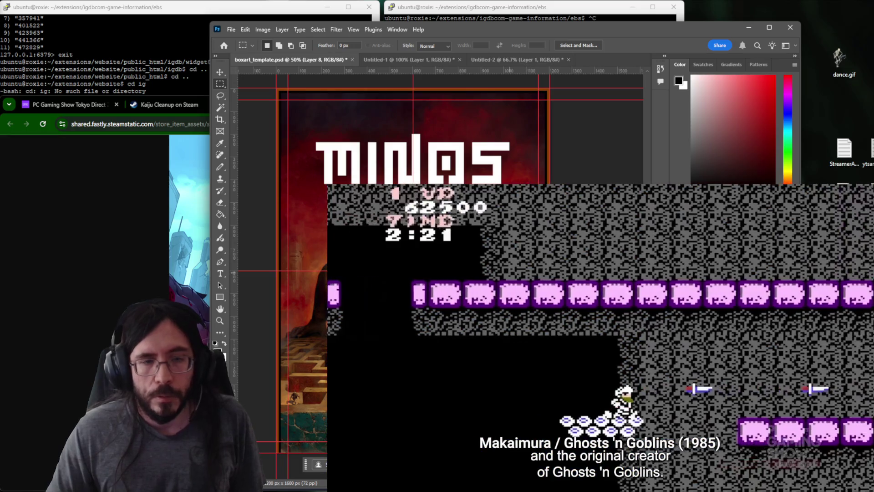
{"action": "left_click", "coordinate": [94, 237]}
{"action": "right_click", "coordinate": [257, 239]}
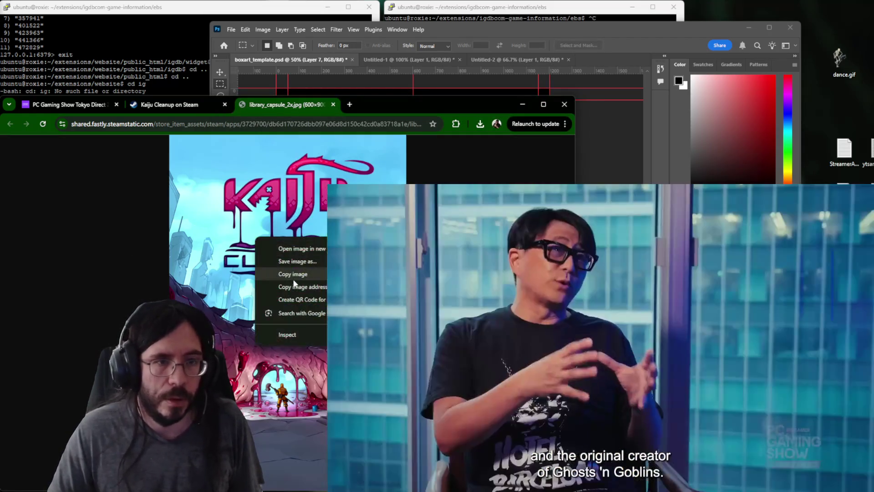
{"action": "key", "text": "alt+Tab"}
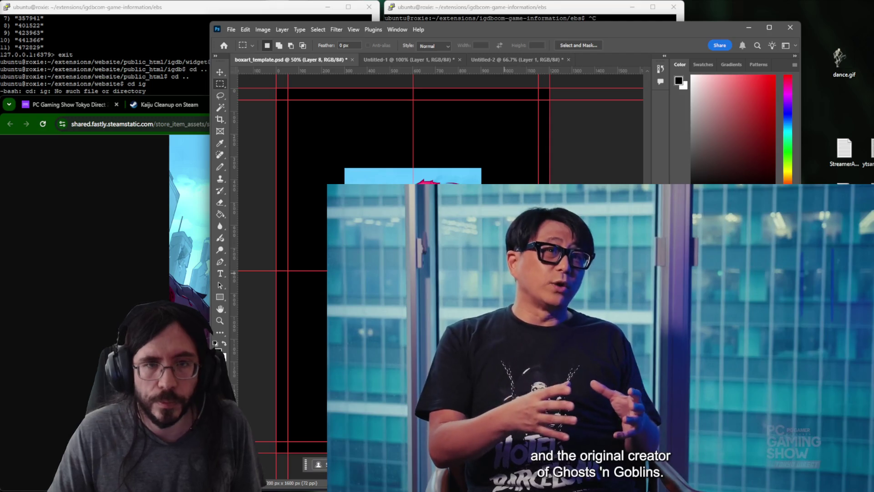
{"action": "key", "text": "v"}
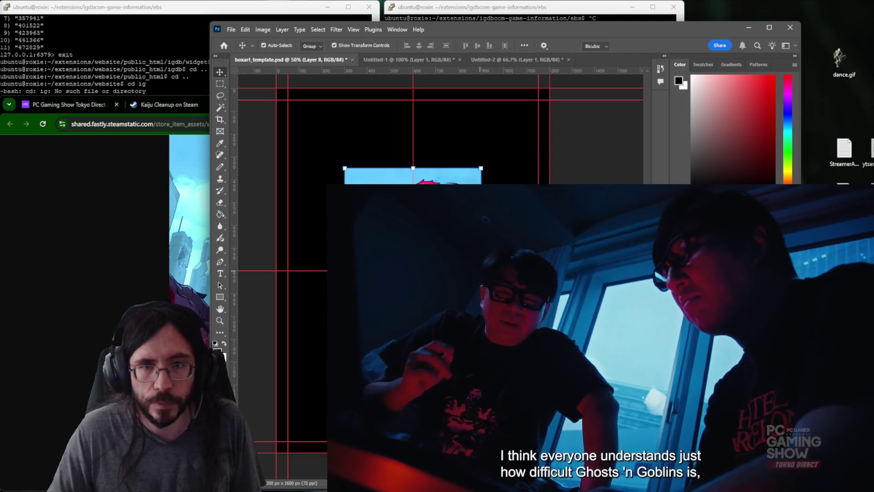
{"action": "left_click_drag", "start_coordinate": [481, 372], "coordinate": [549, 491]}
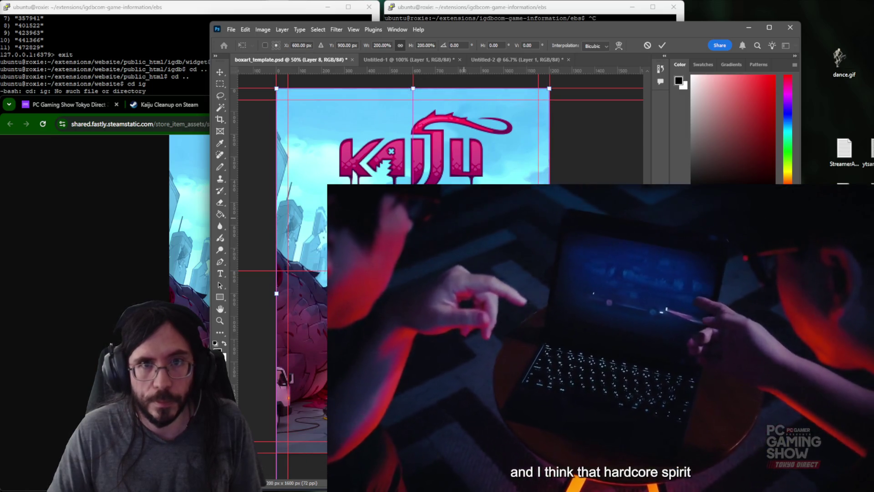
{"action": "key", "text": "shift+Up"}
{"action": "key", "text": "shift+Up"}
{"action": "key", "text": "shift+Up"}
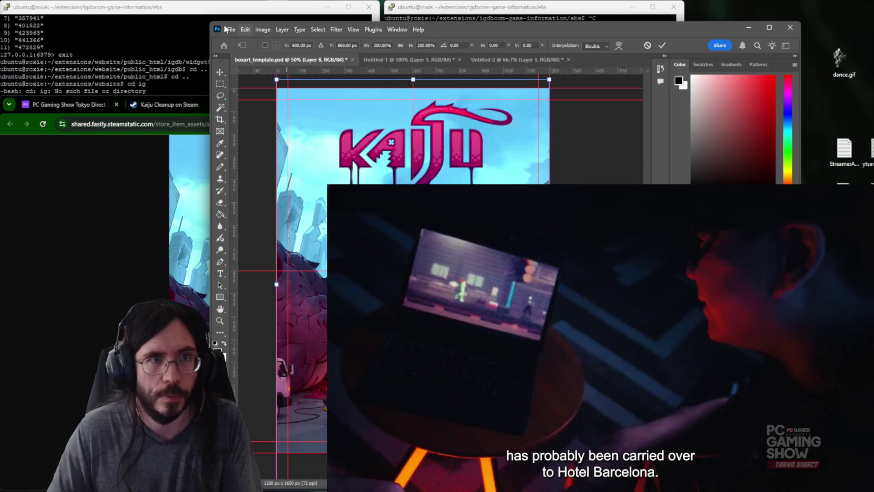
Save the box art as a new file and return to the Kaiju Cleanup Steam page.
{"action": "left_click", "coordinate": [233, 31]}
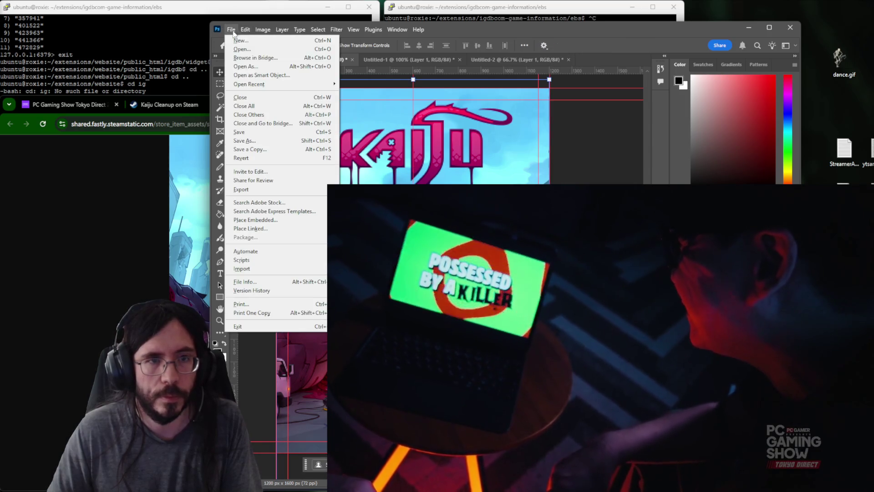
{"action": "key", "text": "Escape"}
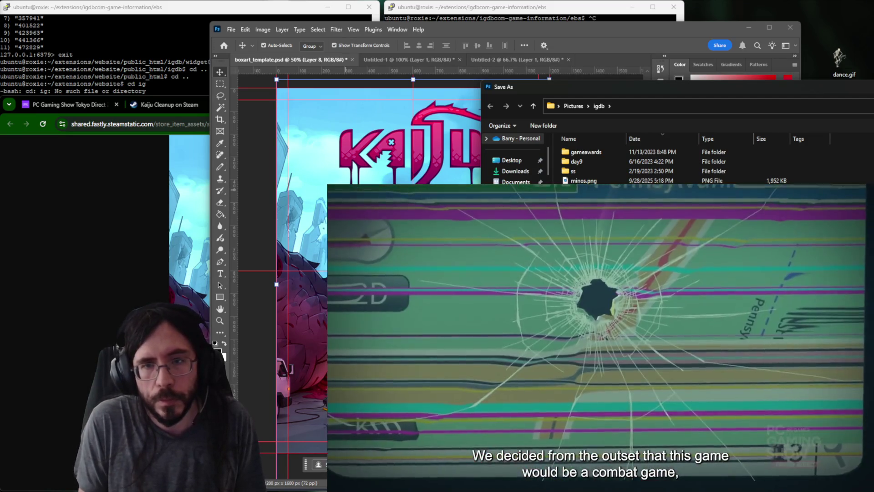
{"action": "key", "text": "Return"}
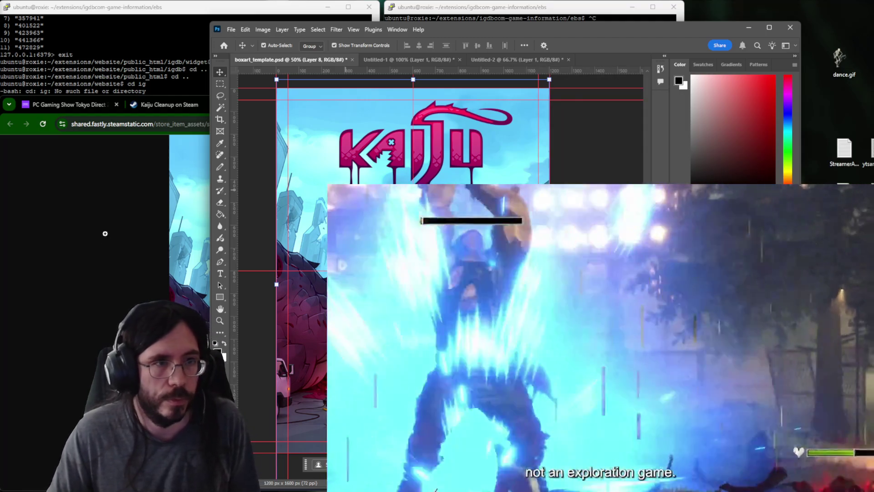
{"action": "left_click", "coordinate": [105, 233]}
{"action": "key", "text": "ctrl+shift+Tab"}
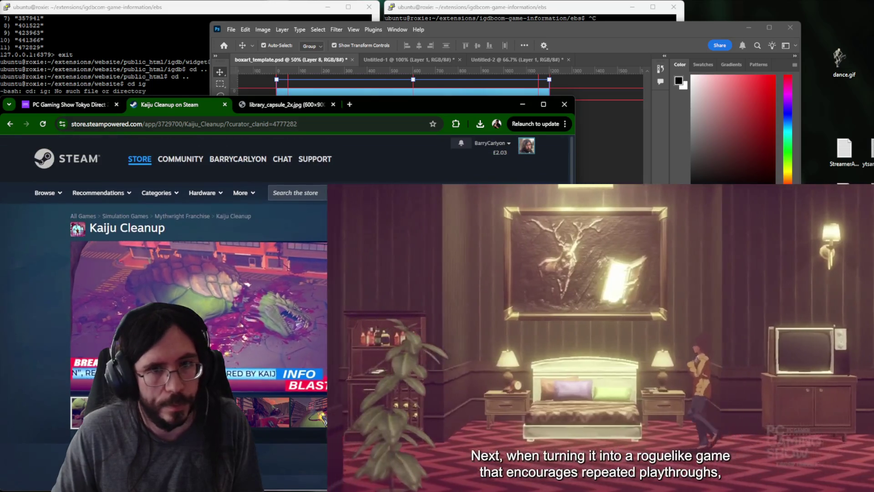
Edit Kaiju Cleanup on IGDB and pick the saved box art file for upload.
{"action": "key", "text": "ctrl+shift+Tab"}
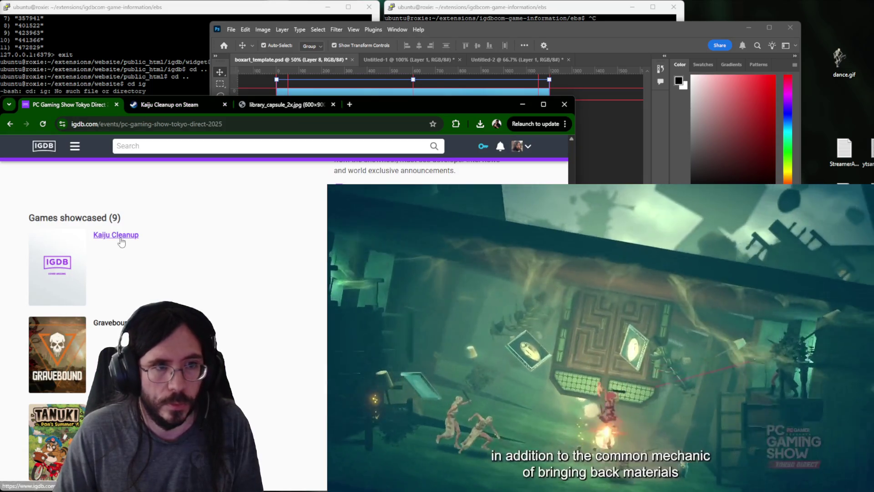
{"action": "key", "text": "ctrl+Tab"}
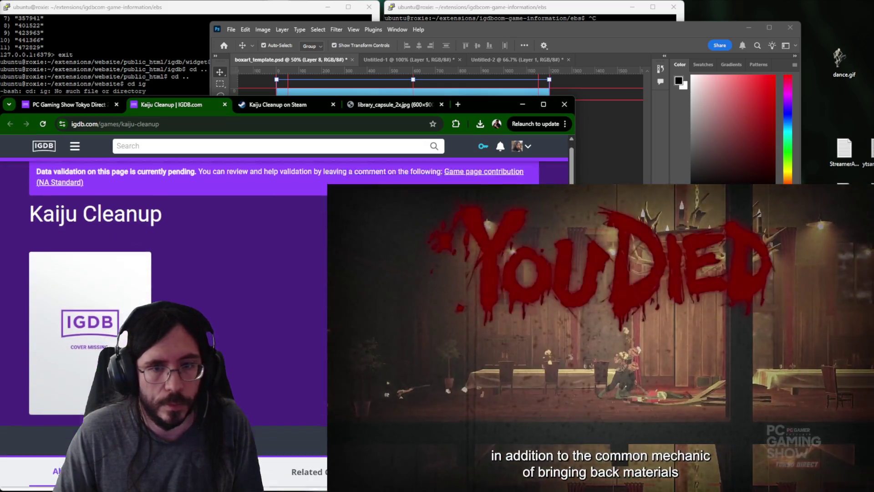
{"action": "scroll", "coordinate": [165, 308], "scroll_direction": "down", "scroll_amount": 4}
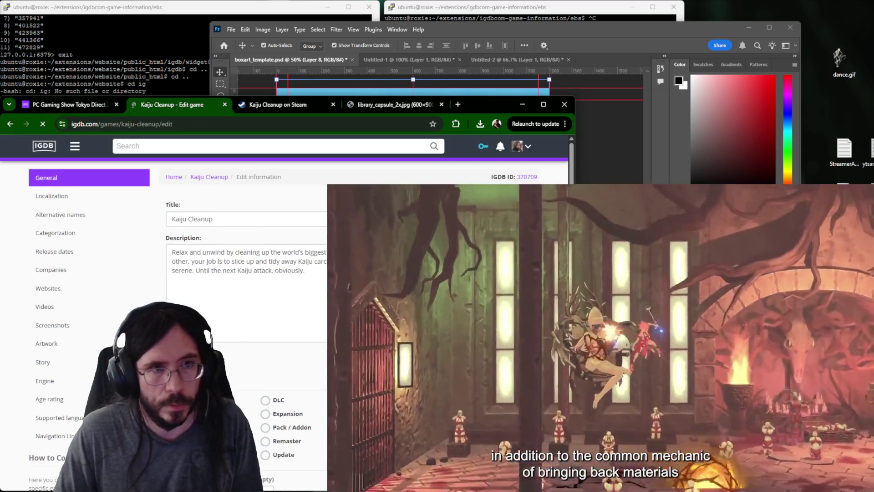
{"action": "left_click", "coordinate": [10, 123]}
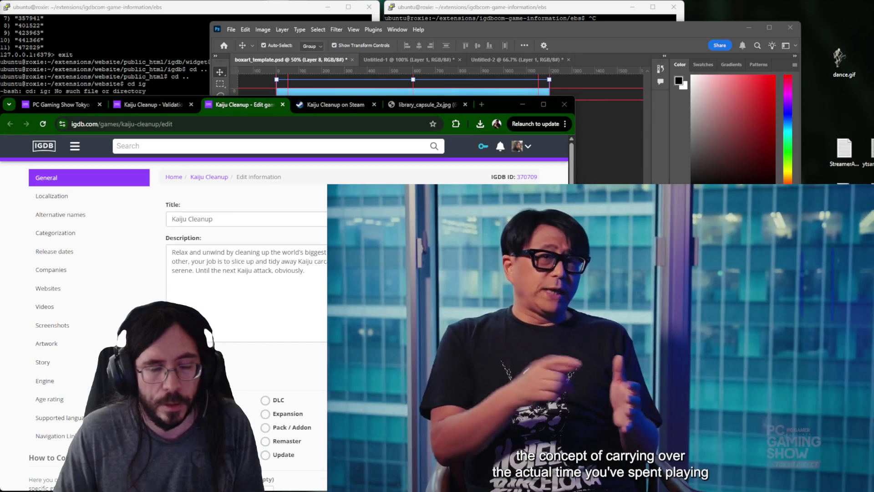
{"action": "key", "text": "ctrl+o"}
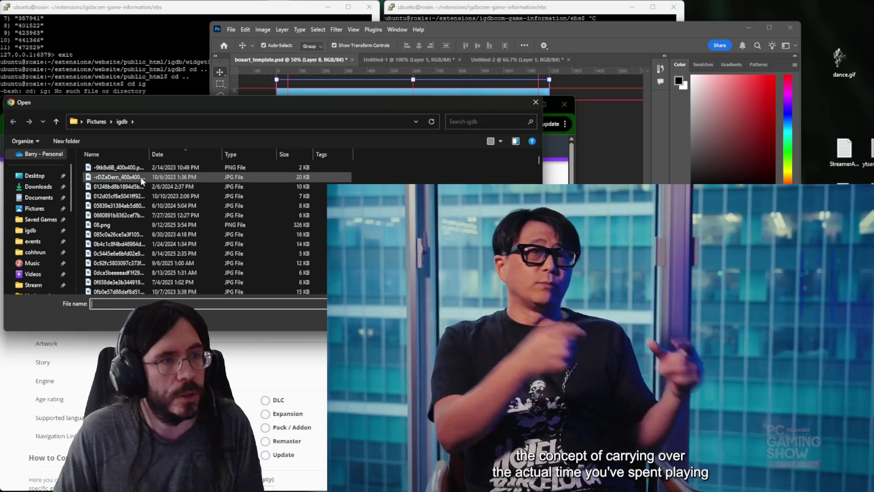
{"action": "double_click", "coordinate": [109, 197]}
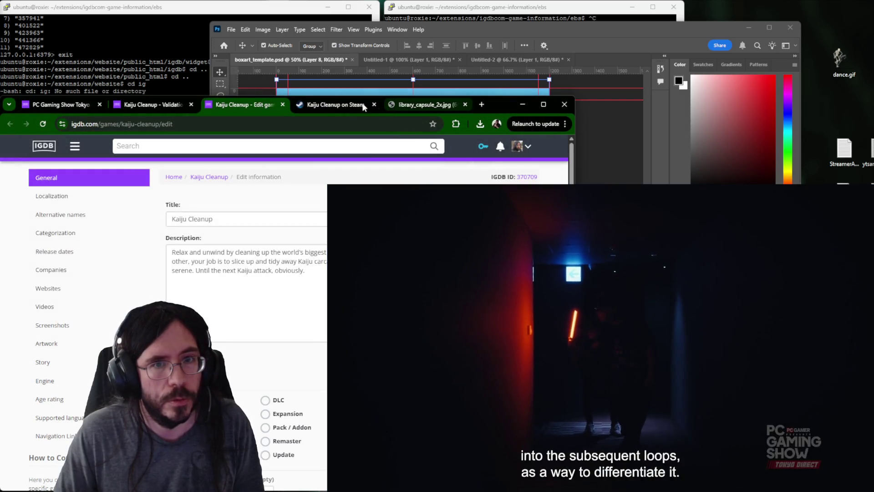
{"action": "left_click", "coordinate": [364, 106]}
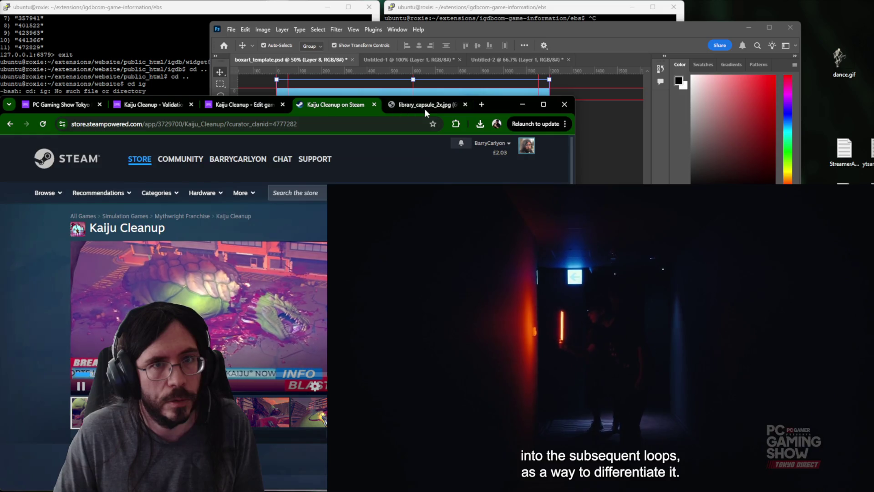
Copy the Kaiju Cleanup title from Steam and search Google for 'Kaiju Cleanup youtube'.
{"action": "left_click", "coordinate": [424, 108]}
{"action": "left_click", "coordinate": [317, 104]}
{"action": "double_click", "coordinate": [104, 227]}
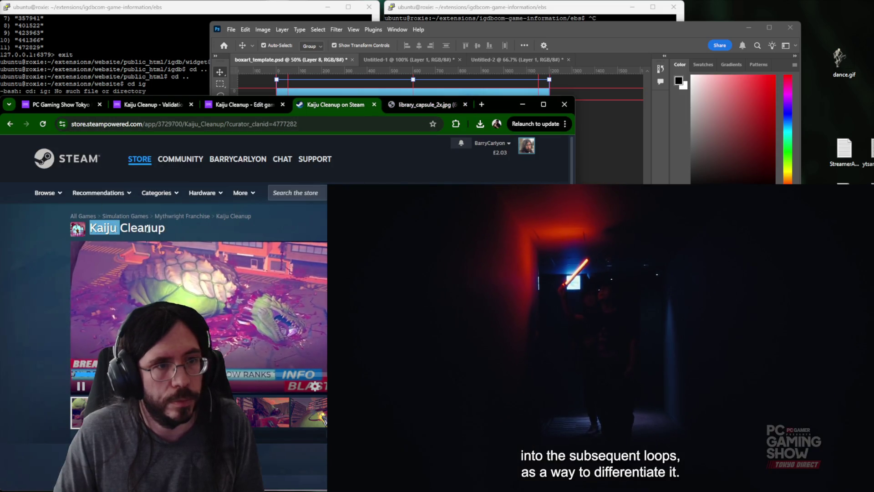
{"action": "left_click", "coordinate": [445, 106]}
{"action": "left_click", "coordinate": [314, 123]}
{"action": "type", "text": "Kaiju Cleanup"}
{"action": "type", "text": "youtube"}
{"action": "key", "text": "Return"}
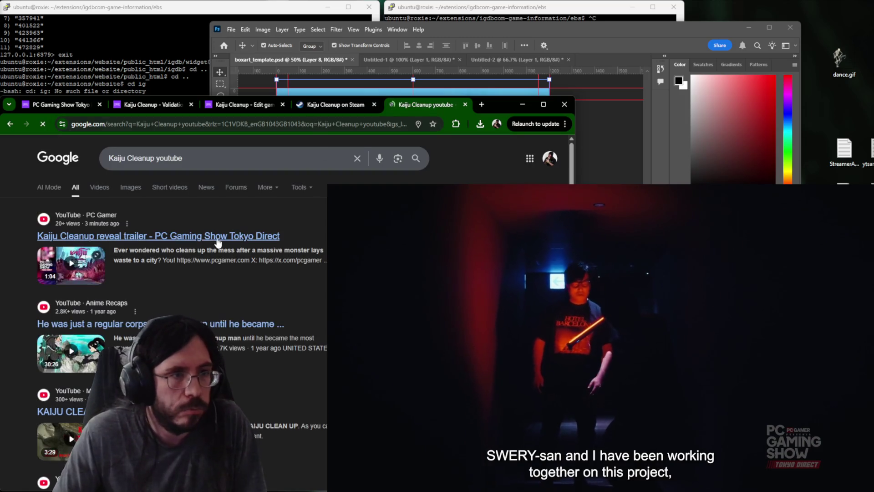
Copy the reveal trailer's YouTube address and close the trailer tab.
{"action": "left_click", "coordinate": [211, 236]}
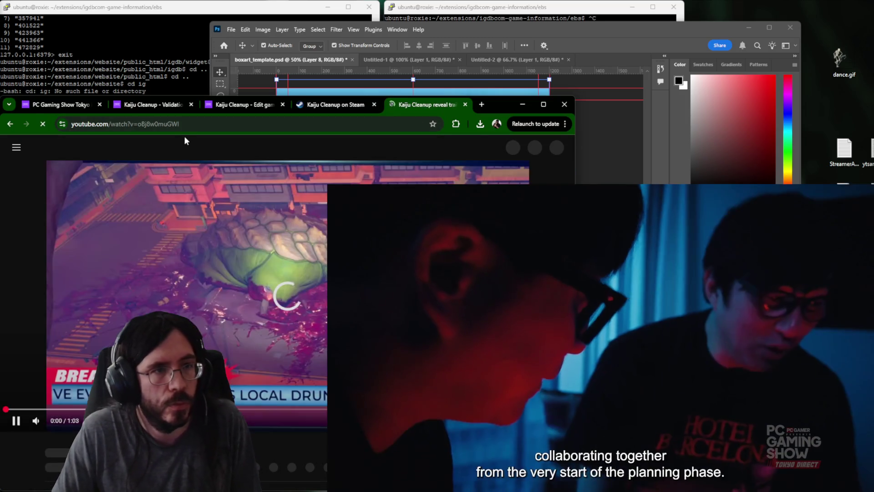
{"action": "left_click", "coordinate": [188, 124]}
{"action": "key", "text": "BackSpace"}
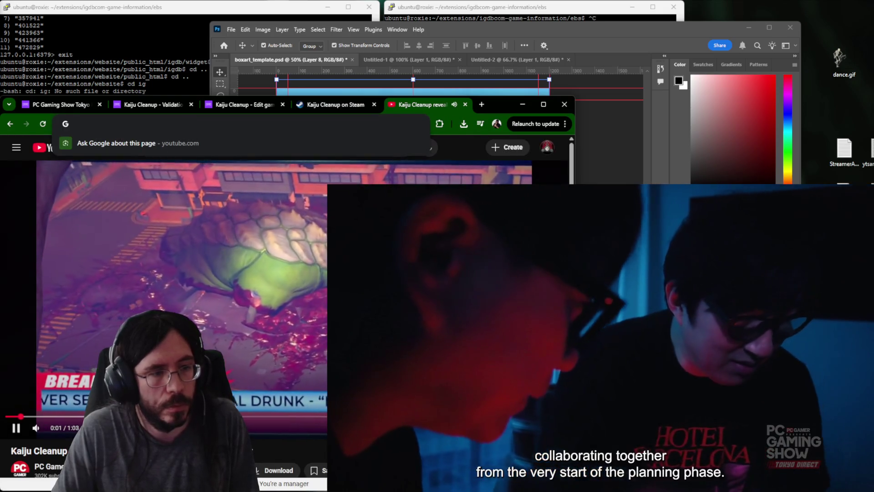
{"action": "key", "text": "ctrl+w"}
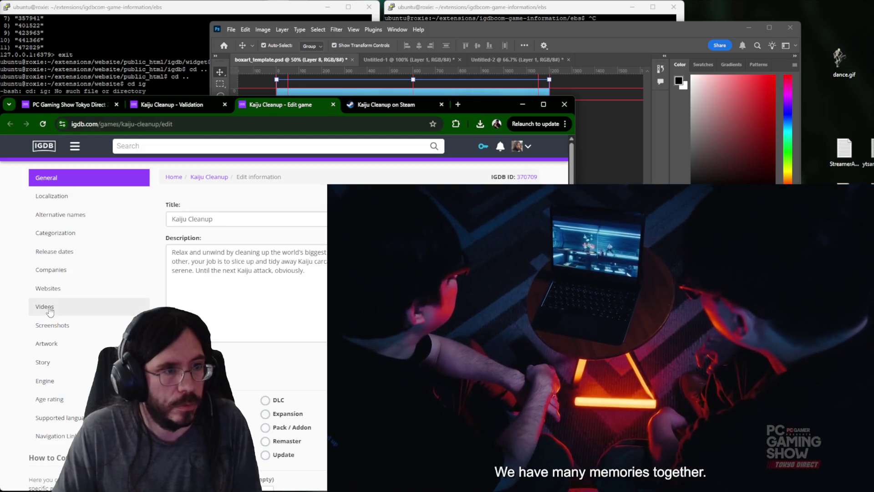
Add the trailer as an Announcement Trailer video, then review General and Categorization.
{"action": "left_click", "coordinate": [44, 307]}
{"action": "left_click", "coordinate": [301, 233]}
{"action": "type", "text": "ann"}
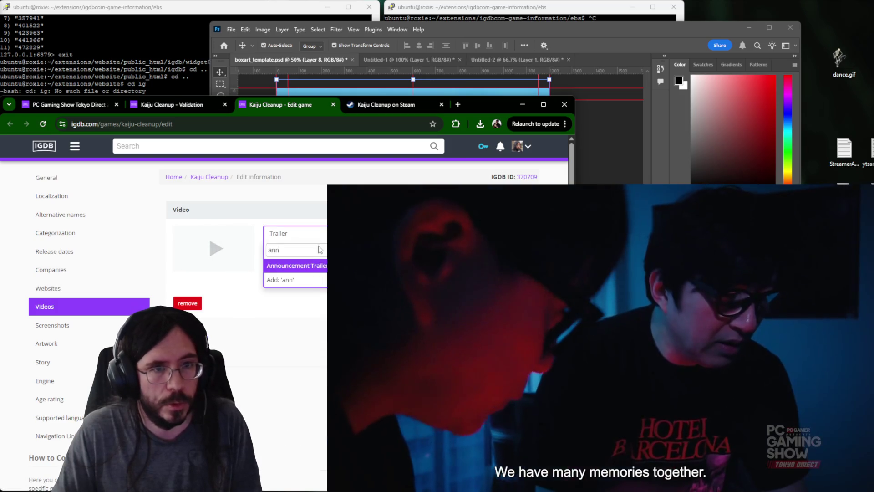
{"action": "key", "text": "Return"}
{"action": "left_click", "coordinate": [46, 177]}
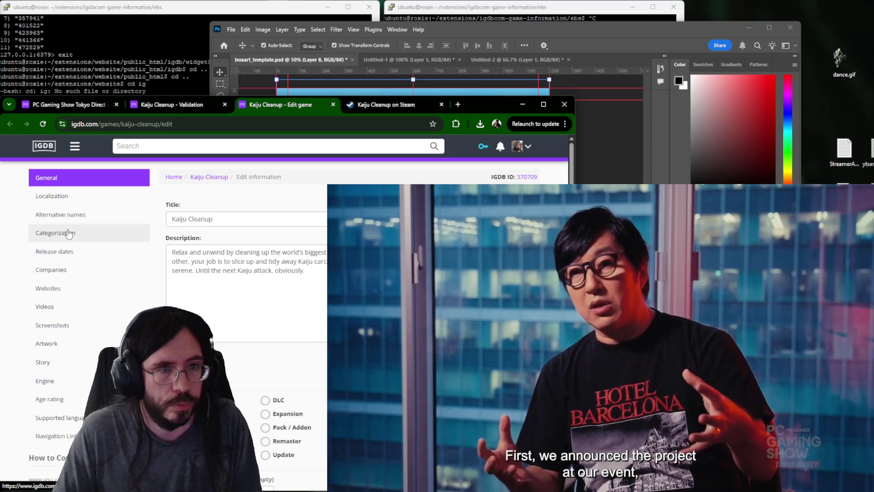
{"action": "left_click", "coordinate": [56, 234]}
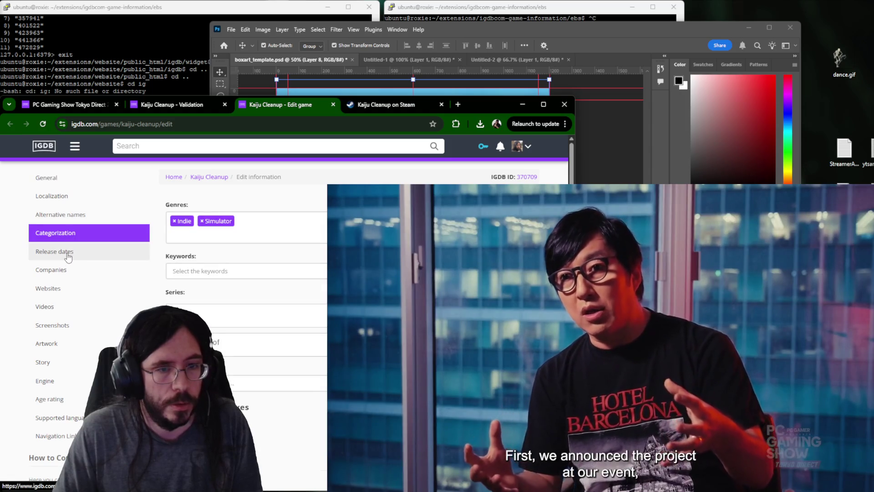
{"action": "scroll", "coordinate": [67, 256], "scroll_direction": "down", "scroll_amount": 2}
Cross-check categorization and release dates against the Kaiju Cleanup Steam page.
{"action": "key", "text": "ctrl+Tab"}
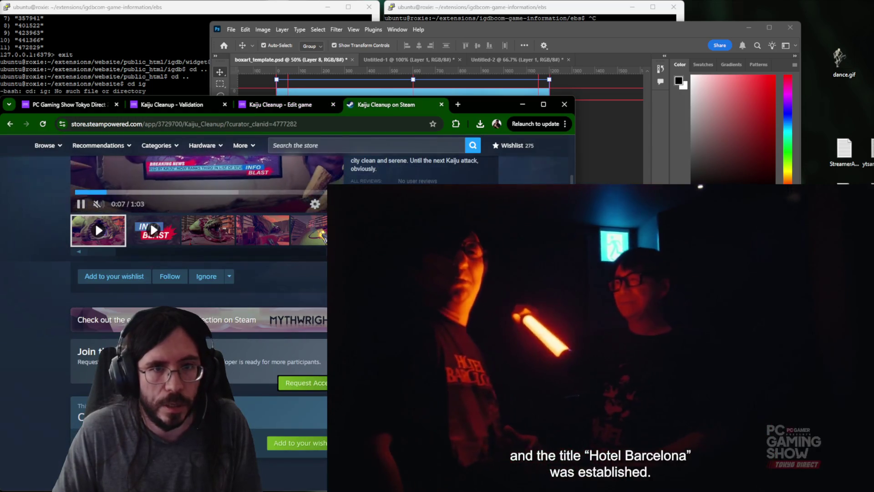
{"action": "scroll", "coordinate": [164, 274], "scroll_direction": "down", "scroll_amount": 3}
{"action": "key", "text": "ctrl+shift+Tab"}
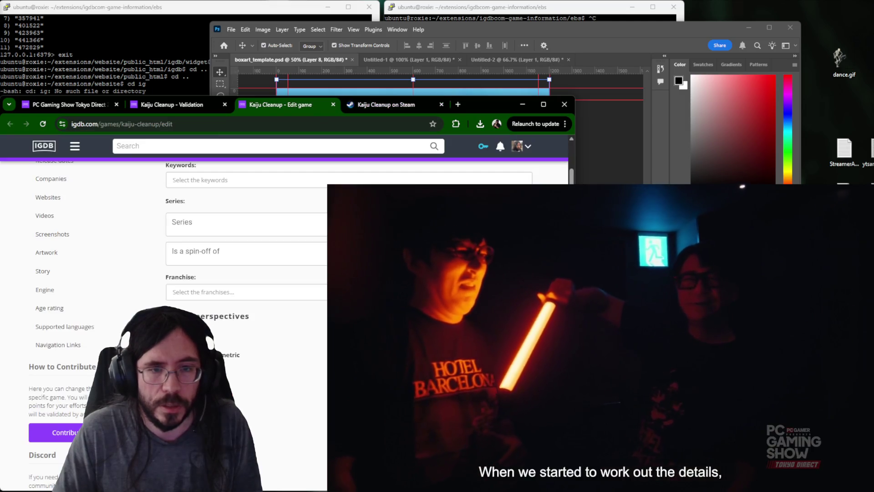
{"action": "key", "text": "ctrl+Tab"}
{"action": "scroll", "coordinate": [227, 372], "scroll_direction": "up", "scroll_amount": 5}
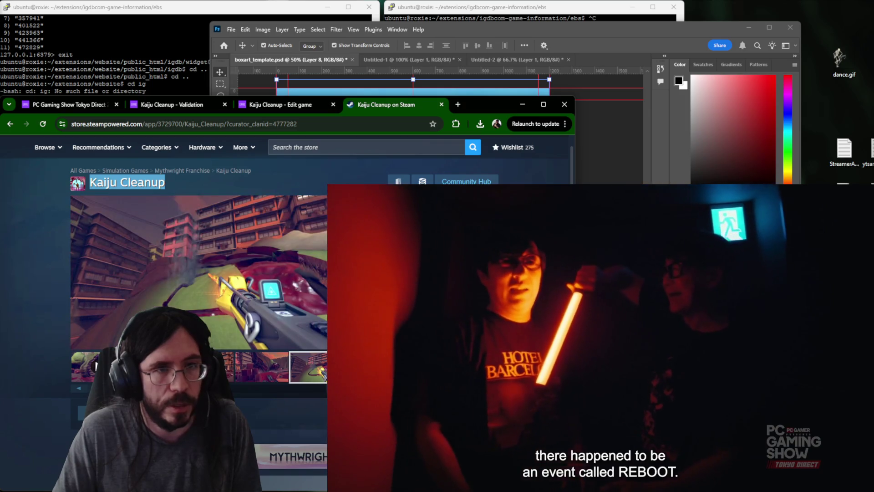
{"action": "key", "text": "ctrl+shift+Tab"}
{"action": "scroll", "coordinate": [164, 307], "scroll_direction": "down", "scroll_amount": 2}
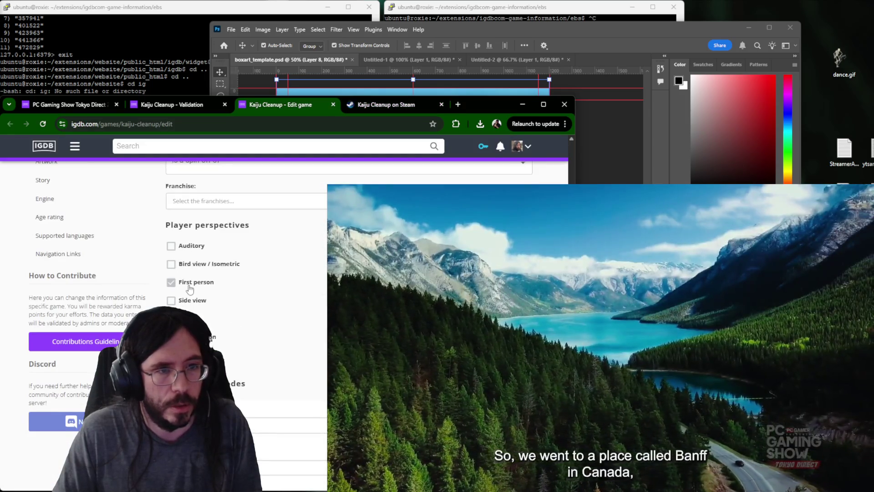
{"action": "scroll", "coordinate": [307, 316], "scroll_direction": "up", "scroll_amount": 4}
{"action": "left_click", "coordinate": [74, 253]}
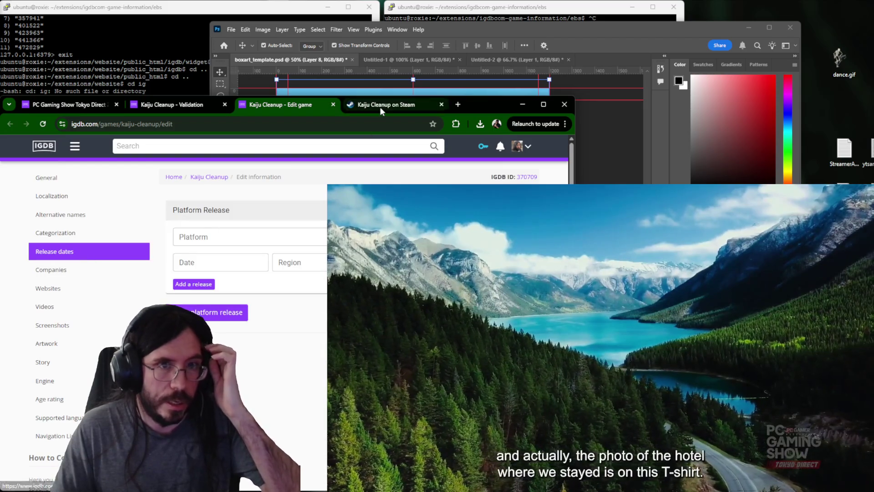
{"action": "left_click", "coordinate": [380, 107]}
{"action": "left_click", "coordinate": [283, 103]}
Add Brightrock Games and Mythwright as companies for Kaiju Cleanup.
{"action": "left_click", "coordinate": [73, 271]}
{"action": "type", "text": "right"}
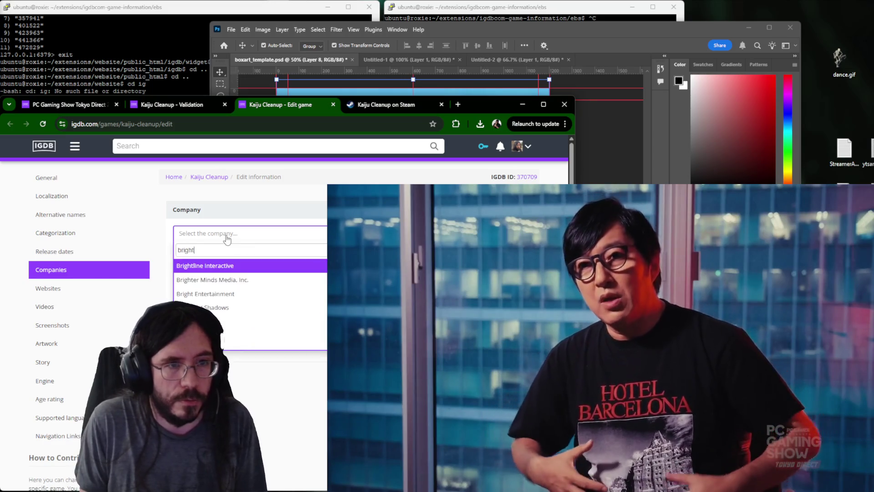
{"action": "type", "text": "rock"}
{"action": "key", "text": "Return"}
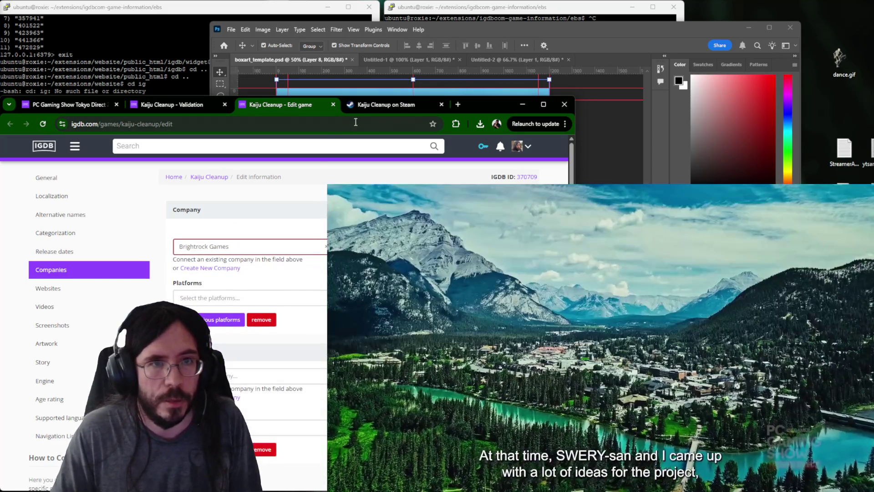
{"action": "left_click", "coordinate": [387, 107]}
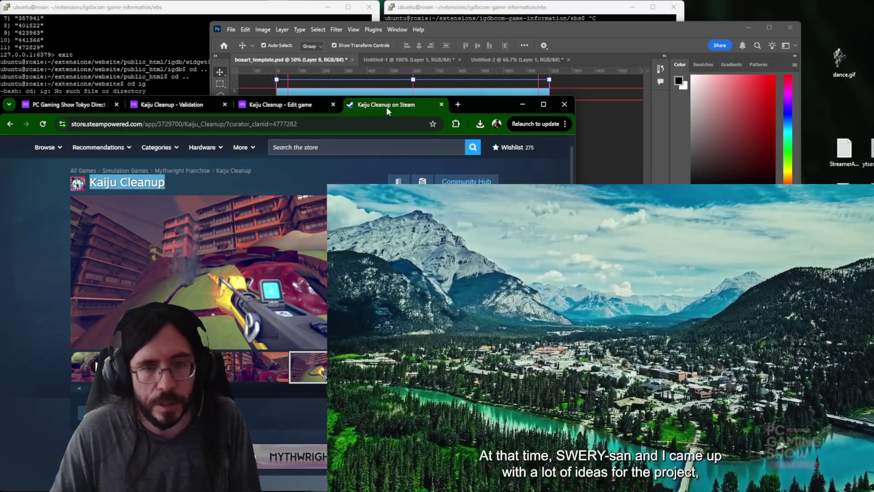
{"action": "key", "text": "ctrl+shift+Tab"}
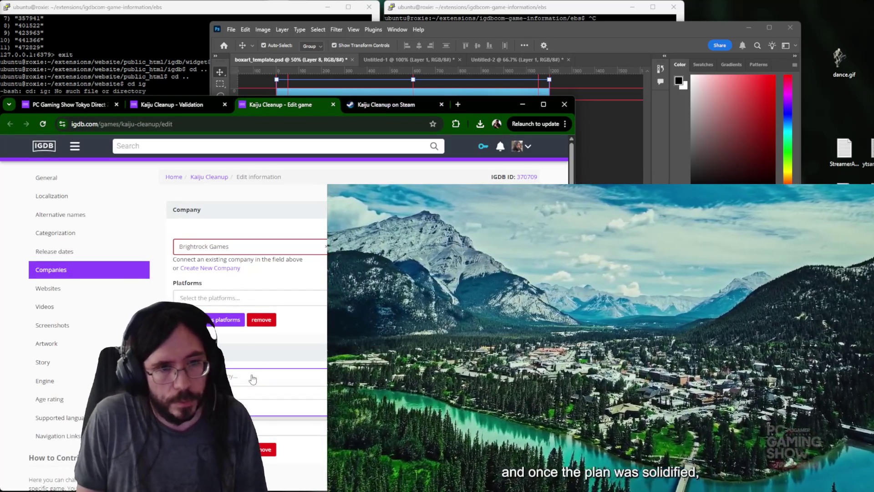
{"action": "type", "text": "focus"}
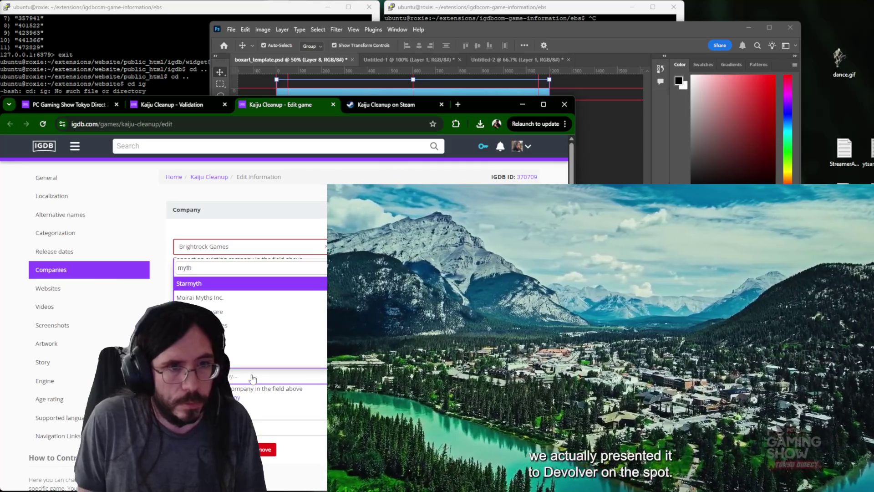
{"action": "key", "text": "Escape"}
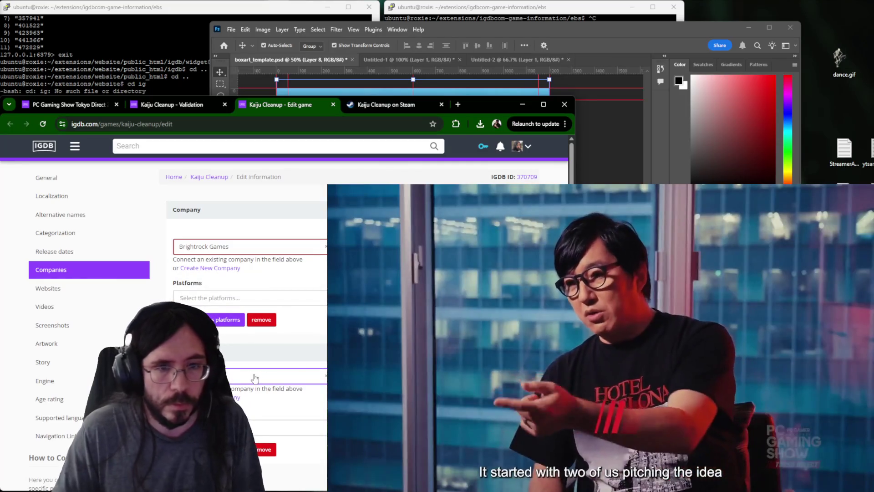
{"action": "scroll", "coordinate": [250, 406], "scroll_direction": "down", "scroll_amount": 2}
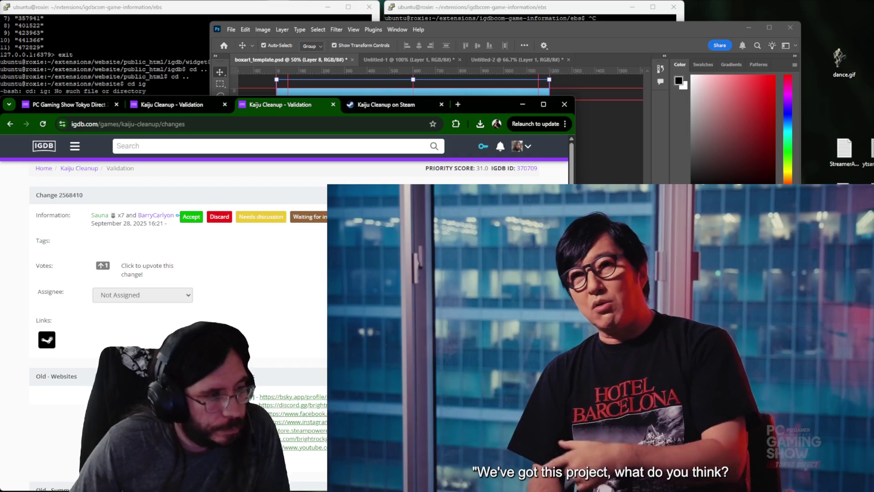
{"action": "scroll", "coordinate": [163, 307], "scroll_direction": "down", "scroll_amount": 3}
{"action": "scroll", "coordinate": [164, 307], "scroll_direction": "down", "scroll_amount": 3}
{"action": "scroll", "coordinate": [164, 307], "scroll_direction": "down", "scroll_amount": 3}
{"action": "scroll", "coordinate": [164, 308], "scroll_direction": "down", "scroll_amount": 3}
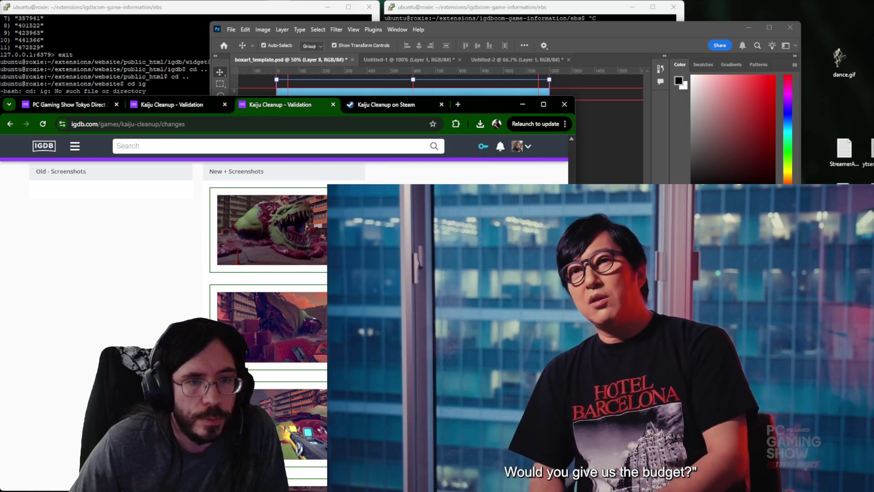
{"action": "scroll", "coordinate": [164, 307], "scroll_direction": "up", "scroll_amount": 10}
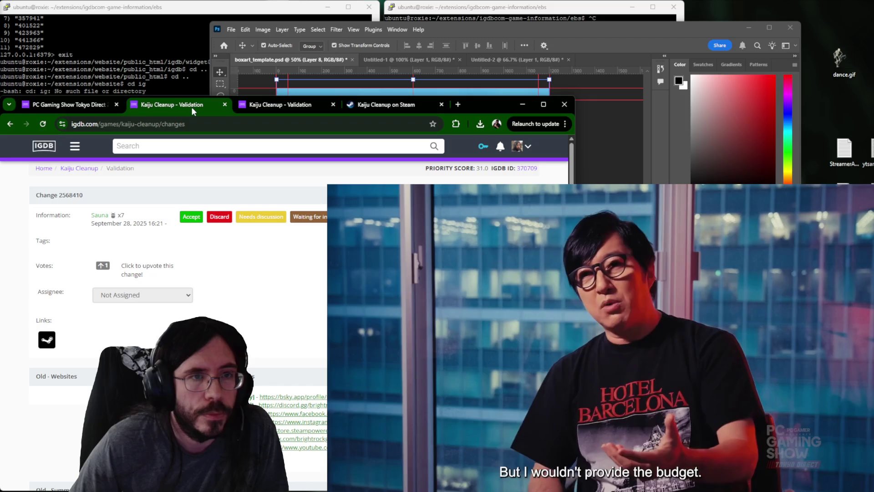
Close the duplicate validation page and show the Kaiju Cleanup Steam store page.
{"action": "key", "text": "ctrl+w"}
{"action": "left_click", "coordinate": [278, 107]}
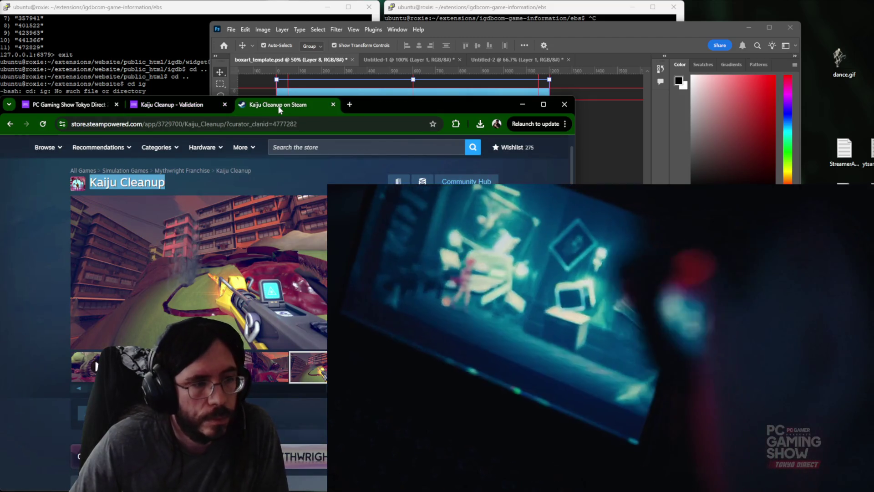
{"action": "scroll", "coordinate": [312, 268], "scroll_direction": "down", "scroll_amount": 5}
{"action": "scroll", "coordinate": [313, 266], "scroll_direction": "down", "scroll_amount": 3}
{"action": "scroll", "coordinate": [307, 264], "scroll_direction": "up", "scroll_amount": 2}
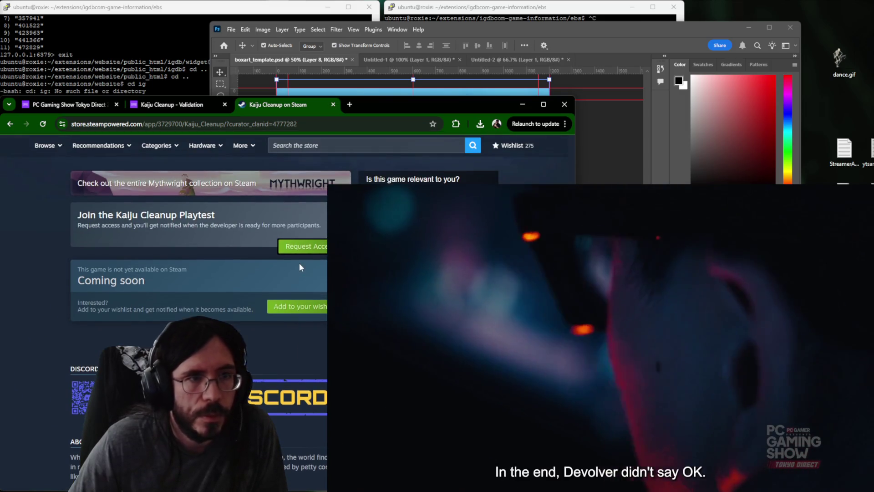
Request Kaiju Cleanup playtest access, glance at the Mythwright franchise page, then close the store tab.
{"action": "left_click", "coordinate": [304, 246]}
{"action": "left_click", "coordinate": [294, 342]}
{"action": "left_click", "coordinate": [153, 293]}
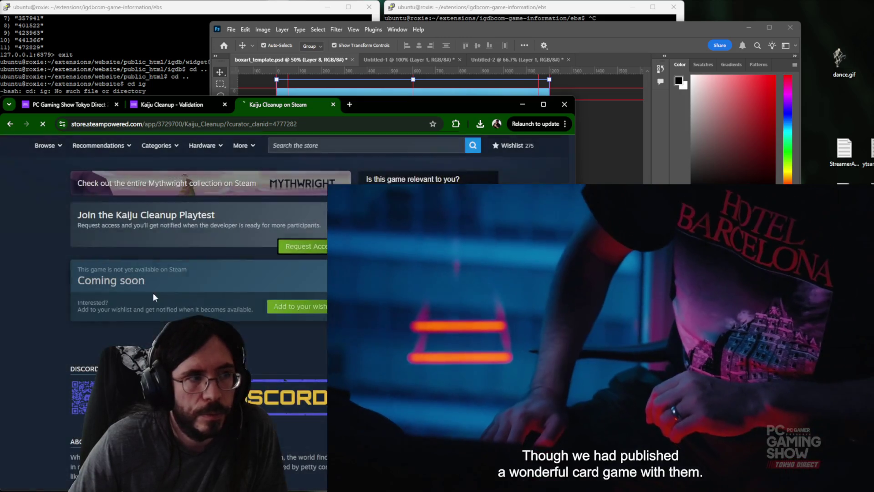
{"action": "left_click", "coordinate": [103, 228]}
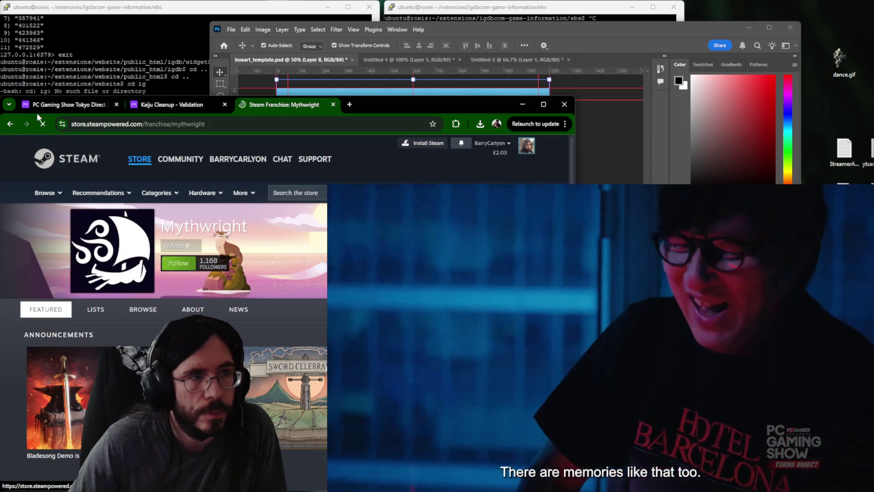
{"action": "left_click", "coordinate": [9, 125]}
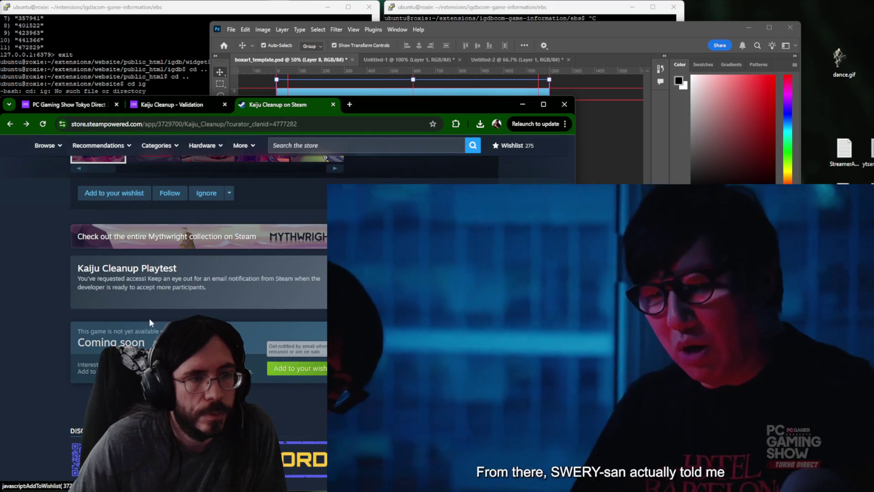
{"action": "key", "text": "ctrl+w"}
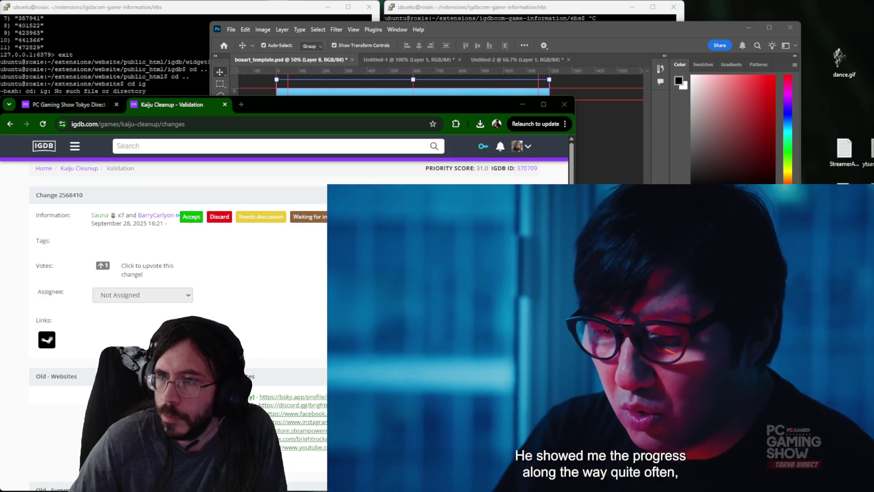
Glance at the Tokyo Direct event page and return to the Kaiju Cleanup validation page.
{"action": "left_click", "coordinate": [97, 107]}
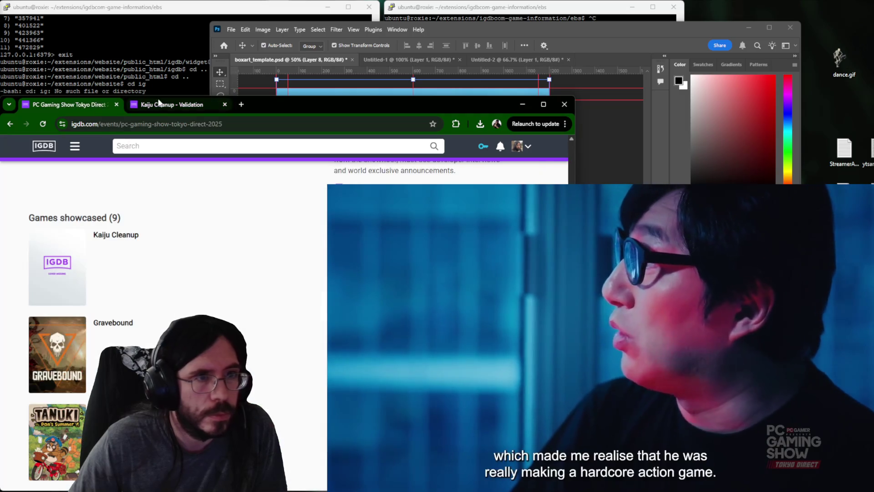
{"action": "left_click", "coordinate": [166, 104]}
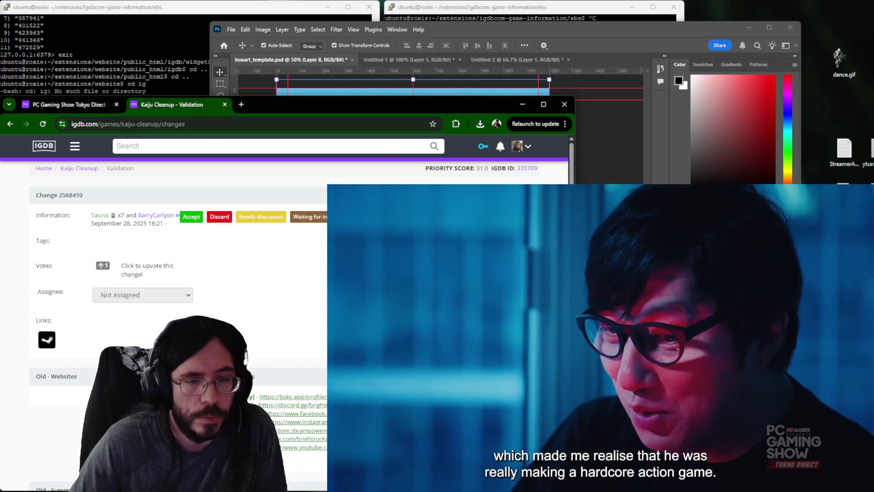
{"action": "scroll", "coordinate": [171, 307], "scroll_direction": "down", "scroll_amount": 5}
{"action": "scroll", "coordinate": [171, 307], "scroll_direction": "down", "scroll_amount": 5}
{"action": "scroll", "coordinate": [171, 307], "scroll_direction": "down", "scroll_amount": 3}
{"action": "scroll", "coordinate": [171, 308], "scroll_direction": "up", "scroll_amount": 3}
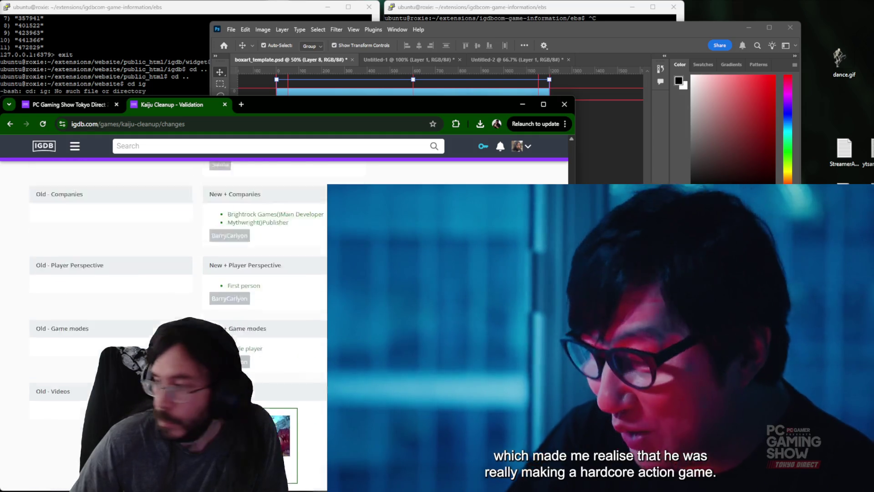
{"action": "scroll", "coordinate": [171, 308], "scroll_direction": "up", "scroll_amount": 3}
{"action": "scroll", "coordinate": [171, 308], "scroll_direction": "up", "scroll_amount": 5}
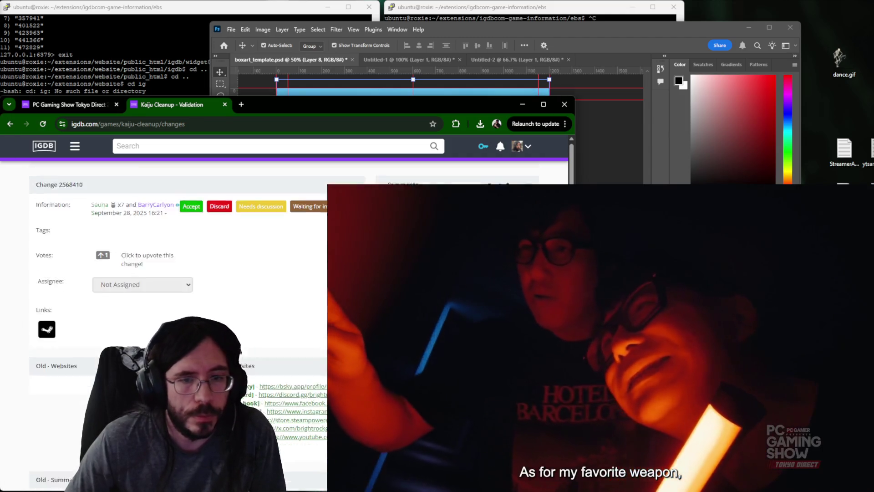
{"action": "scroll", "coordinate": [164, 308], "scroll_direction": "down", "scroll_amount": 5}
{"action": "scroll", "coordinate": [164, 307], "scroll_direction": "down", "scroll_amount": 3}
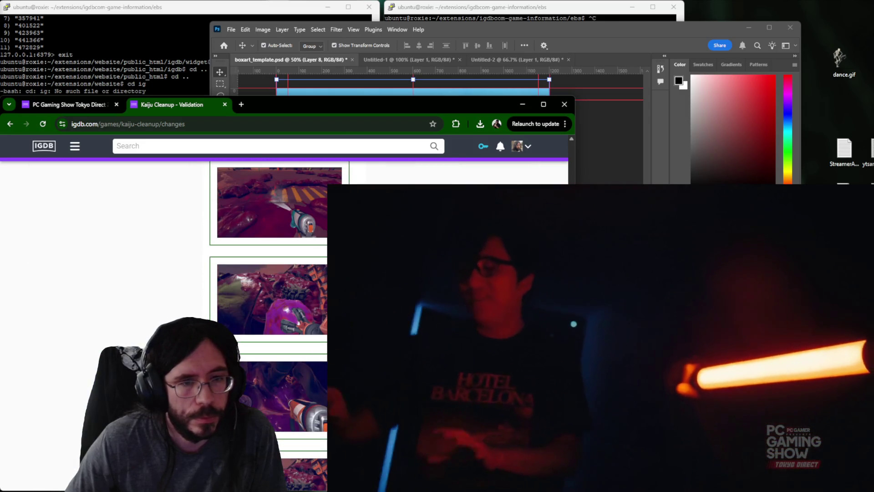
{"action": "scroll", "coordinate": [164, 308], "scroll_direction": "up", "scroll_amount": 3}
{"action": "scroll", "coordinate": [164, 308], "scroll_direction": "up", "scroll_amount": 5}
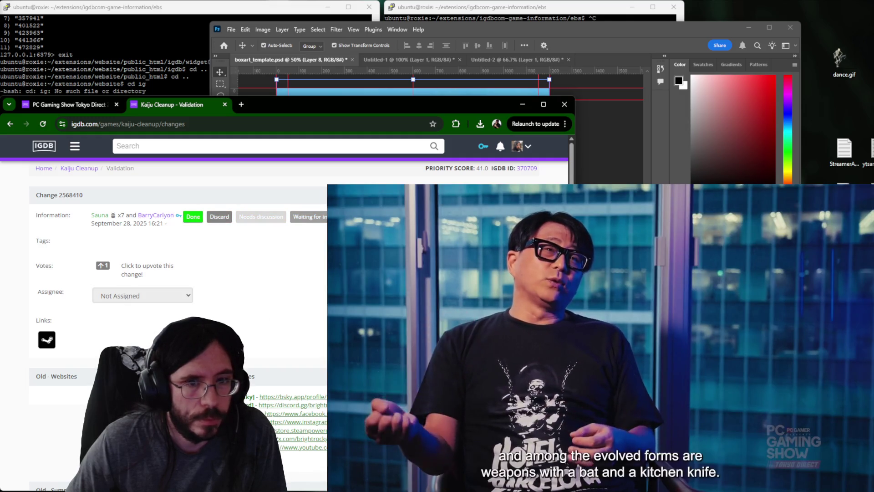
{"action": "scroll", "coordinate": [164, 308], "scroll_direction": "down", "scroll_amount": 5}
Verify the main Minos game page in a new tab, then accept the Minos change.
{"action": "key", "text": "ctrl+w"}
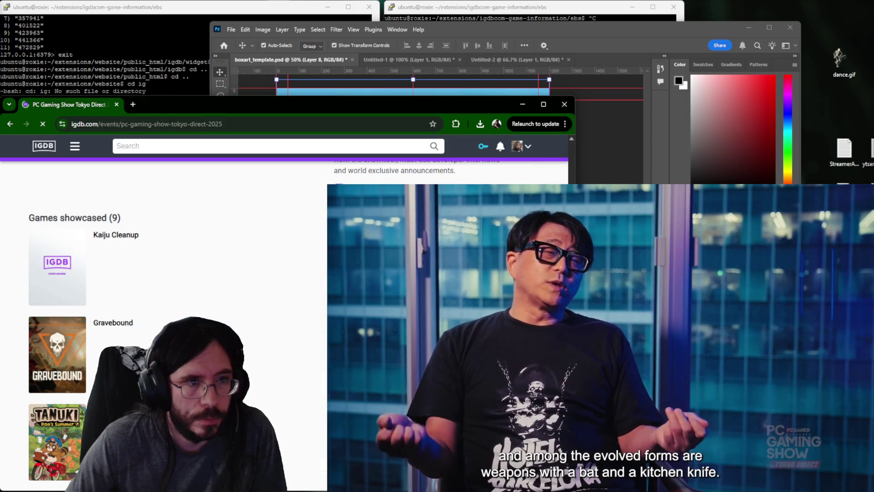
{"action": "scroll", "coordinate": [164, 307], "scroll_direction": "down", "scroll_amount": 3}
{"action": "scroll", "coordinate": [164, 307], "scroll_direction": "down", "scroll_amount": 4}
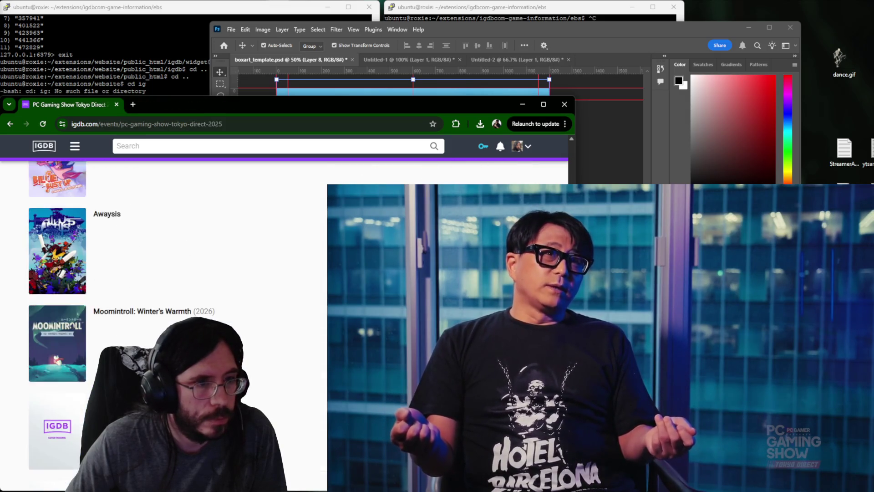
{"action": "scroll", "coordinate": [164, 307], "scroll_direction": "down", "scroll_amount": 4}
{"action": "scroll", "coordinate": [164, 308], "scroll_direction": "up", "scroll_amount": 2}
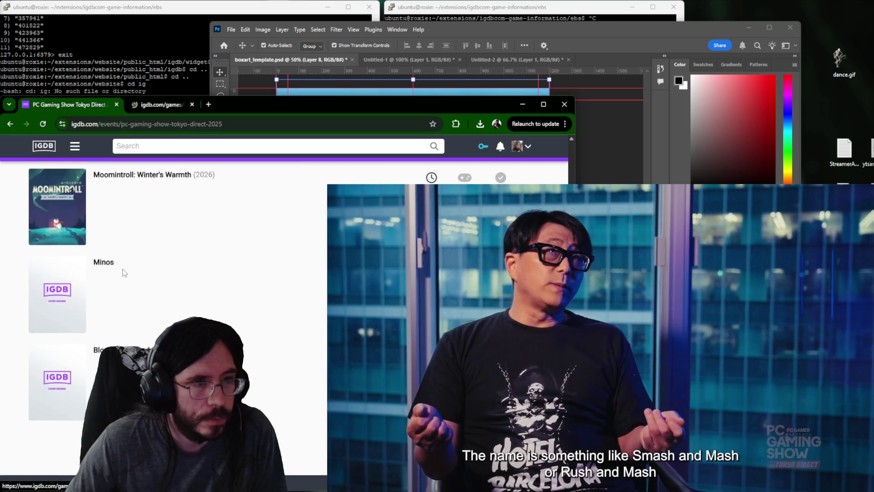
{"action": "key", "text": "ctrl+Tab"}
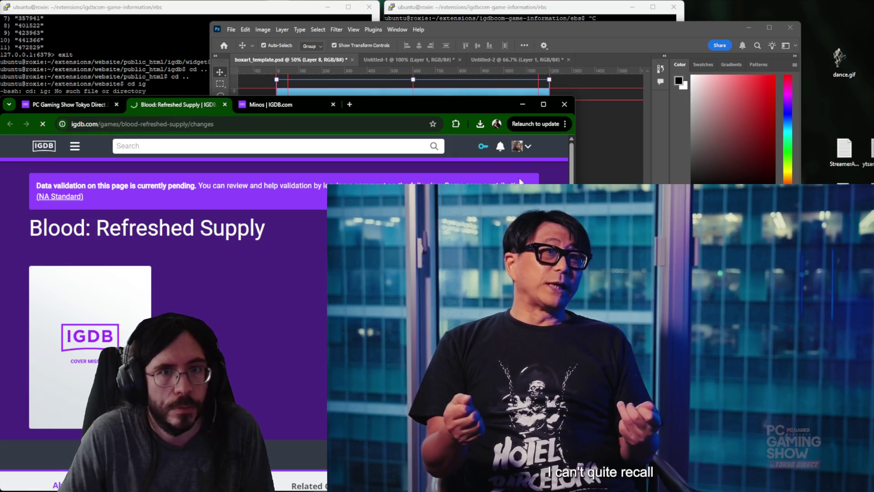
{"action": "left_click", "coordinate": [274, 105]}
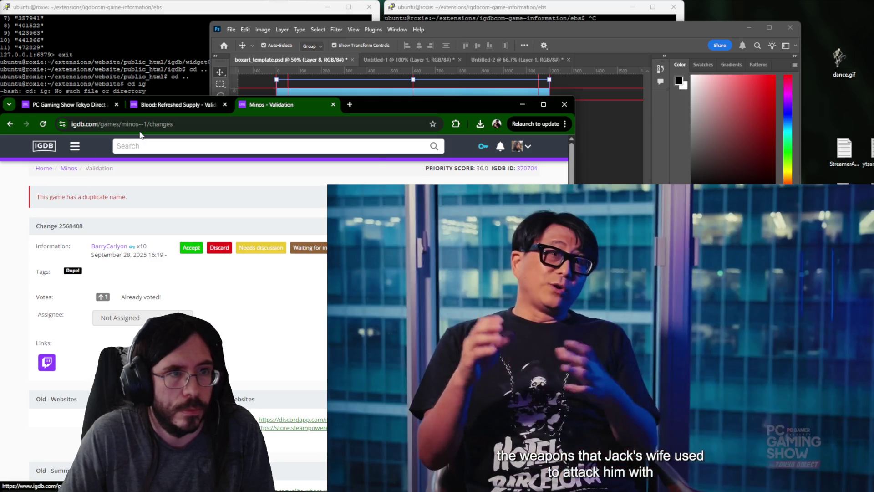
{"action": "left_click", "coordinate": [272, 124]}
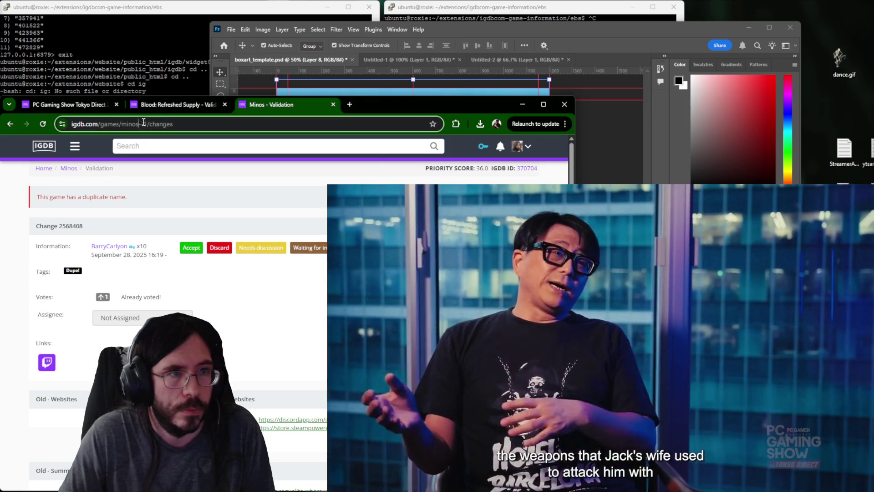
{"action": "key", "text": "BackSpace"}
{"action": "key", "text": "BackSpace"}
{"action": "key", "text": "BackSpace"}
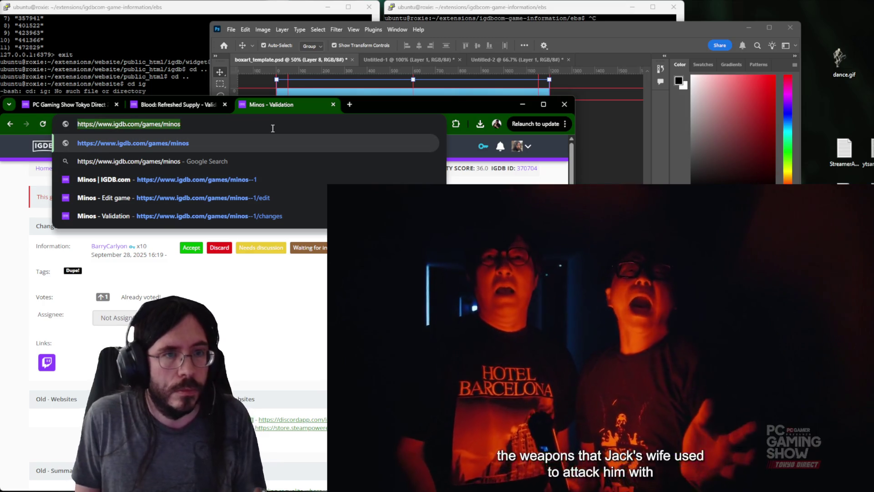
{"action": "key", "text": "alt+Return"}
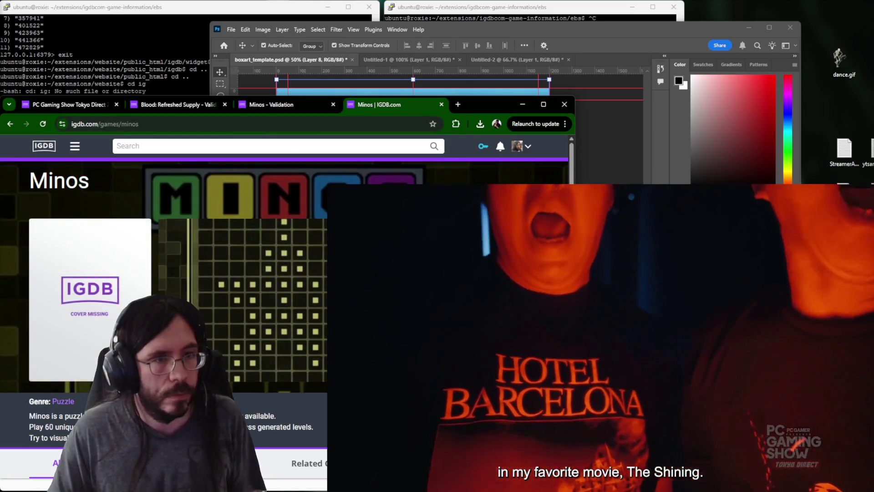
{"action": "key", "text": "ctrl+w"}
{"action": "left_click", "coordinate": [192, 248]}
Close the finished validation pages to return to the Tokyo Direct event page.
{"action": "key", "text": "ctrl+shift+Tab"}
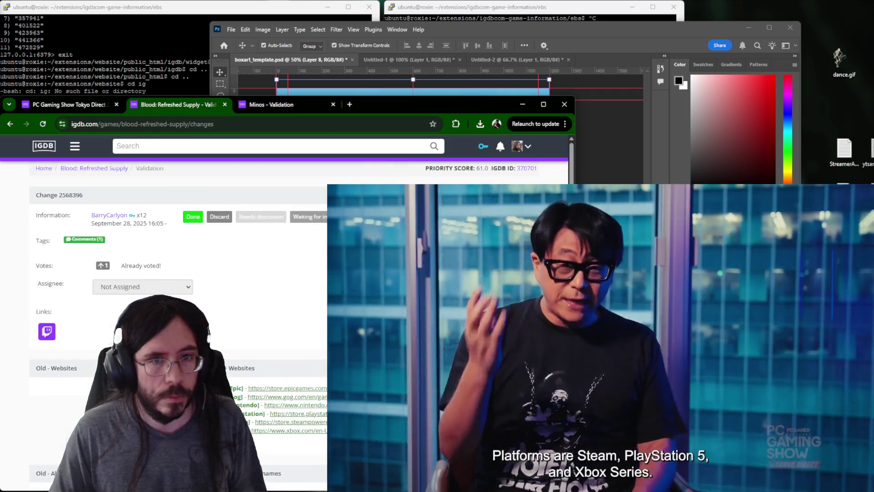
{"action": "key", "text": "ctrl+Tab"}
{"action": "key", "text": "ctrl+shift+Tab"}
{"action": "key", "text": "ctrl+w"}
{"action": "key", "text": "ctrl+w"}
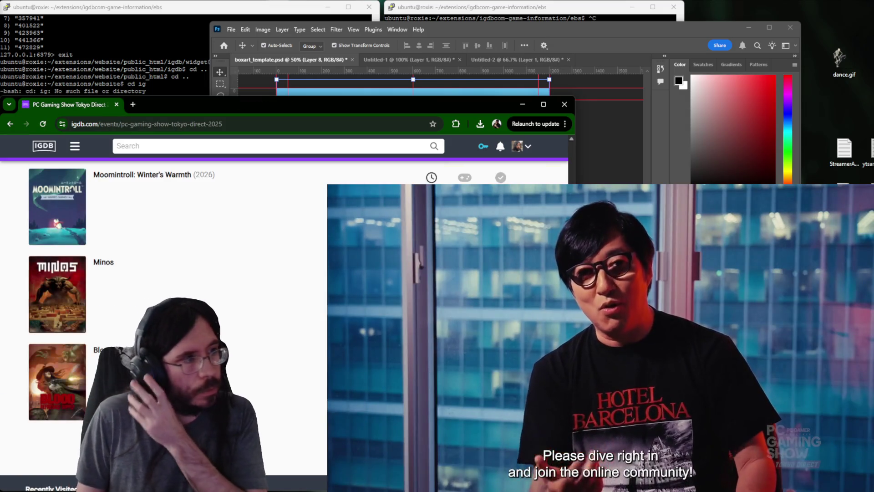
{"action": "scroll", "coordinate": [164, 328], "scroll_direction": "down", "scroll_amount": 3}
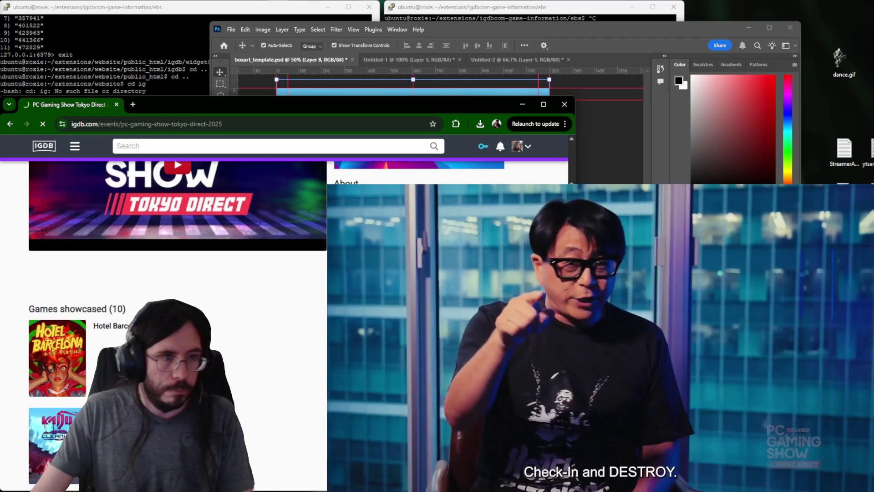
{"action": "scroll", "coordinate": [164, 328], "scroll_direction": "down", "scroll_amount": 3}
{"action": "scroll", "coordinate": [164, 328], "scroll_direction": "up", "scroll_amount": 3}
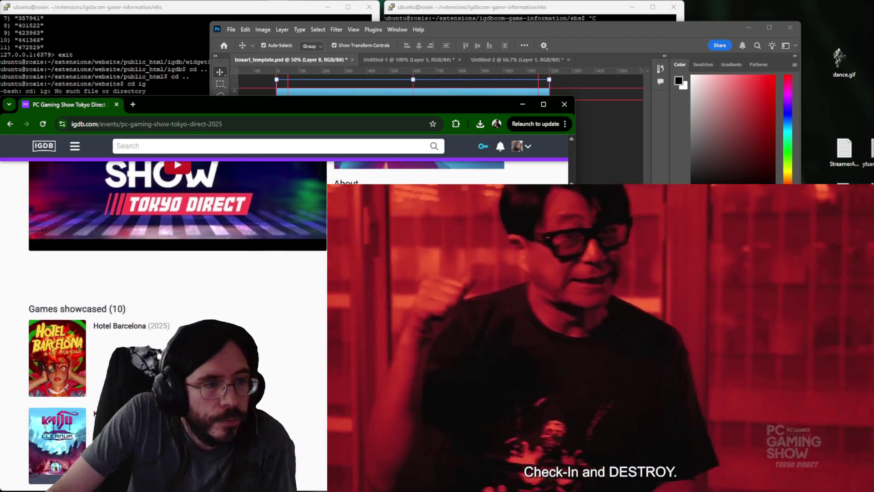
{"action": "scroll", "coordinate": [164, 328], "scroll_direction": "down", "scroll_amount": 1}
{"action": "scroll", "coordinate": [164, 328], "scroll_direction": "down", "scroll_amount": 3}
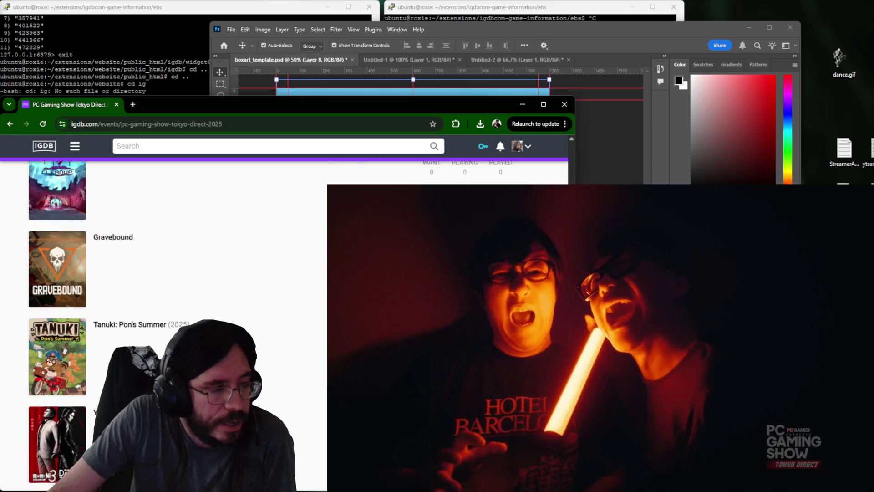
{"action": "scroll", "coordinate": [164, 329], "scroll_direction": "down", "scroll_amount": 3}
{"action": "scroll", "coordinate": [163, 328], "scroll_direction": "down", "scroll_amount": 3}
{"action": "scroll", "coordinate": [164, 328], "scroll_direction": "down", "scroll_amount": 3}
{"action": "scroll", "coordinate": [164, 328], "scroll_direction": "up", "scroll_amount": 3}
{"action": "scroll", "coordinate": [163, 328], "scroll_direction": "down", "scroll_amount": 3}
{"action": "scroll", "coordinate": [165, 328], "scroll_direction": "up", "scroll_amount": 3}
{"action": "scroll", "coordinate": [164, 328], "scroll_direction": "up", "scroll_amount": 5}
{"action": "scroll", "coordinate": [320, 234], "scroll_direction": "up", "scroll_amount": 1}
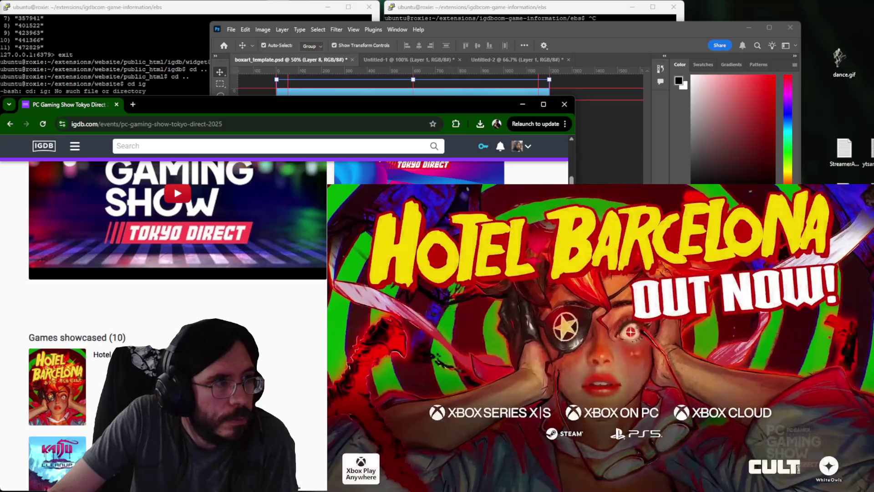
{"action": "scroll", "coordinate": [320, 234], "scroll_direction": "down", "scroll_amount": 1}
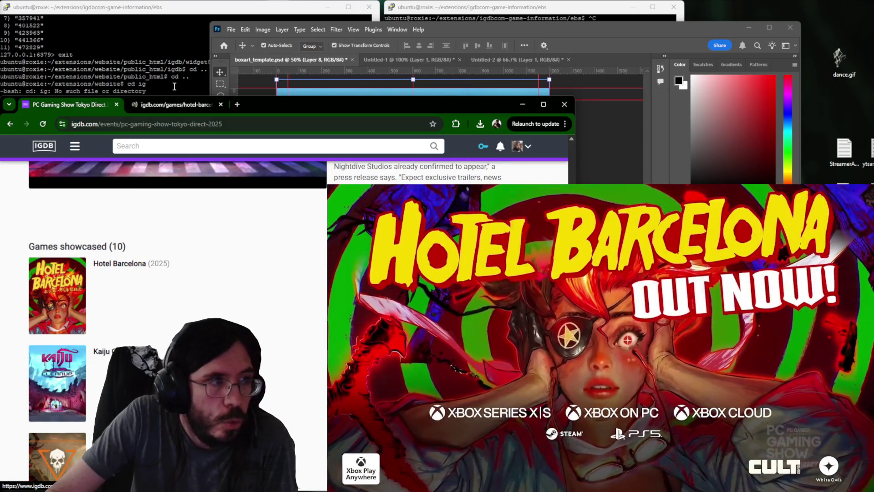
Review Hotel Barcelona's release dates and general details in its edit form.
{"action": "key", "text": "ctrl+Tab"}
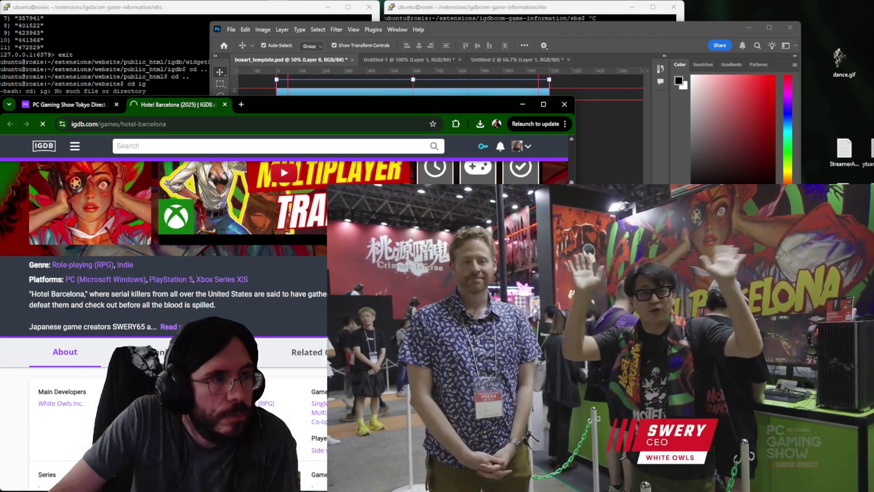
{"action": "left_click", "coordinate": [130, 251]}
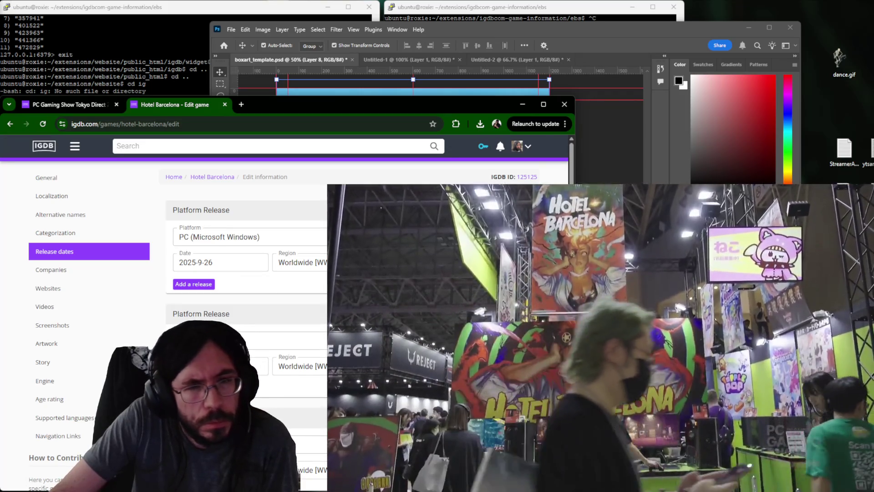
{"action": "scroll", "coordinate": [245, 308], "scroll_direction": "down", "scroll_amount": 2}
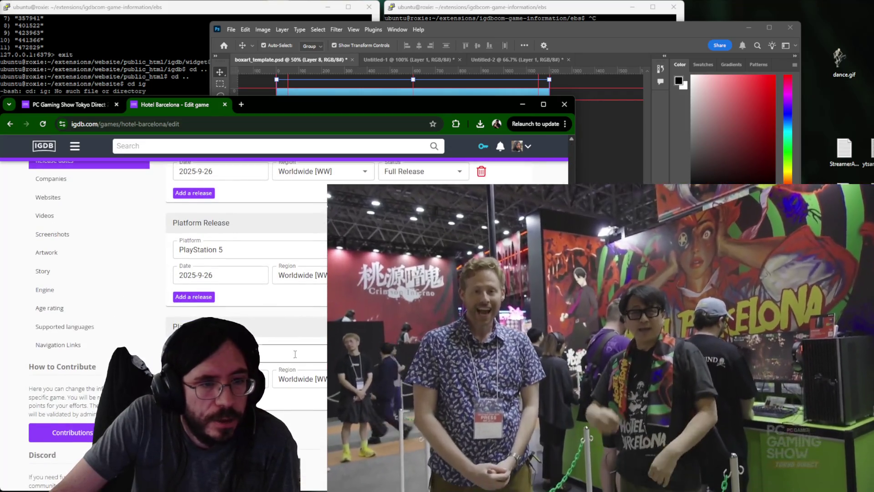
{"action": "scroll", "coordinate": [295, 354], "scroll_direction": "up", "scroll_amount": 5}
{"action": "left_click", "coordinate": [48, 179]}
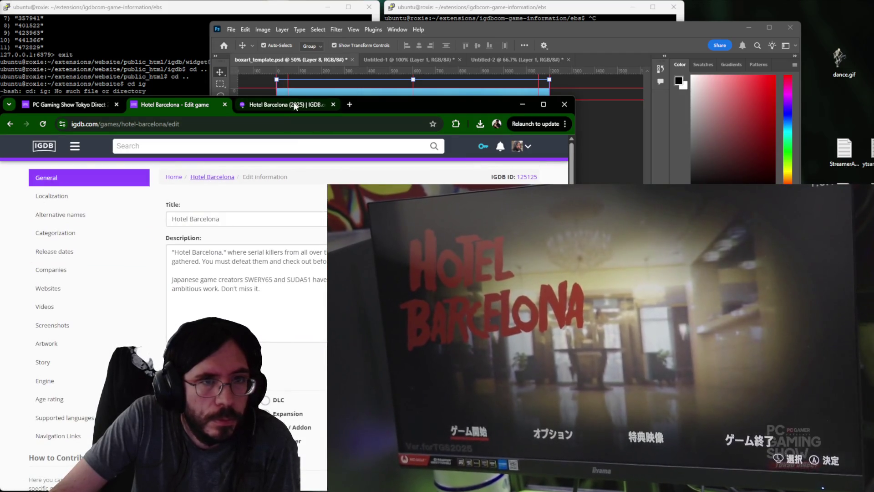
{"action": "left_click", "coordinate": [295, 106]}
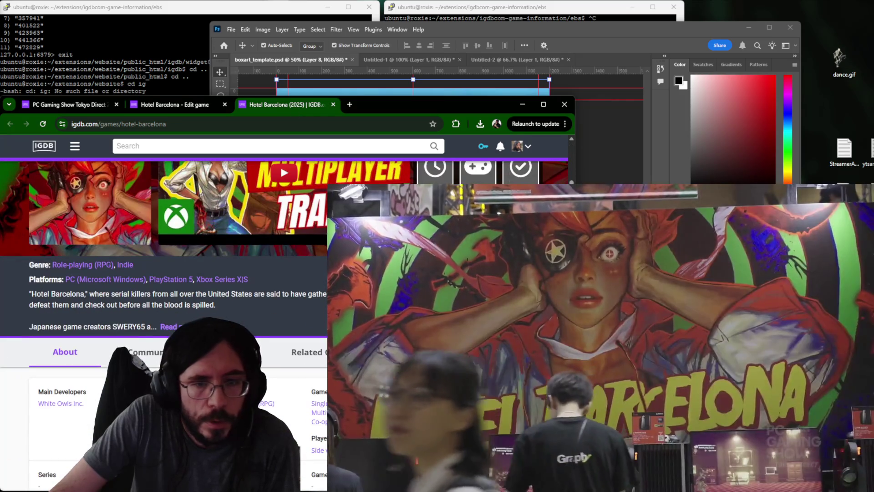
{"action": "scroll", "coordinate": [164, 308], "scroll_direction": "down", "scroll_amount": 3}
View Hotel Barcelona's Steam store page in a new tab, then return to its IGDB page.
{"action": "left_click", "coordinate": [349, 104]}
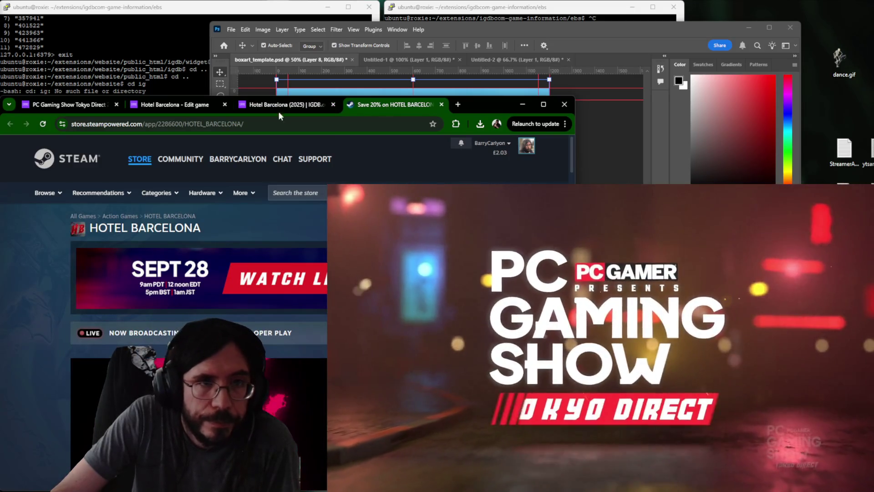
{"action": "left_click", "coordinate": [282, 105]}
{"action": "scroll", "coordinate": [205, 239], "scroll_direction": "up", "scroll_amount": 2}
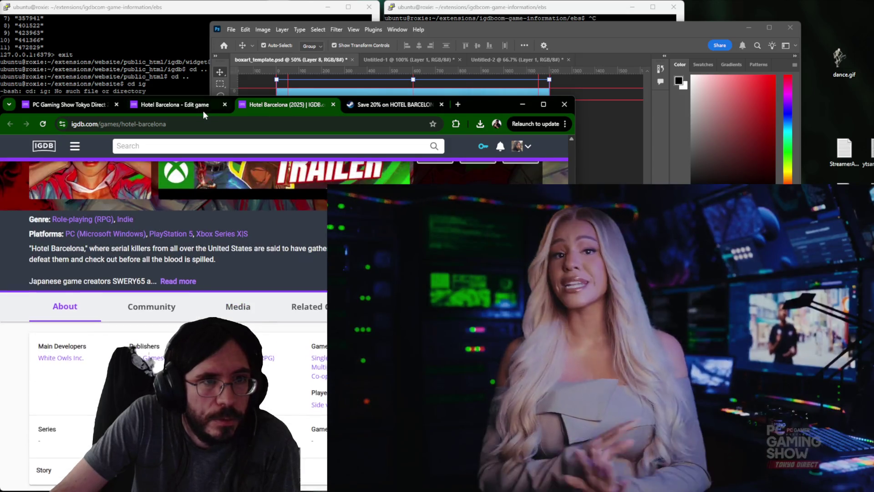
{"action": "key", "text": "ctrl+w"}
{"action": "key", "text": "ctrl+w"}
{"action": "key", "text": "ctrl+w"}
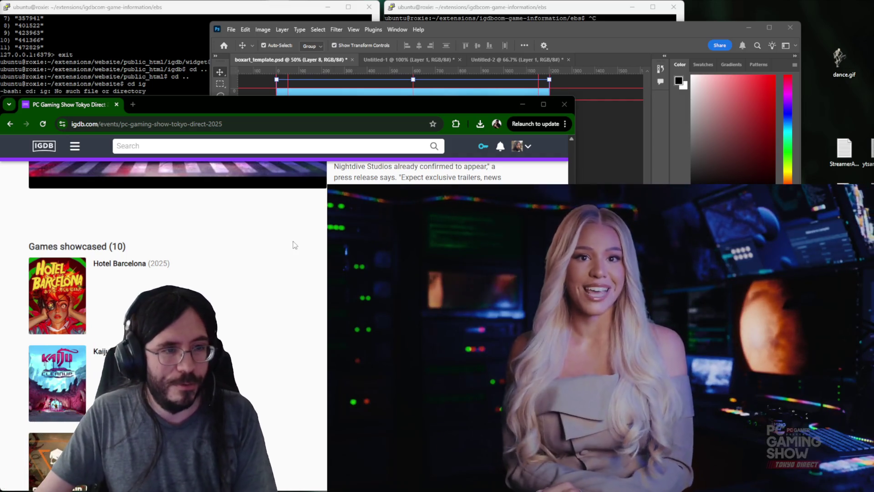
{"action": "scroll", "coordinate": [293, 244], "scroll_direction": "down", "scroll_amount": 10}
{"action": "scroll", "coordinate": [291, 245], "scroll_direction": "up", "scroll_amount": 3}
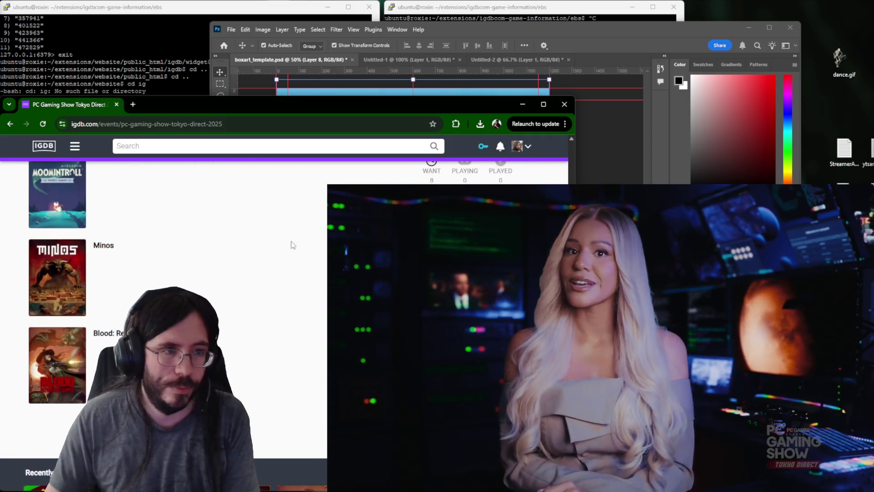
{"action": "scroll", "coordinate": [291, 245], "scroll_direction": "up", "scroll_amount": 5}
{"action": "scroll", "coordinate": [292, 245], "scroll_direction": "up", "scroll_amount": 5}
{"action": "scroll", "coordinate": [292, 244], "scroll_direction": "up", "scroll_amount": 10}
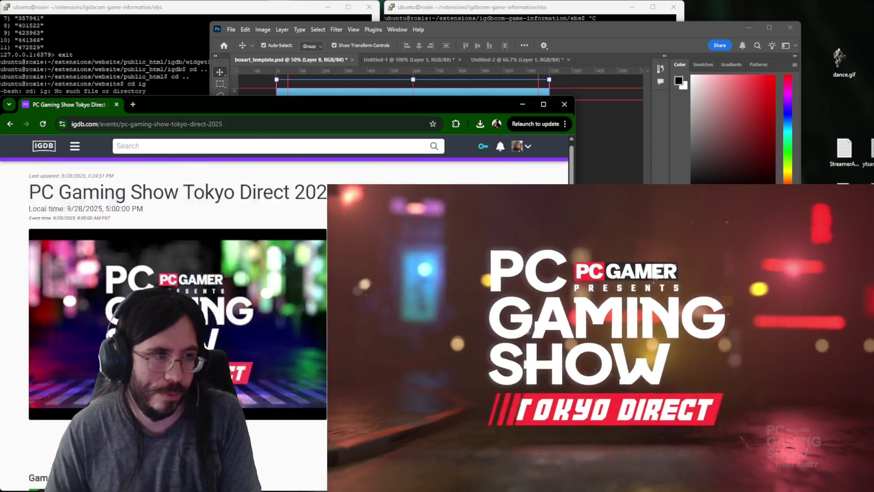
{"action": "scroll", "coordinate": [164, 328], "scroll_direction": "down", "scroll_amount": 5}
{"action": "scroll", "coordinate": [163, 328], "scroll_direction": "down", "scroll_amount": 1}
{"action": "scroll", "coordinate": [164, 328], "scroll_direction": "up", "scroll_amount": 1}
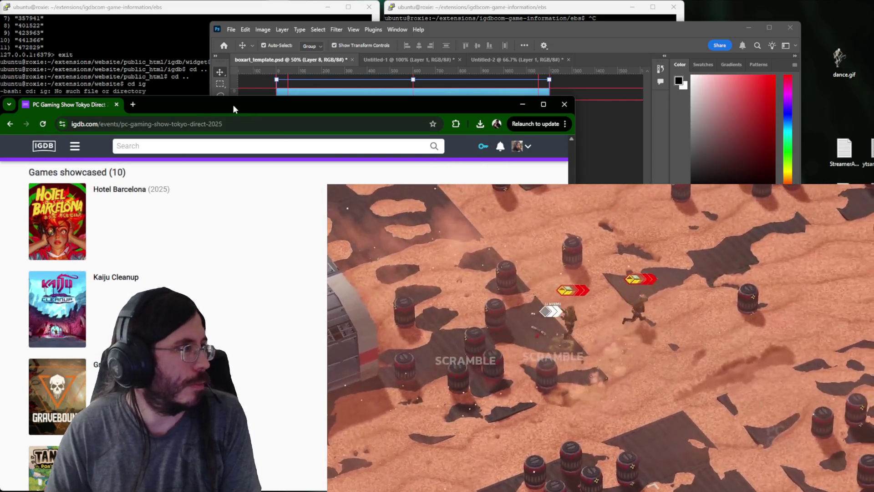
{"action": "scroll", "coordinate": [274, 245], "scroll_direction": "up", "scroll_amount": 2}
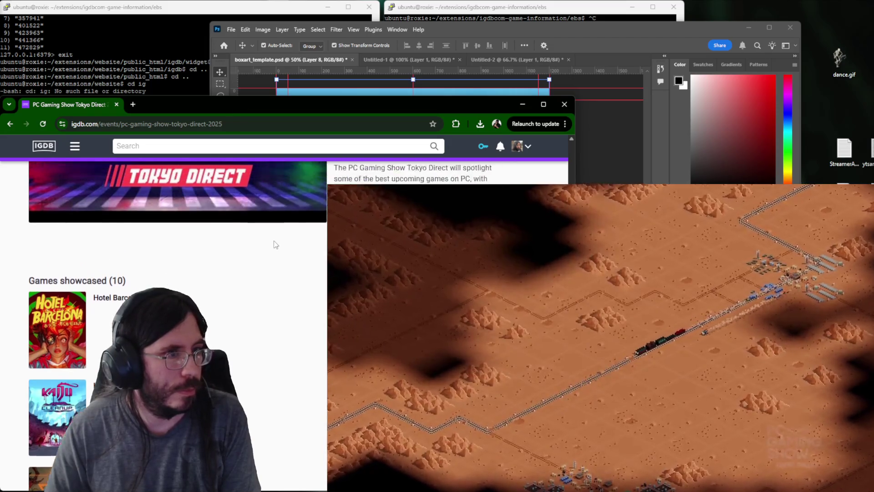
{"action": "scroll", "coordinate": [275, 244], "scroll_direction": "up", "scroll_amount": 1}
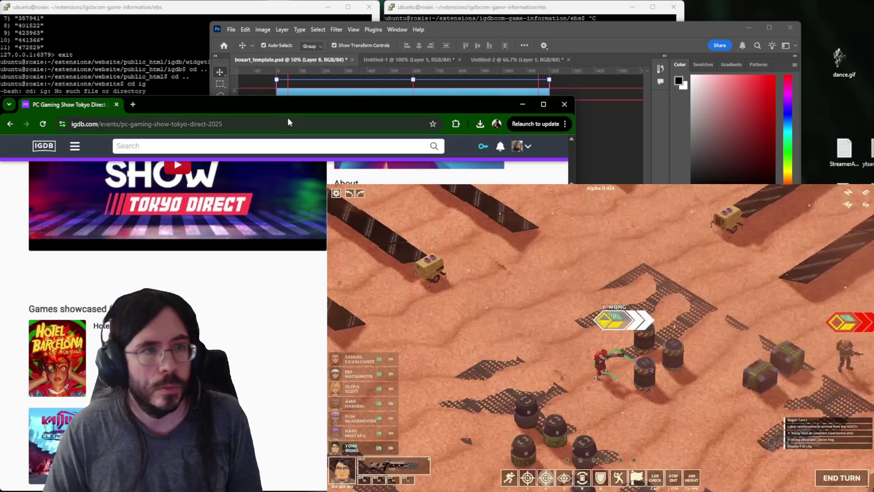
Start a new blank tab beside the IGDB Tokyo Direct event page.
{"action": "left_click", "coordinate": [288, 118]}
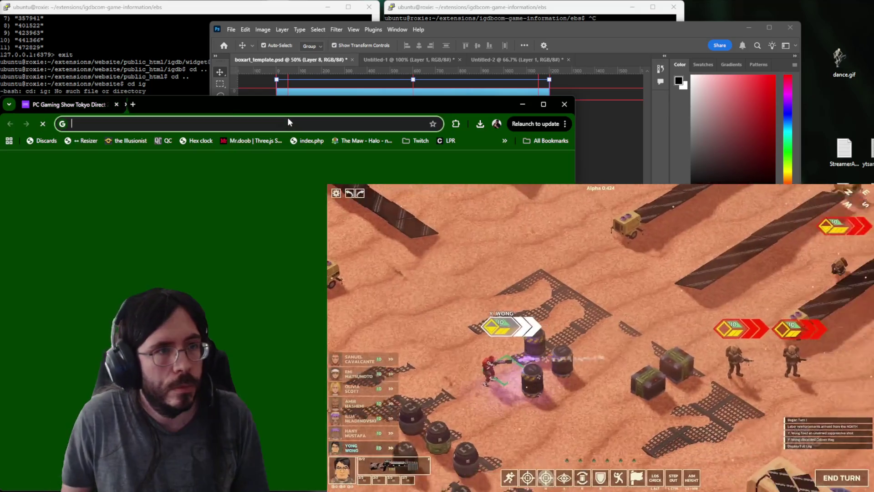
{"action": "type", "text": "steamdb.info"}
Load SteamDB and view the PC Gaming Show Tokyo Direct sale event's 25 products.
{"action": "key", "text": "Return"}
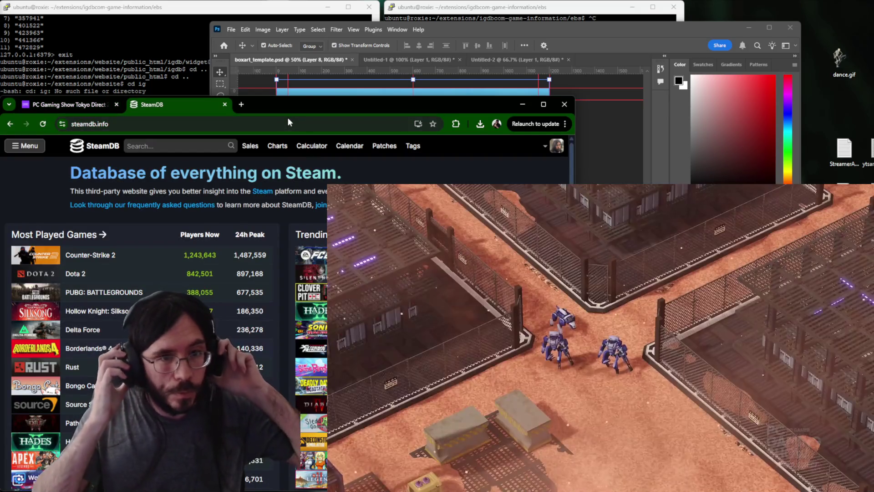
{"action": "scroll", "coordinate": [254, 165], "scroll_direction": "down", "scroll_amount": 1}
{"action": "scroll", "coordinate": [266, 159], "scroll_direction": "down", "scroll_amount": 3}
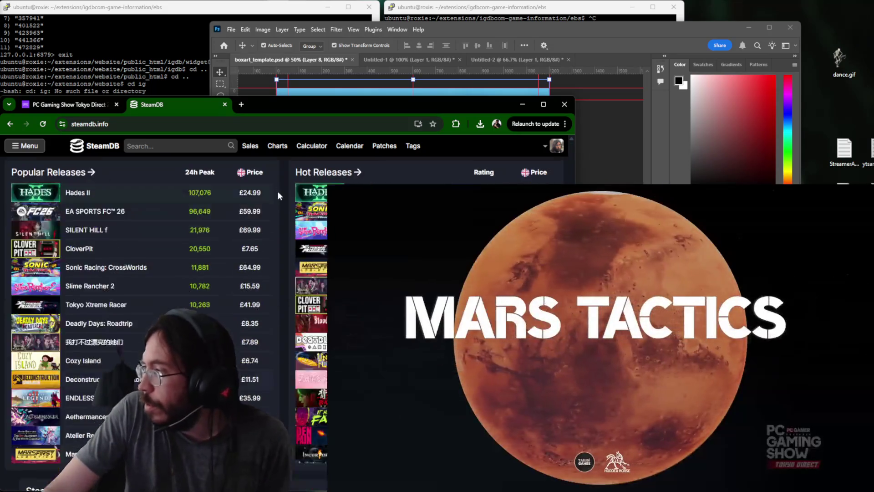
{"action": "scroll", "coordinate": [277, 191], "scroll_direction": "down", "scroll_amount": 2}
{"action": "scroll", "coordinate": [281, 200], "scroll_direction": "down", "scroll_amount": 3}
{"action": "scroll", "coordinate": [285, 205], "scroll_direction": "up", "scroll_amount": 1}
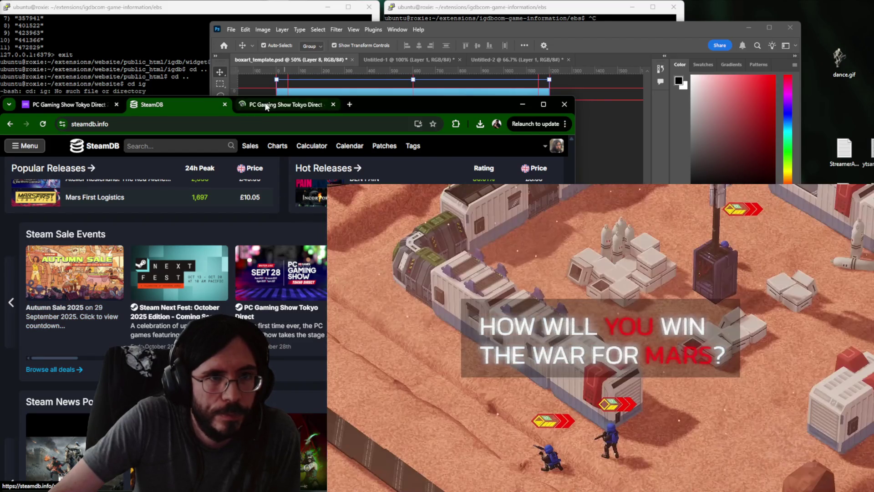
{"action": "left_click", "coordinate": [266, 105]}
{"action": "scroll", "coordinate": [286, 307], "scroll_direction": "down", "scroll_amount": 3}
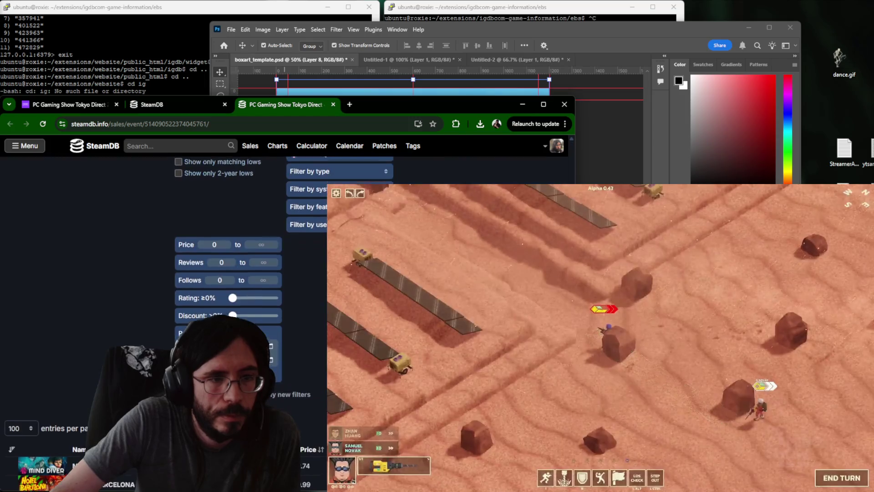
{"action": "scroll", "coordinate": [286, 307], "scroll_direction": "up", "scroll_amount": 3}
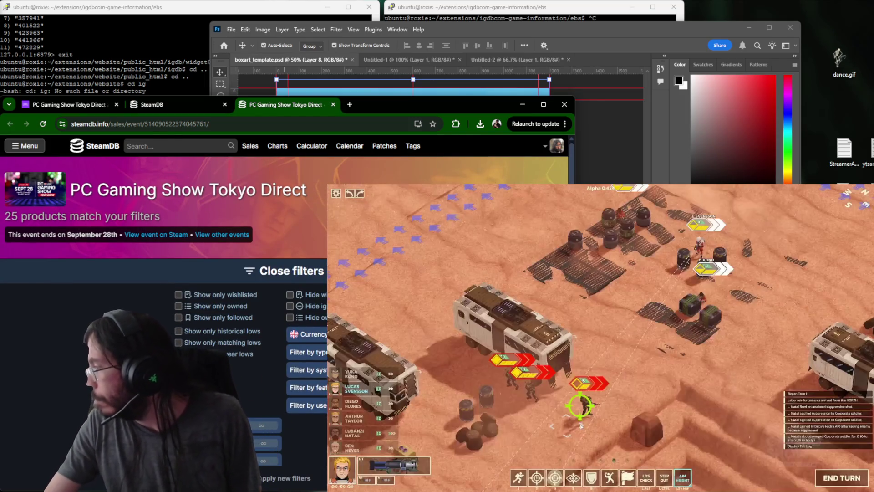
{"action": "scroll", "coordinate": [164, 307], "scroll_direction": "down", "scroll_amount": 3}
{"action": "scroll", "coordinate": [298, 195], "scroll_direction": "down", "scroll_amount": 1}
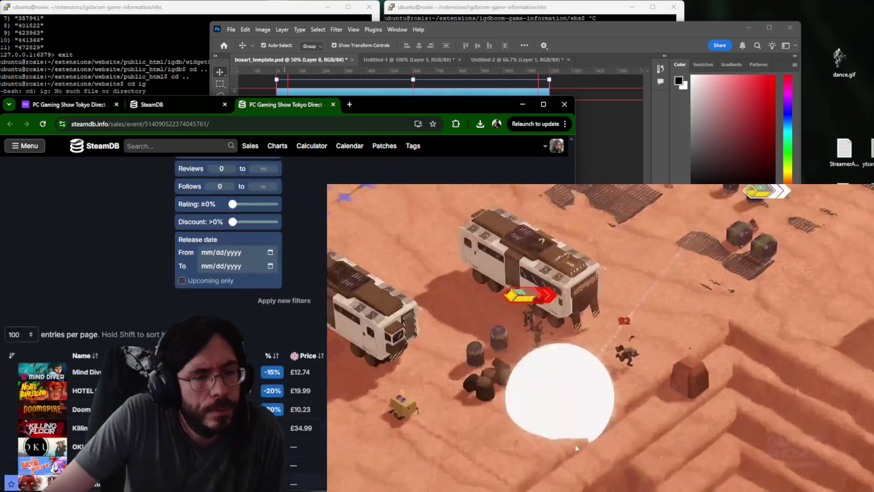
{"action": "scroll", "coordinate": [298, 195], "scroll_direction": "down", "scroll_amount": 2}
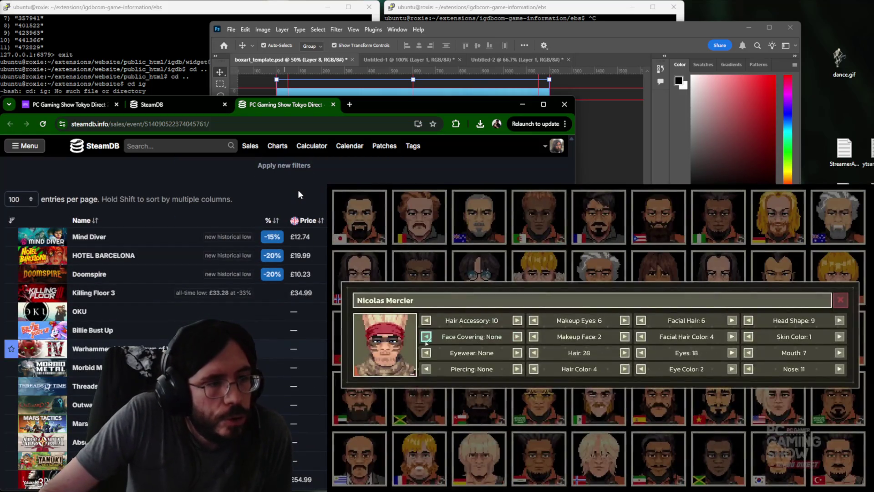
{"action": "scroll", "coordinate": [241, 266], "scroll_direction": "down", "scroll_amount": 1}
{"action": "scroll", "coordinate": [241, 267], "scroll_direction": "down", "scroll_amount": 1}
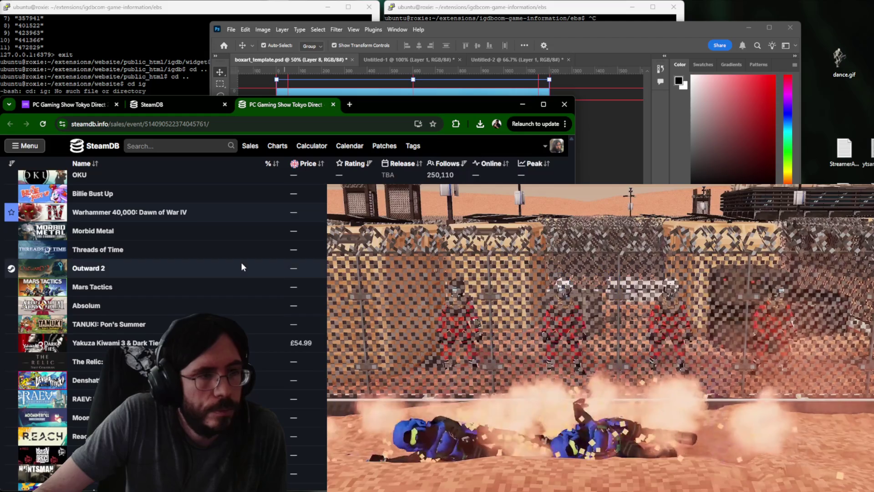
{"action": "scroll", "coordinate": [211, 208], "scroll_direction": "down", "scroll_amount": 1}
{"action": "scroll", "coordinate": [211, 203], "scroll_direction": "down", "scroll_amount": 1}
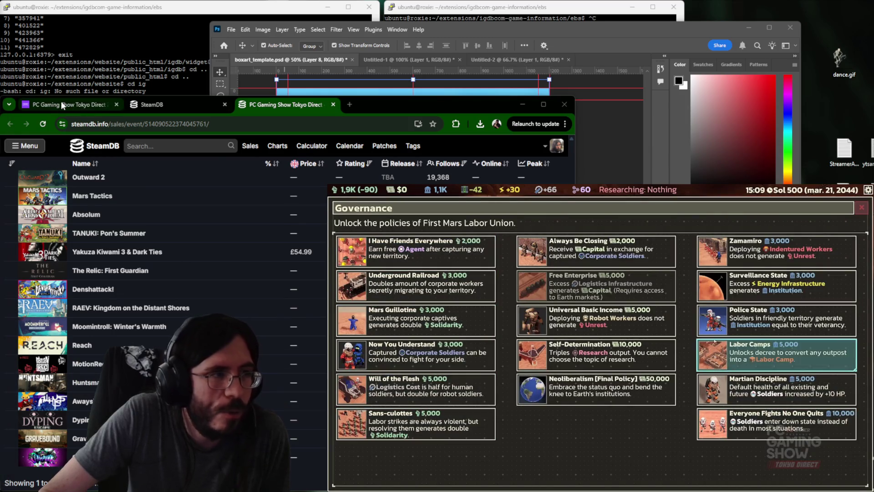
{"action": "left_click", "coordinate": [61, 104]}
{"action": "left_click", "coordinate": [175, 106]}
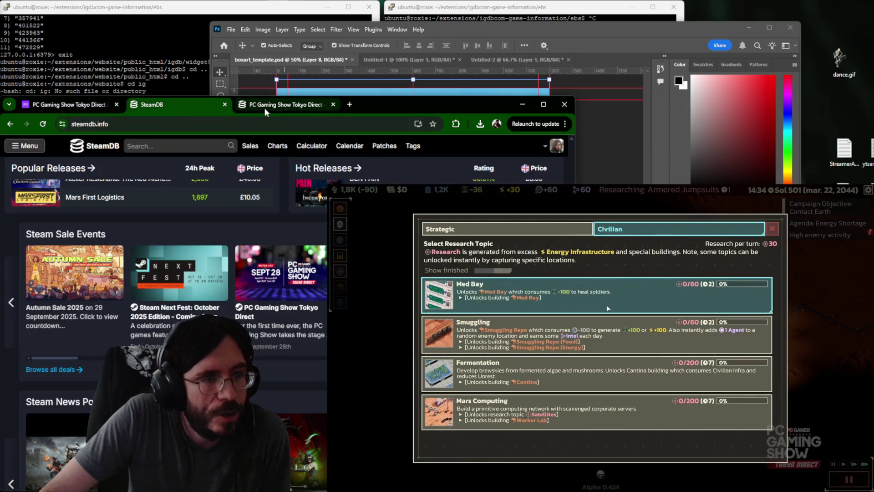
Compare the IGDB event page with SteamDB's Tokyo Direct sale product list.
{"action": "left_click", "coordinate": [264, 109]}
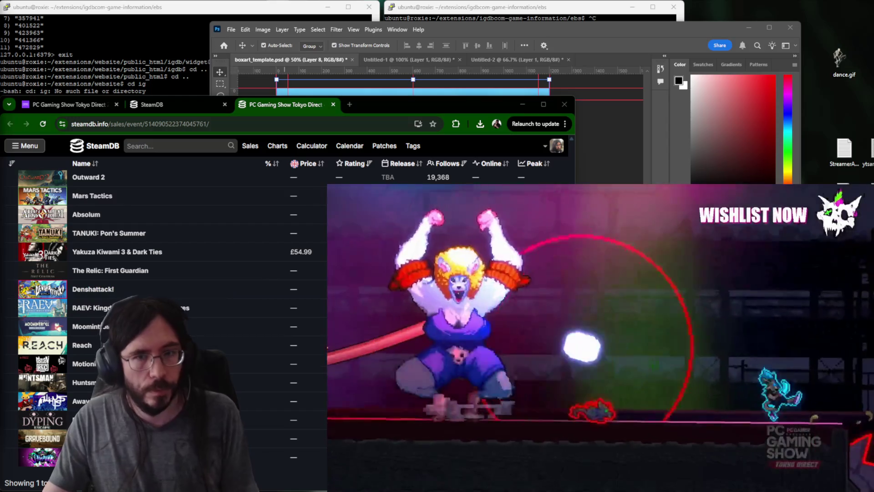
{"action": "scroll", "coordinate": [164, 273], "scroll_direction": "down", "scroll_amount": 3}
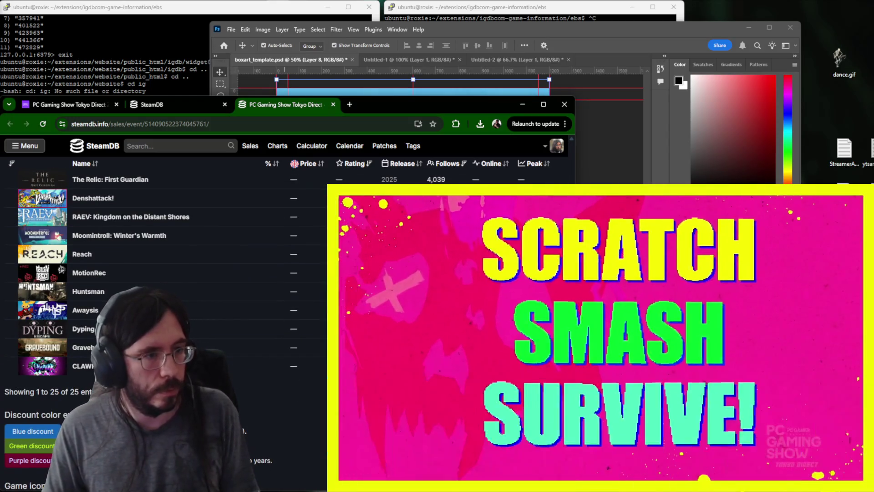
{"action": "key", "text": "ctrl+1"}
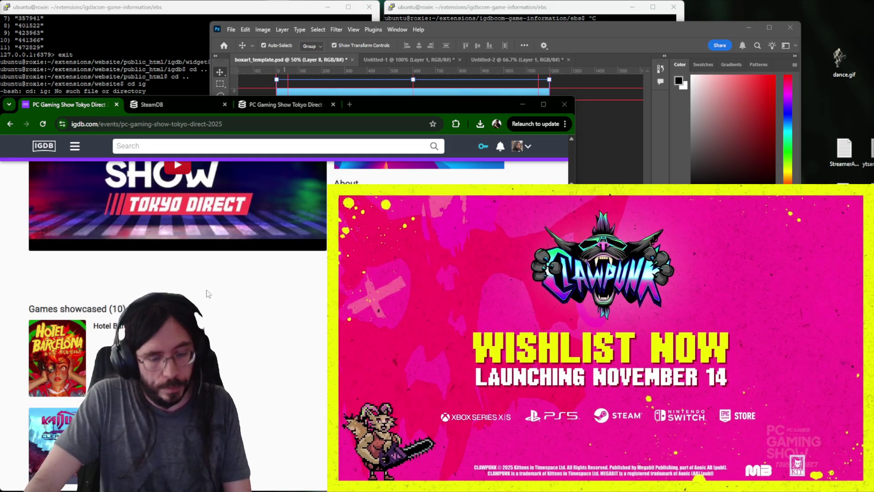
{"action": "key", "text": "ctrl+3"}
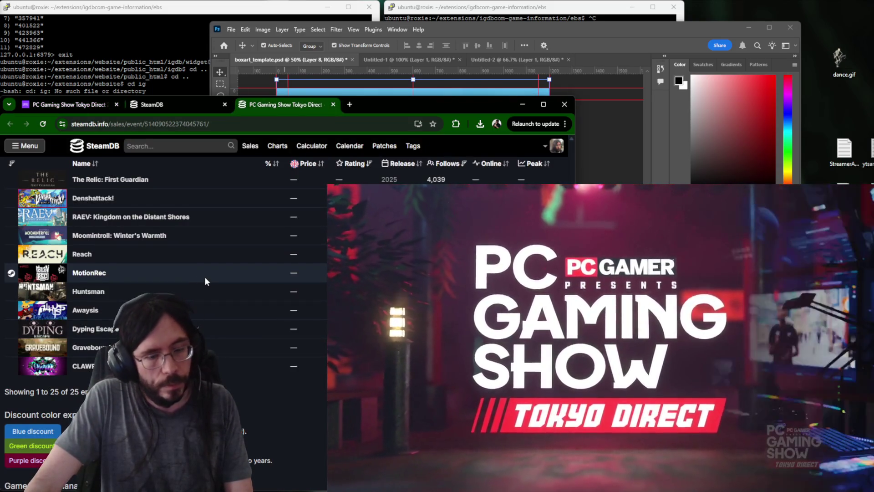
{"action": "scroll", "coordinate": [205, 280], "scroll_direction": "up", "scroll_amount": 3}
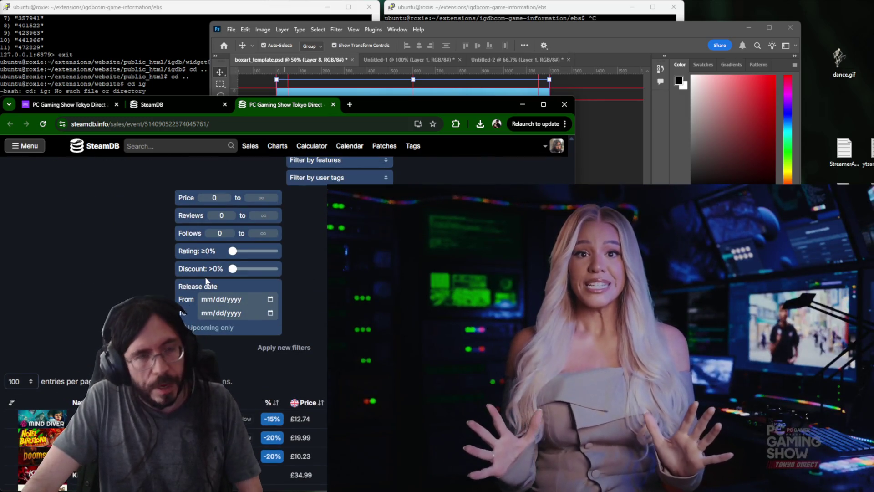
Search SteamDB for 'mars tac' and bring up Mars Tactics' app and Steam store pages.
{"action": "left_click", "coordinate": [164, 143]}
{"action": "type", "text": "mars"}
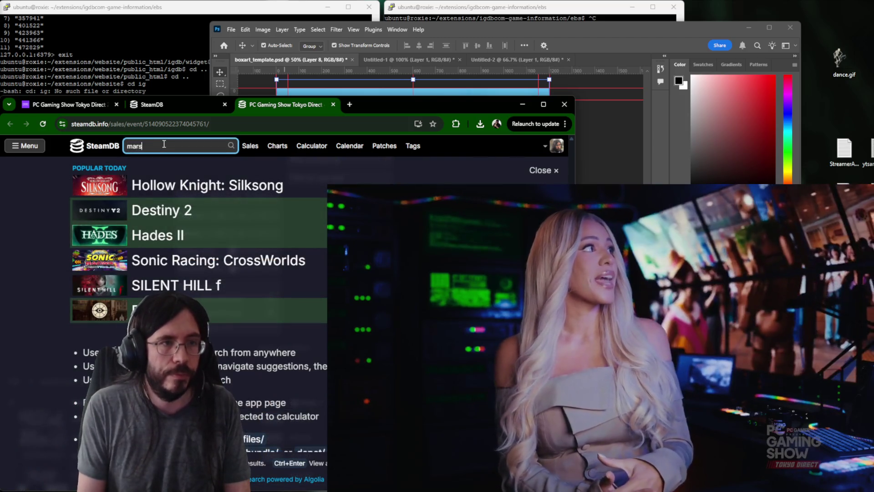
{"action": "type", "text": " tac"}
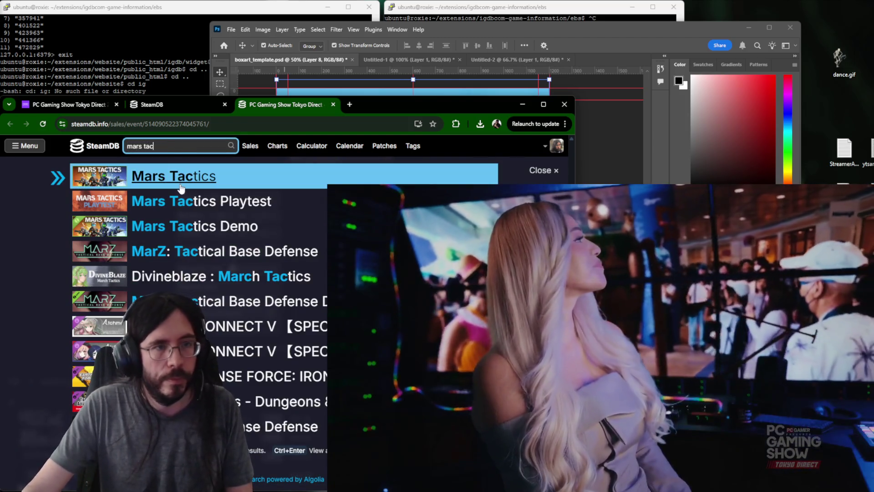
{"action": "middle_click", "coordinate": [173, 176]}
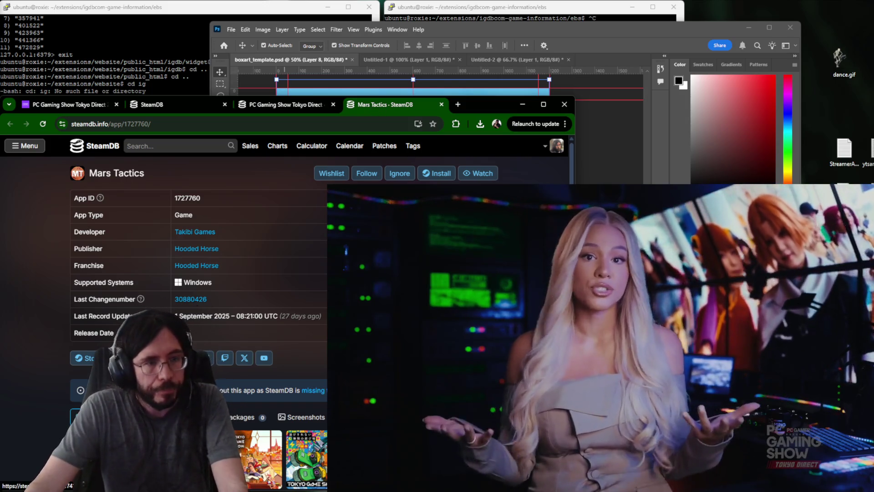
{"action": "scroll", "coordinate": [163, 287], "scroll_direction": "down", "scroll_amount": 3}
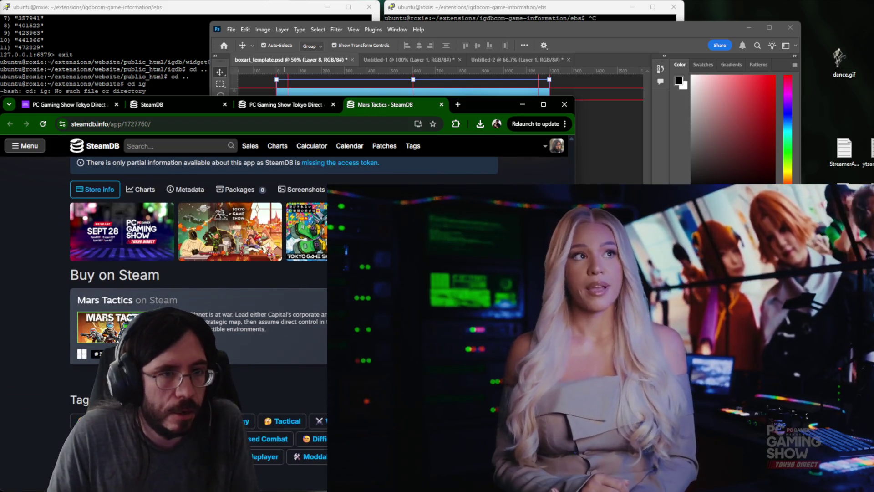
{"action": "scroll", "coordinate": [164, 273], "scroll_direction": "down", "scroll_amount": 1}
{"action": "scroll", "coordinate": [164, 273], "scroll_direction": "up", "scroll_amount": 5}
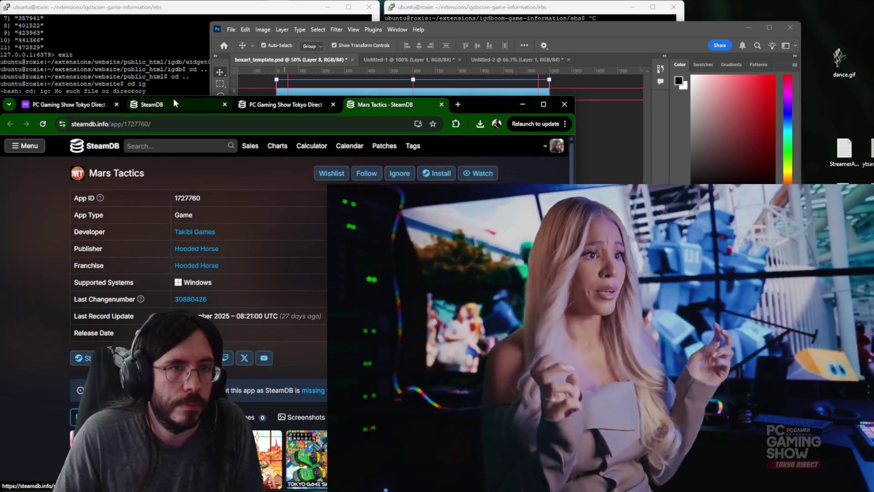
{"action": "left_click", "coordinate": [82, 357]}
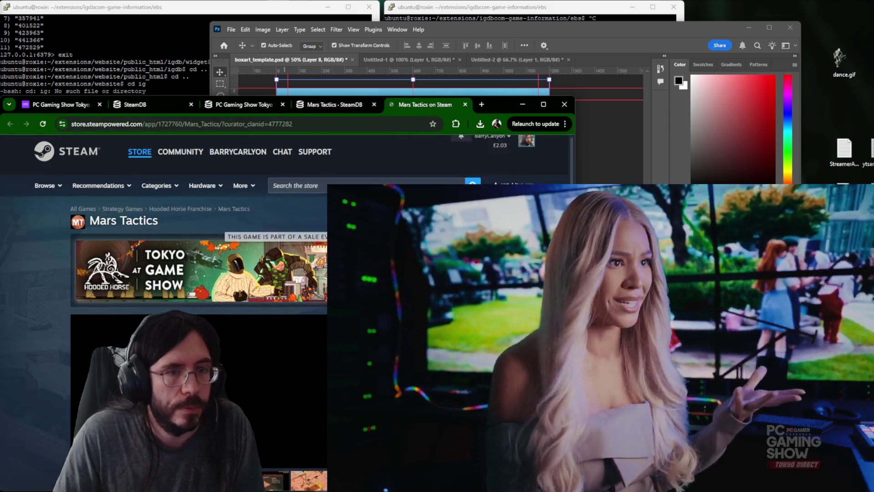
{"action": "scroll", "coordinate": [205, 274], "scroll_direction": "down", "scroll_amount": 3}
{"action": "scroll", "coordinate": [205, 273], "scroll_direction": "down", "scroll_amount": 2}
Add Mars Tactics to the Steam wishlist and check it against the IGDB event page.
{"action": "left_click", "coordinate": [110, 219]}
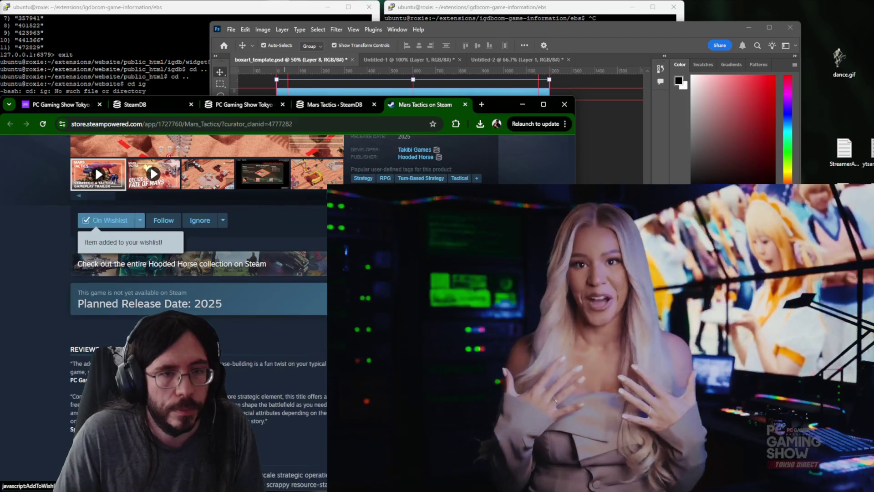
{"action": "scroll", "coordinate": [274, 307], "scroll_direction": "up", "scroll_amount": 3}
{"action": "scroll", "coordinate": [273, 307], "scroll_direction": "down", "scroll_amount": 1}
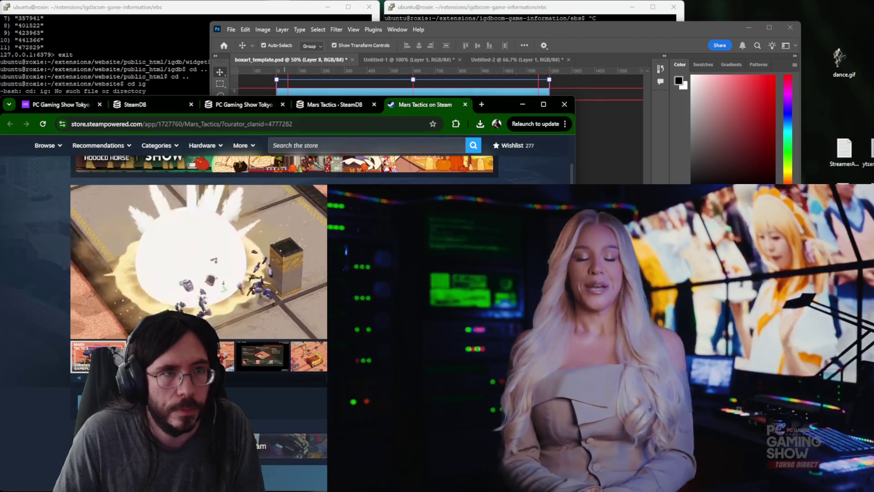
{"action": "key", "text": "ctrl+1"}
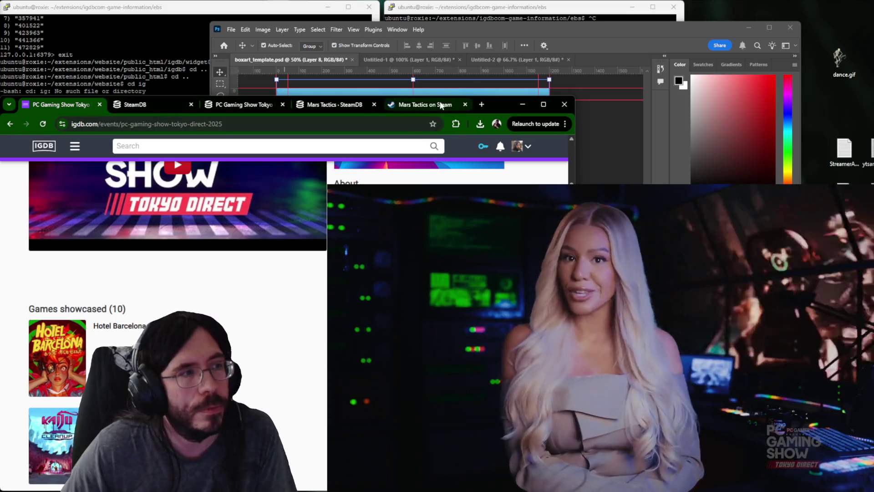
{"action": "left_click", "coordinate": [442, 107]}
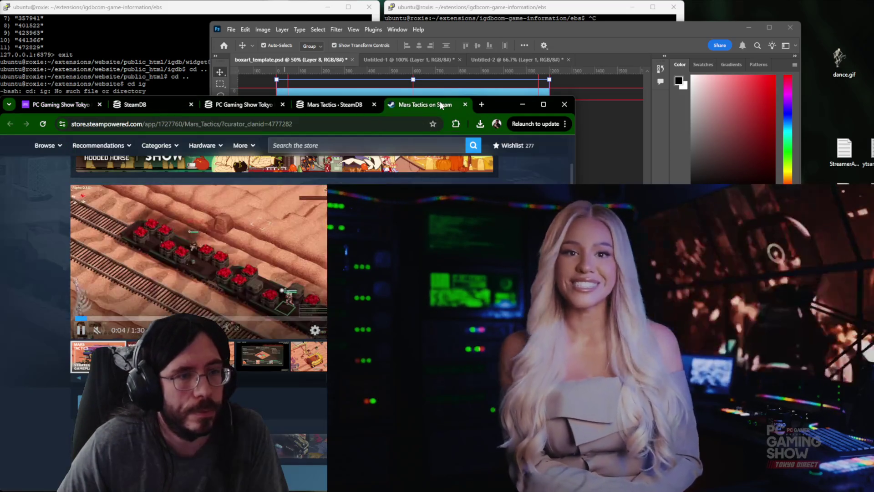
{"action": "scroll", "coordinate": [205, 274], "scroll_direction": "down", "scroll_amount": 3}
{"action": "scroll", "coordinate": [273, 308], "scroll_direction": "up", "scroll_amount": 5}
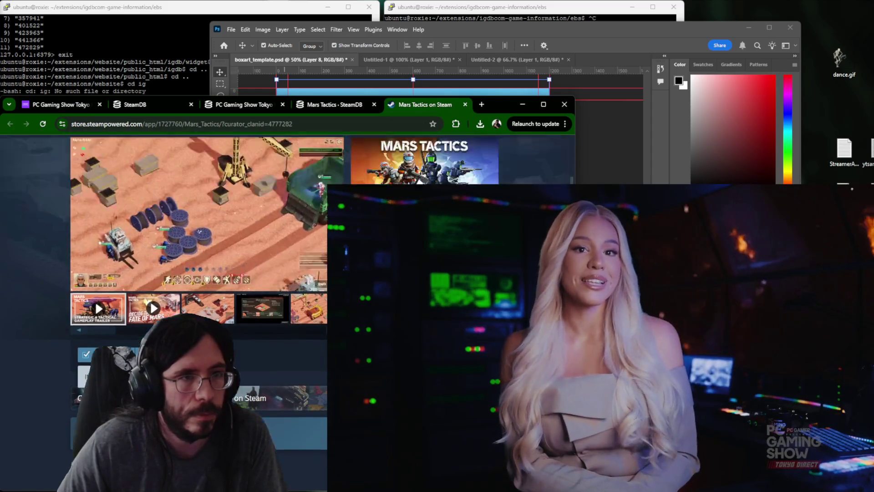
{"action": "left_click", "coordinate": [295, 193]}
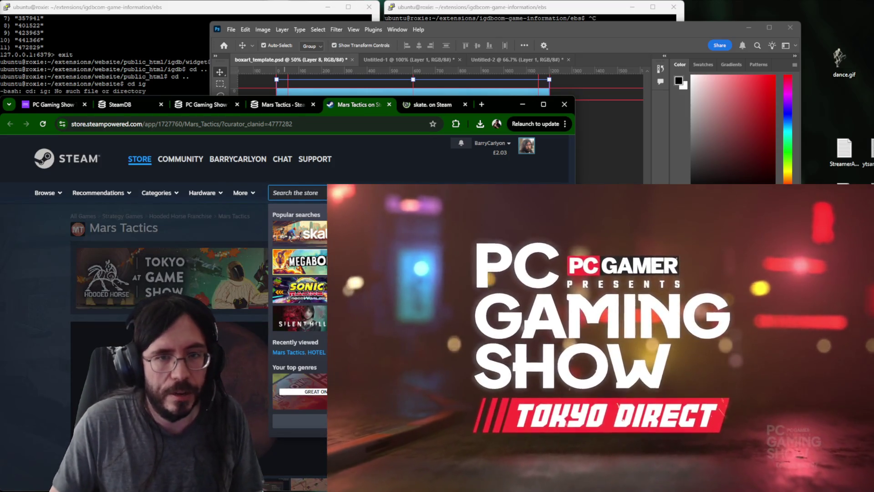
{"action": "scroll", "coordinate": [165, 307], "scroll_direction": "down", "scroll_amount": 5}
{"action": "scroll", "coordinate": [164, 307], "scroll_direction": "up", "scroll_amount": 5}
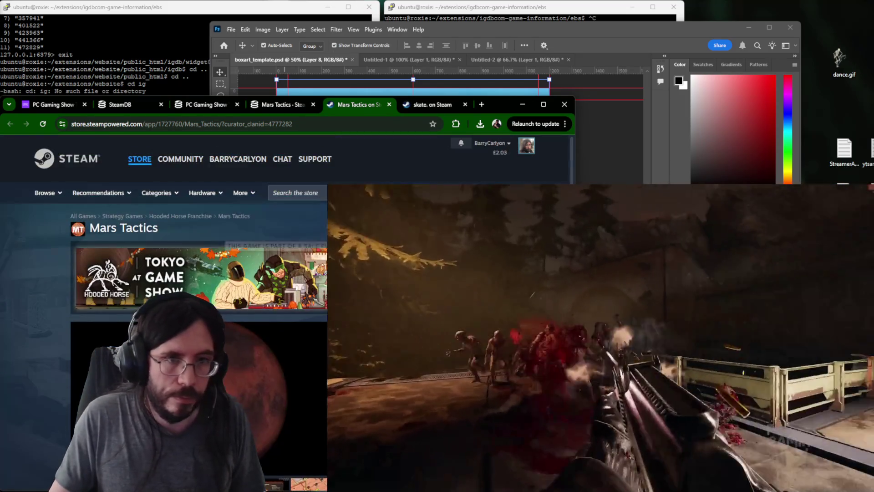
Search 'killing lo' for Killing Floor 3's store page, then add skate. to the library.
{"action": "left_click", "coordinate": [296, 193]}
{"action": "type", "text": "kill"}
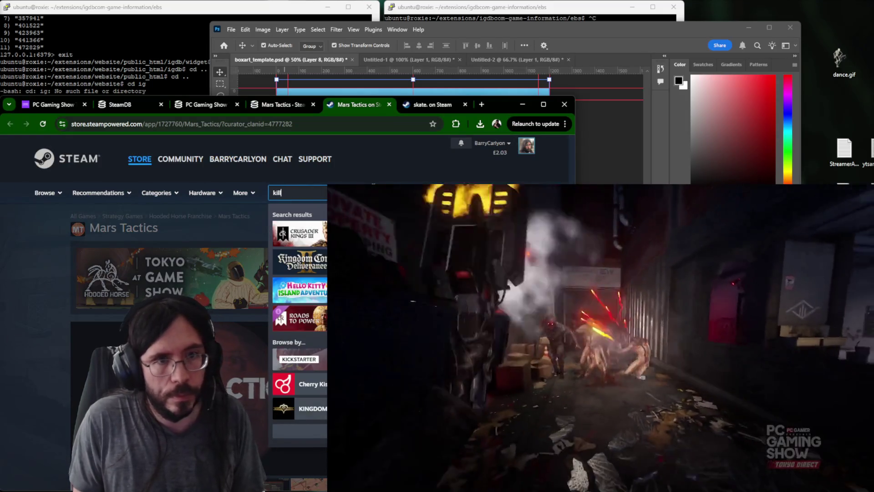
{"action": "type", "text": "ing loo"}
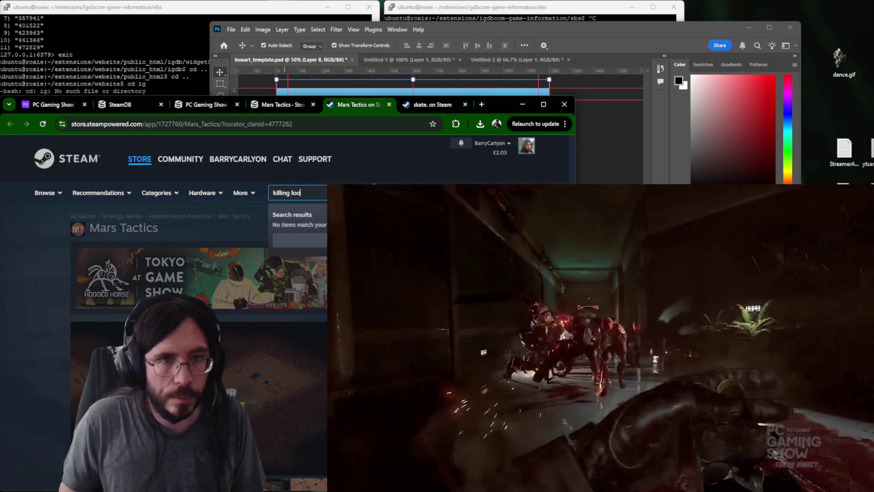
{"action": "key", "text": "BackSpace"}
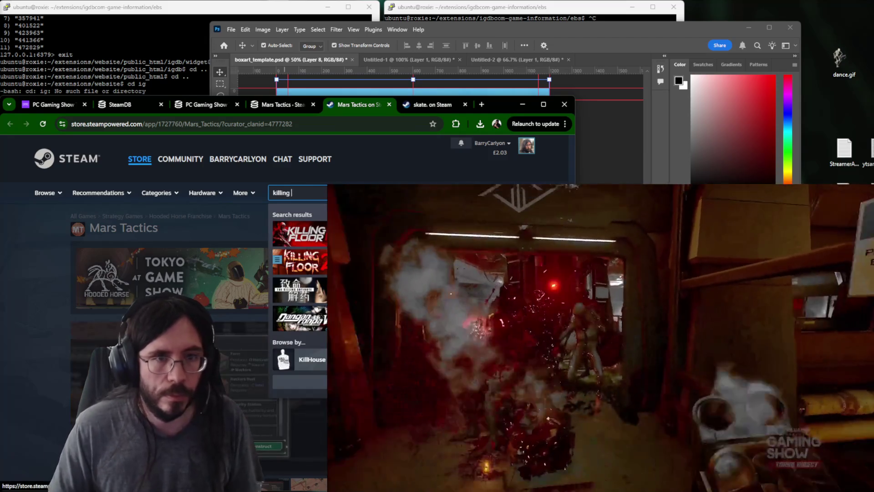
{"action": "left_click", "coordinate": [300, 236]}
{"action": "left_click", "coordinate": [428, 104]}
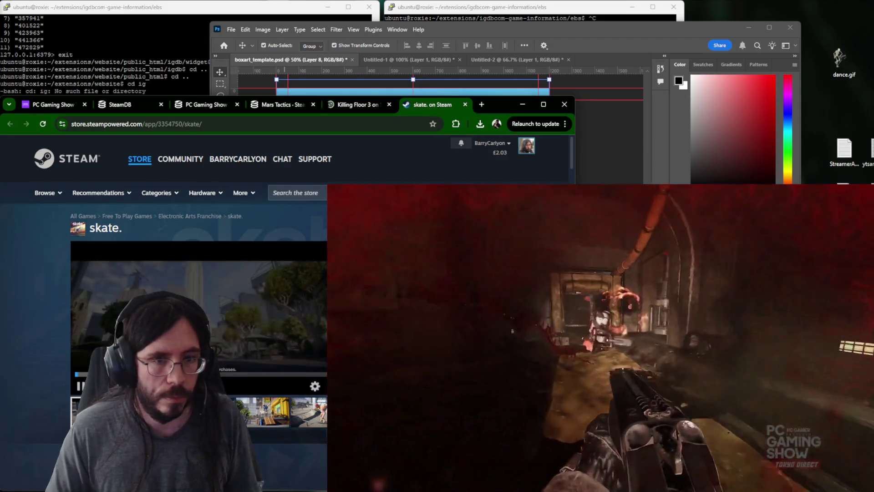
{"action": "scroll", "coordinate": [206, 273], "scroll_direction": "down", "scroll_amount": 5}
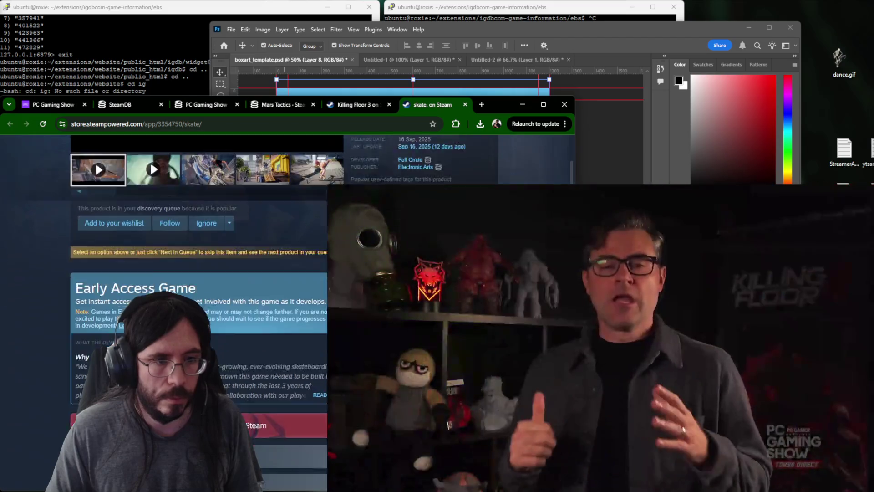
{"action": "scroll", "coordinate": [206, 273], "scroll_direction": "down", "scroll_amount": 3}
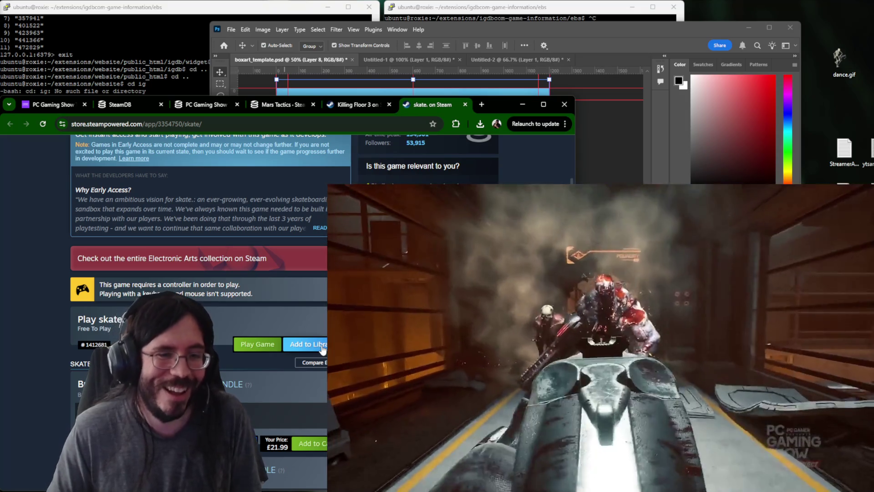
{"action": "left_click", "coordinate": [321, 346]}
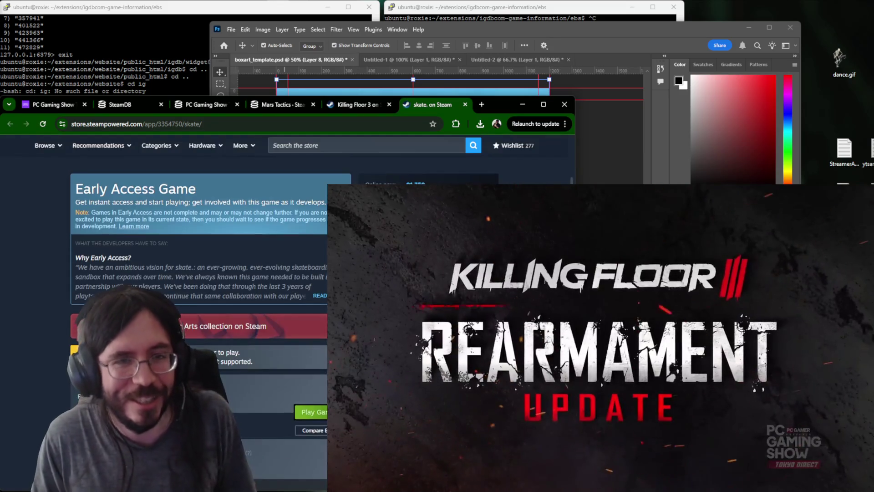
Close the skate. and Killing Floor 3 store tabs.
{"action": "key", "text": "ctrl+w"}
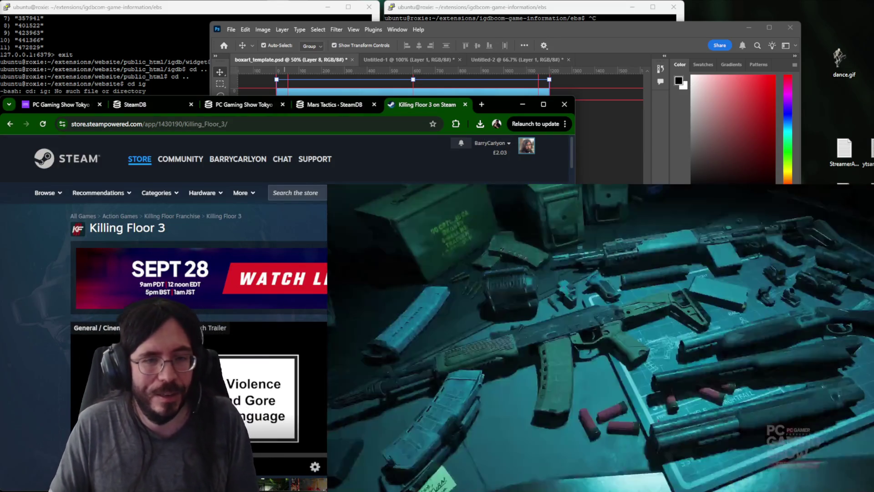
{"action": "scroll", "coordinate": [95, 302], "scroll_direction": "down", "scroll_amount": 3}
{"action": "key", "text": "ctrl+w"}
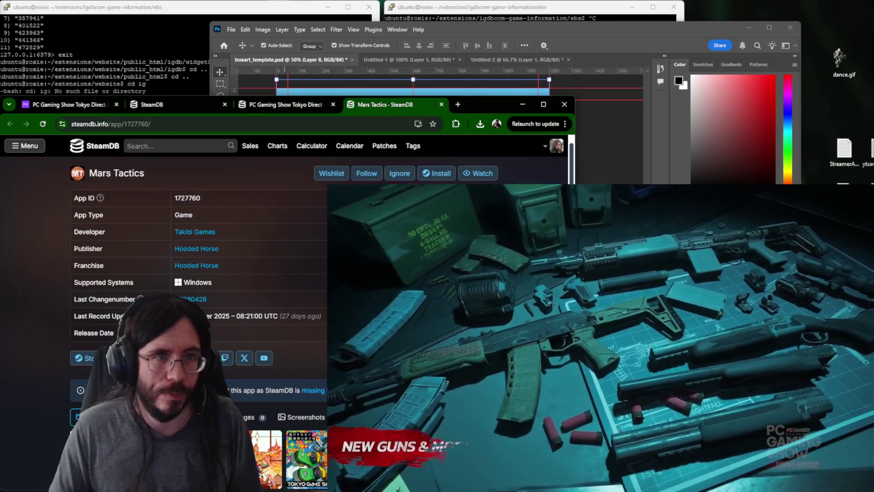
Return to the IGDB Tokyo Direct event page and reload its showcased games.
{"action": "key", "text": "ctrl+1"}
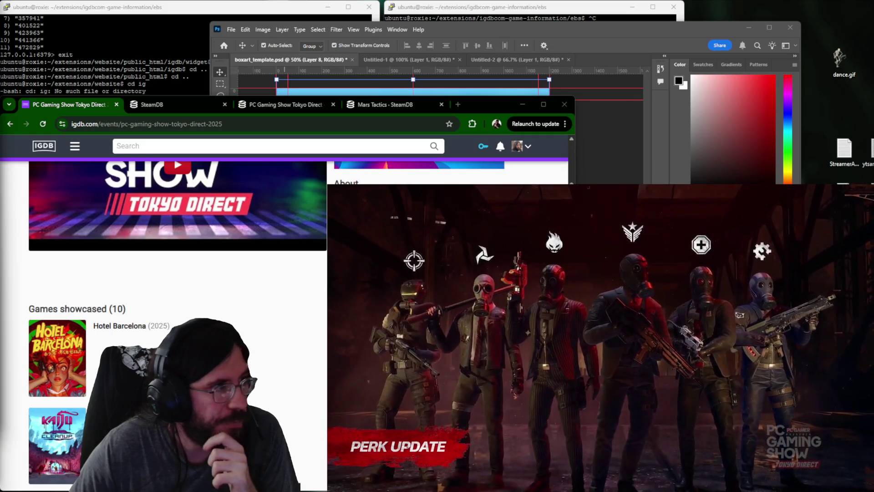
{"action": "left_click", "coordinate": [44, 124]}
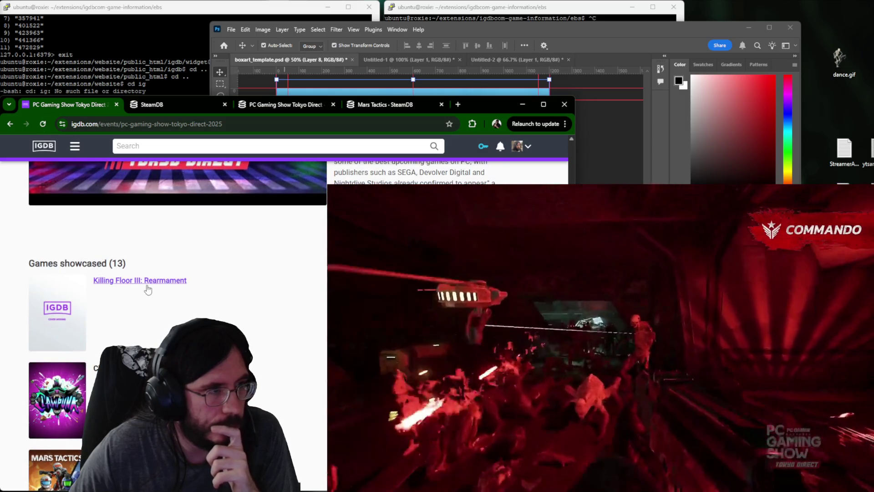
Move Killing Floor III: Rearmament's game page into its own window and select its title.
{"action": "right_click", "coordinate": [147, 281]}
{"action": "left_click", "coordinate": [188, 306]}
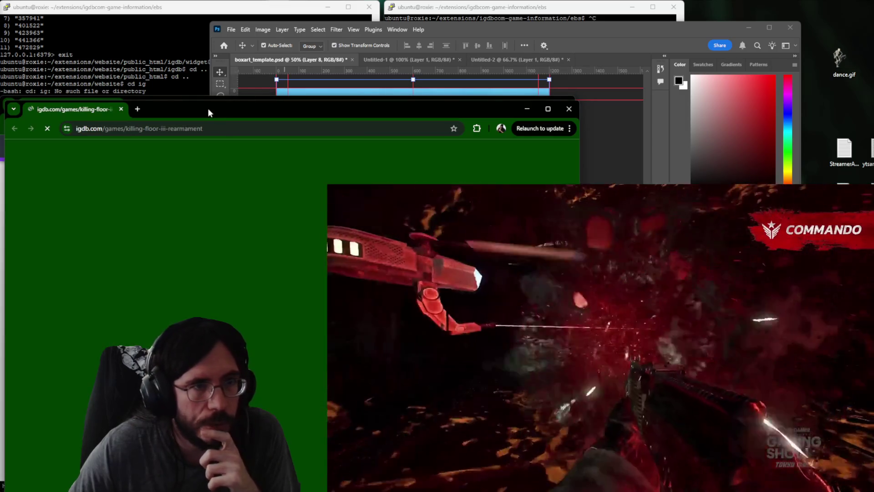
{"action": "mouse_move", "coordinate": [208, 108]}
{"action": "left_mouse_down"}
{"action": "mouse_move", "coordinate": [510, 48]}
{"action": "mouse_move", "coordinate": [451, 67]}
{"action": "left_mouse_up"}
{"action": "scroll", "coordinate": [540, 273], "scroll_direction": "down", "scroll_amount": 2}
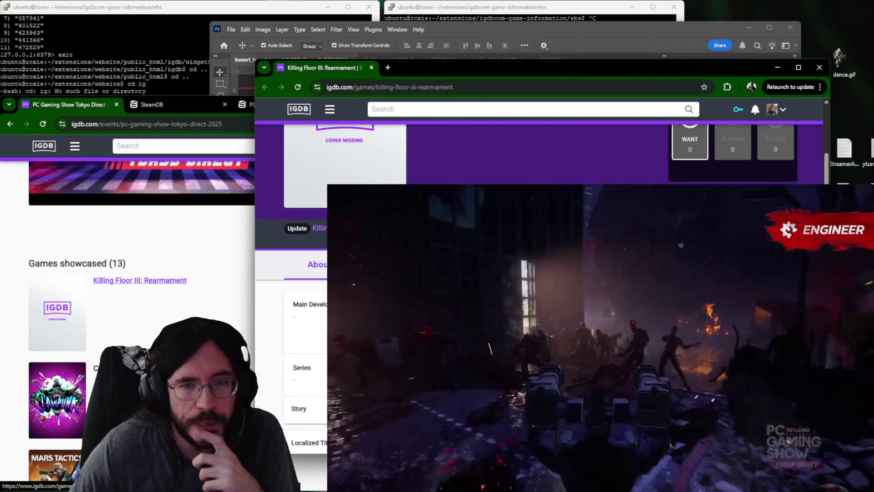
{"action": "scroll", "coordinate": [540, 274], "scroll_direction": "up", "scroll_amount": 2}
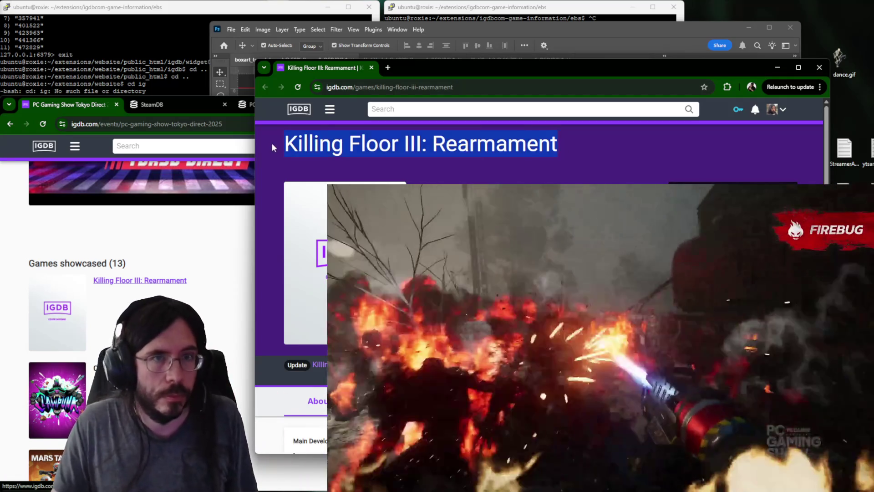
{"action": "triple_click", "coordinate": [272, 146]}
{"action": "key", "text": "ctrl+c"}
{"action": "key", "text": "ctrl+t"}
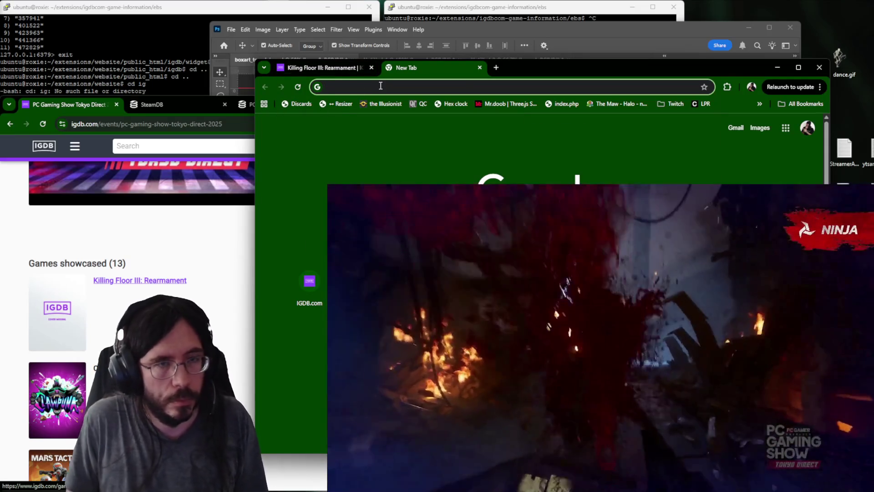
Search YouTube for the copied Killing Floor III title and bring up its trailer video.
{"action": "key", "text": "ctrl+v"}
{"action": "key", "text": "Return"}
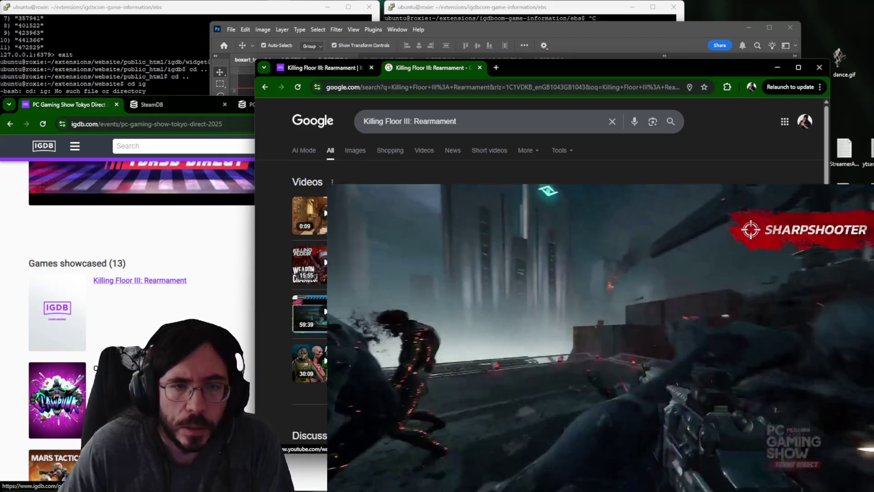
{"action": "left_click", "coordinate": [383, 312]}
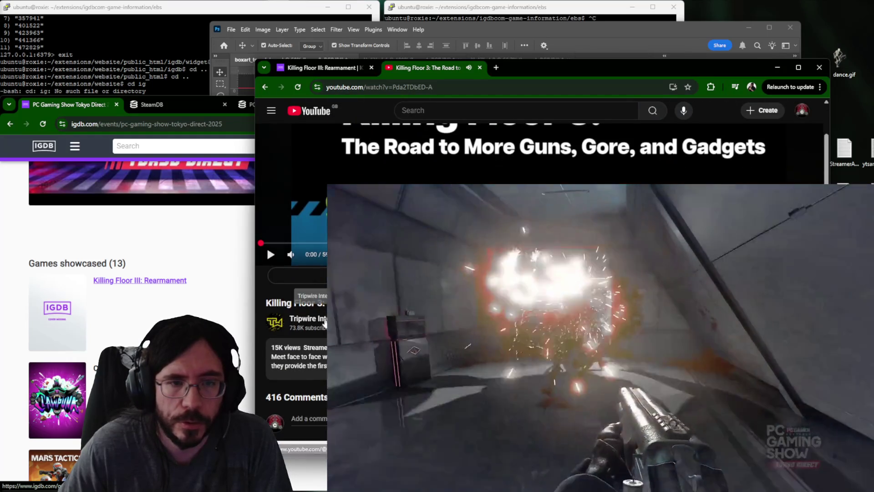
View the Tripwire Interactive channel's videos list, then close it to return to the game page.
{"action": "left_click", "coordinate": [308, 318]}
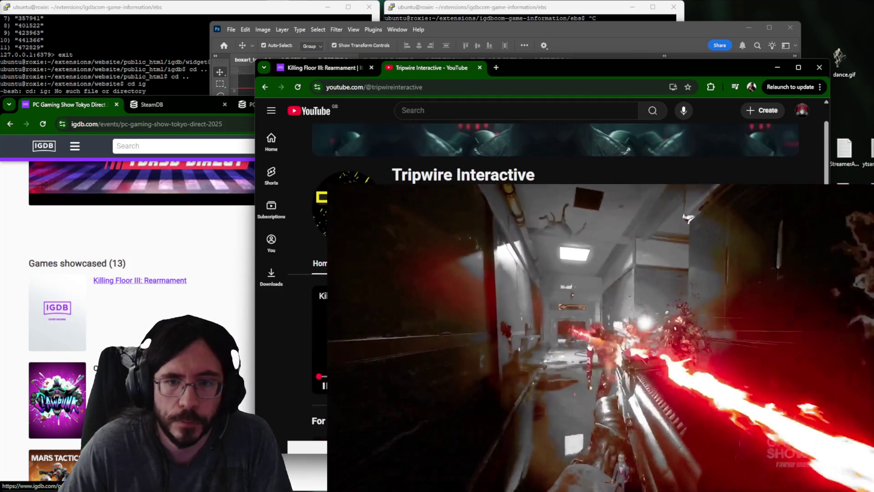
{"action": "left_click", "coordinate": [355, 263]}
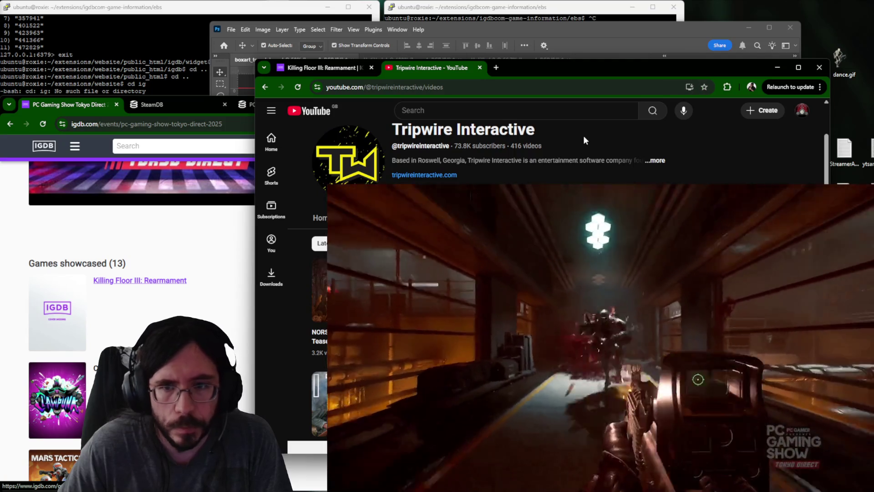
{"action": "middle_click", "coordinate": [447, 70]}
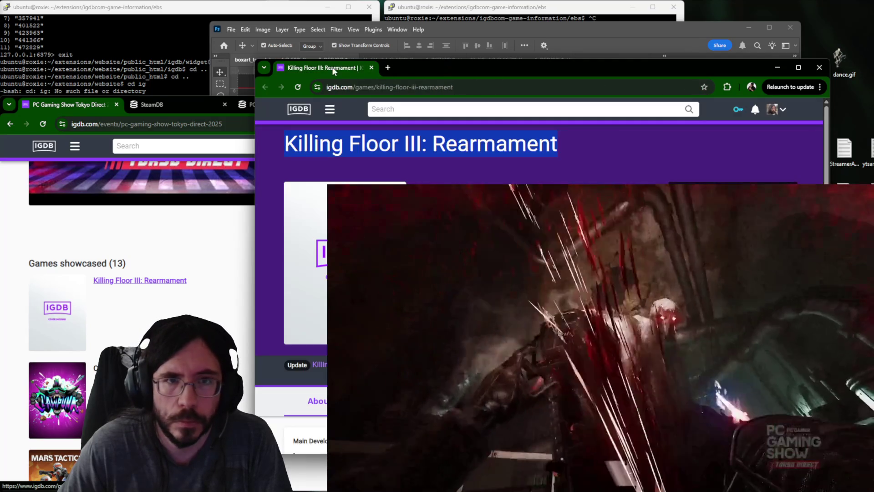
Close the finished Killing Floor III window and the Killing Floor III: Rearmament tab.
{"action": "middle_click", "coordinate": [338, 73]}
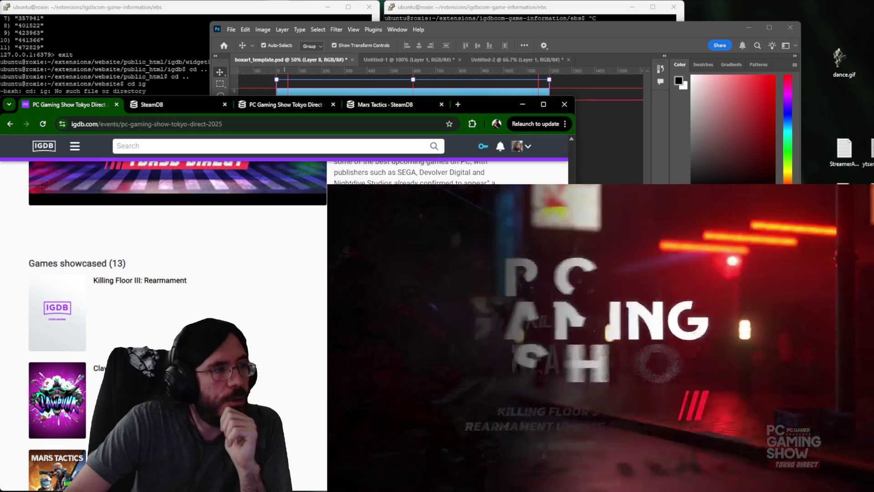
{"action": "left_click", "coordinate": [157, 106]}
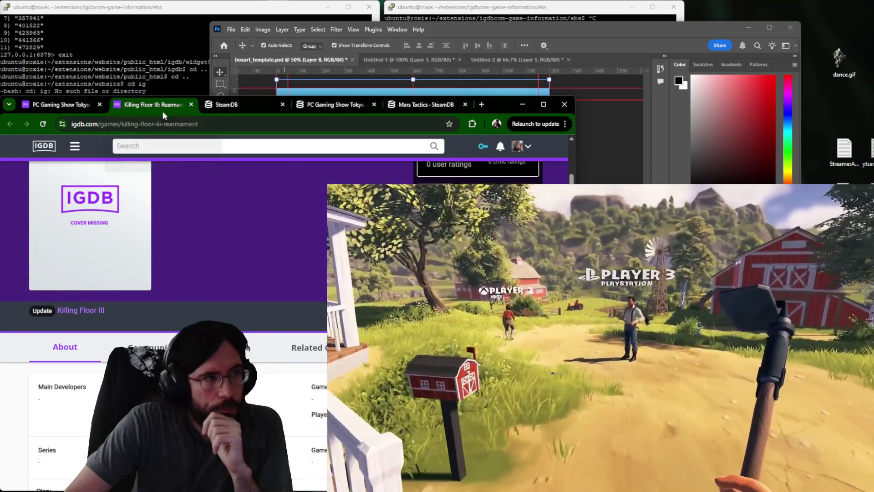
{"action": "middle_click", "coordinate": [163, 111]}
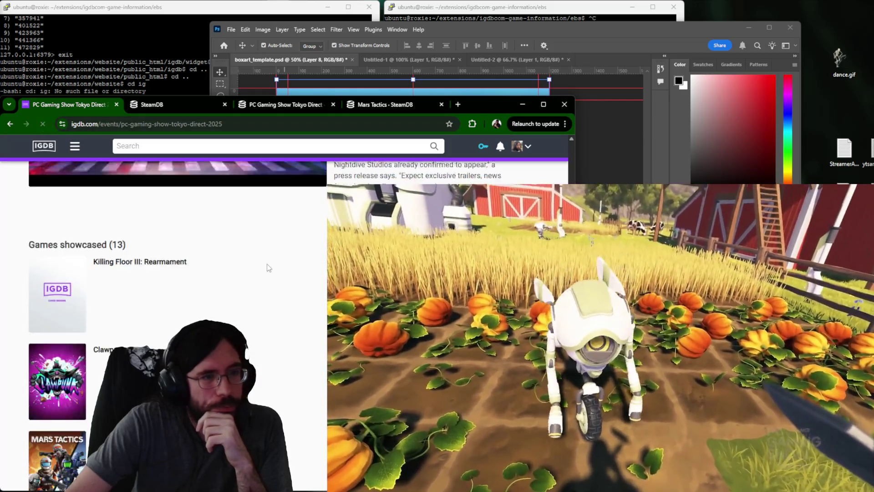
{"action": "scroll", "coordinate": [268, 267], "scroll_direction": "down", "scroll_amount": 4}
{"action": "scroll", "coordinate": [268, 268], "scroll_direction": "down", "scroll_amount": 5}
{"action": "scroll", "coordinate": [268, 267], "scroll_direction": "down", "scroll_amount": 3}
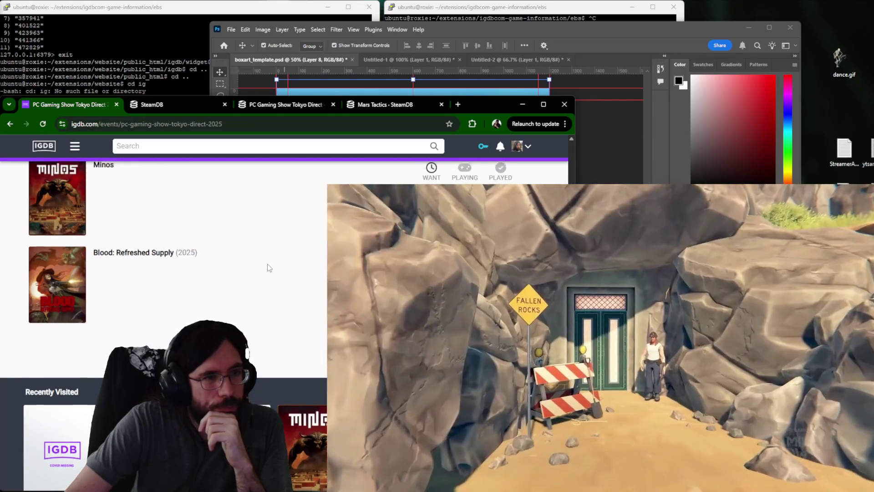
{"action": "scroll", "coordinate": [268, 268], "scroll_direction": "up", "scroll_amount": 3}
{"action": "scroll", "coordinate": [268, 268], "scroll_direction": "up", "scroll_amount": 5}
{"action": "scroll", "coordinate": [268, 267], "scroll_direction": "up", "scroll_amount": 5}
{"action": "scroll", "coordinate": [269, 268], "scroll_direction": "up", "scroll_amount": 3}
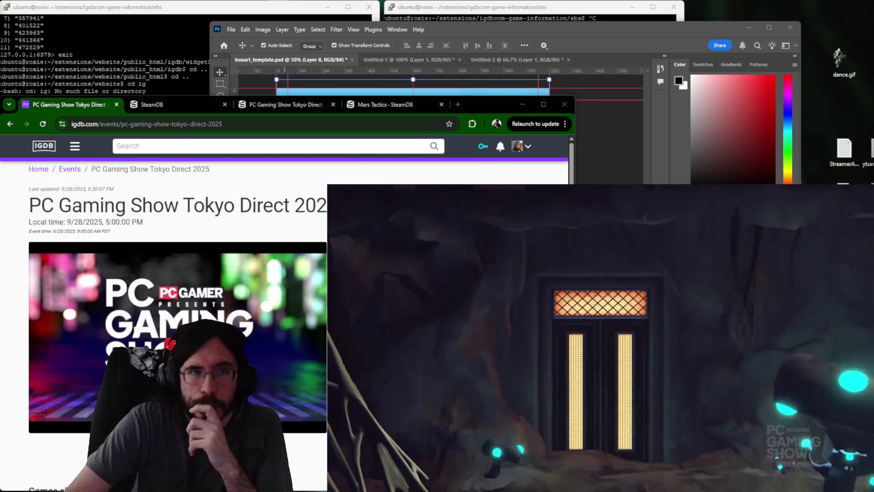
{"action": "scroll", "coordinate": [191, 267], "scroll_direction": "down", "scroll_amount": 5}
{"action": "scroll", "coordinate": [195, 264], "scroll_direction": "down", "scroll_amount": 5}
{"action": "scroll", "coordinate": [195, 264], "scroll_direction": "down", "scroll_amount": 5}
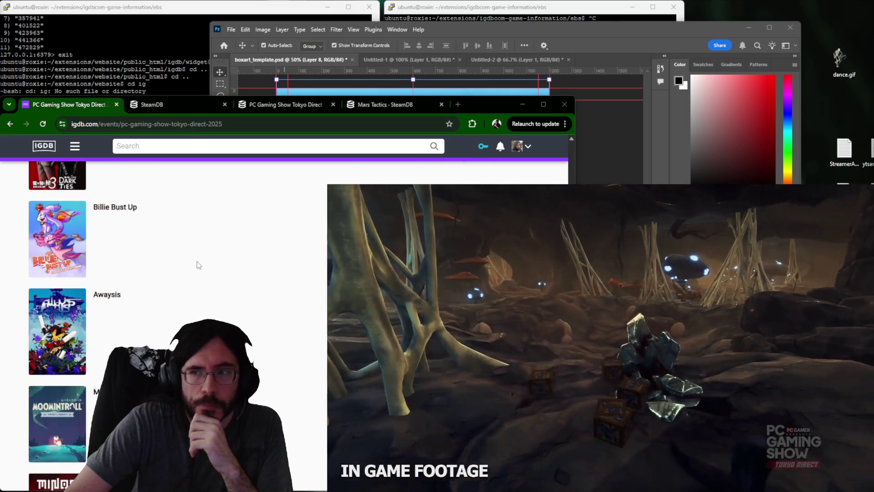
{"action": "scroll", "coordinate": [163, 316], "scroll_direction": "down", "scroll_amount": 5}
{"action": "scroll", "coordinate": [123, 280], "scroll_direction": "up", "scroll_amount": 1}
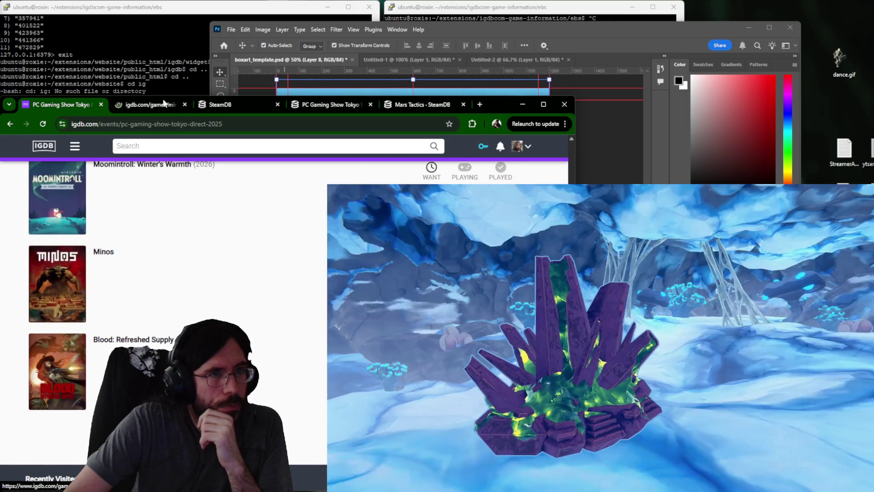
Glance at the Minos page, then bring up Blood: Refreshed Supply from the event's games list.
{"action": "left_click", "coordinate": [163, 103]}
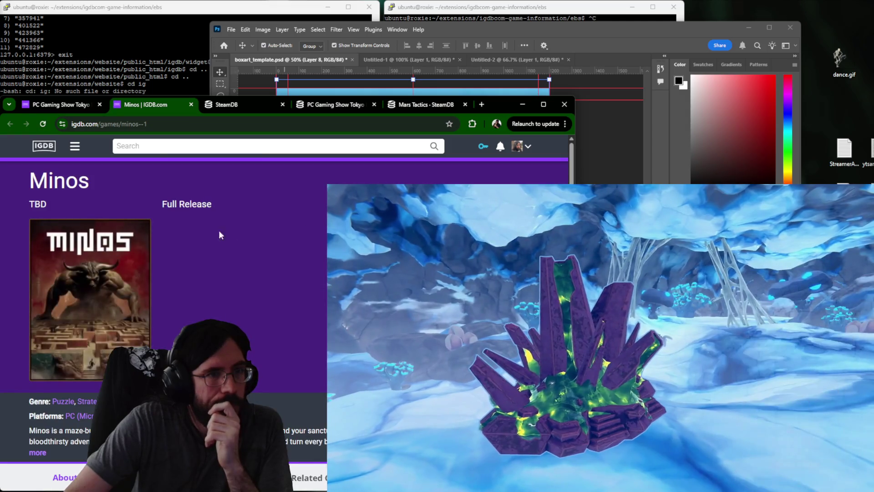
{"action": "left_click", "coordinate": [75, 106]}
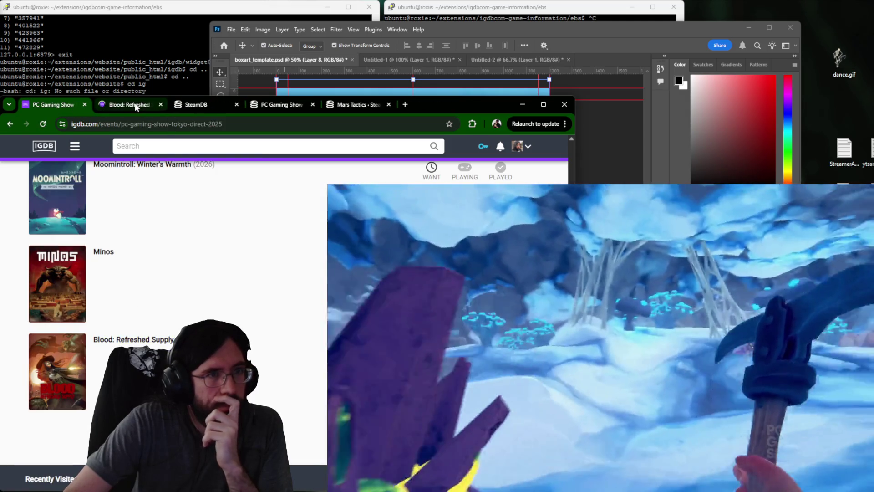
{"action": "left_click", "coordinate": [136, 106]}
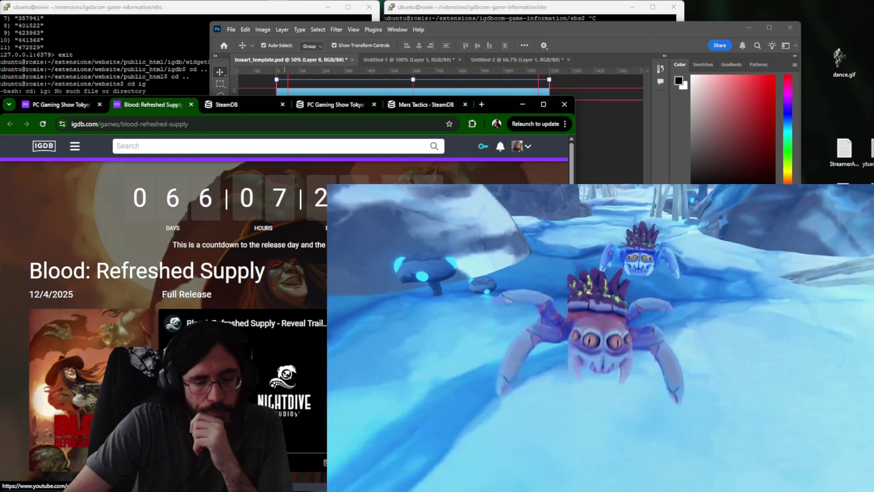
From the Blood: Refreshed Supply trailer, search YouTube for 'pc gamer show'.
{"action": "left_click", "coordinate": [246, 322]}
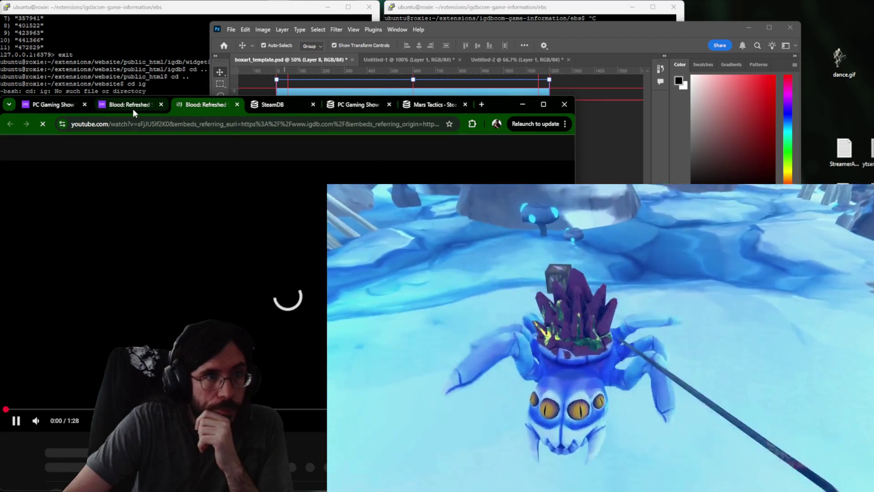
{"action": "middle_click", "coordinate": [132, 108]}
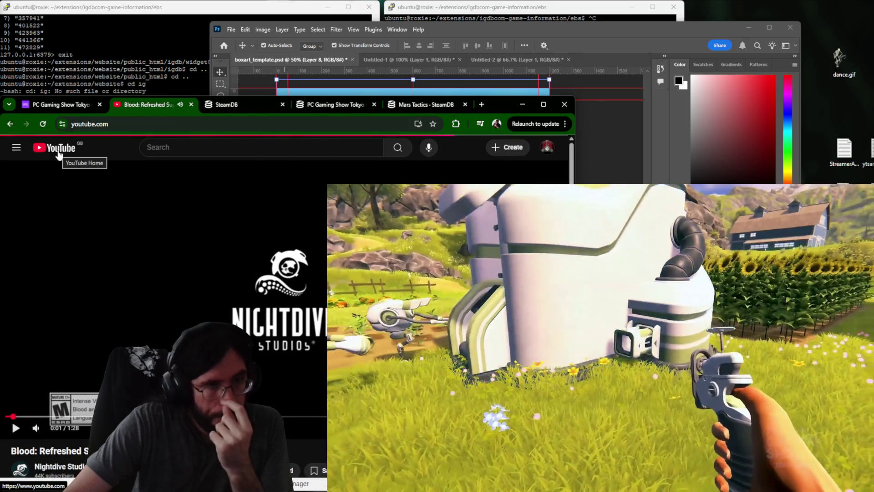
{"action": "left_click", "coordinate": [58, 156]}
{"action": "left_click", "coordinate": [215, 149]}
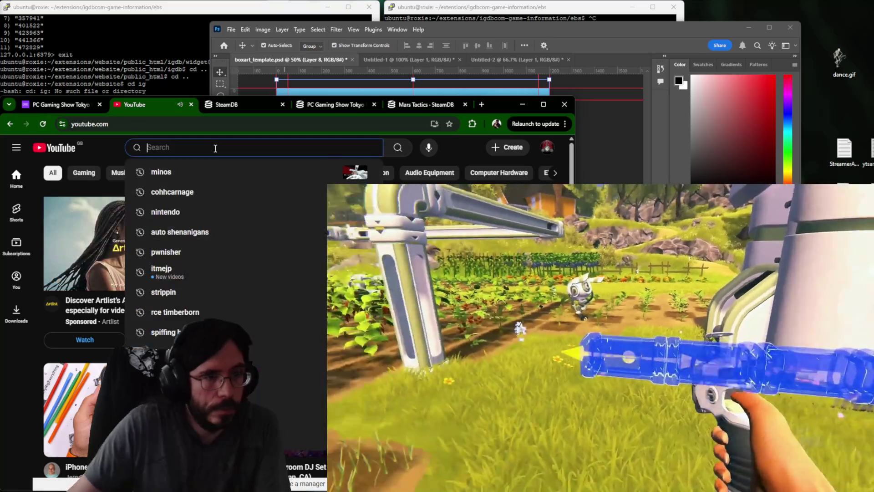
{"action": "type", "text": "pc gamer"}
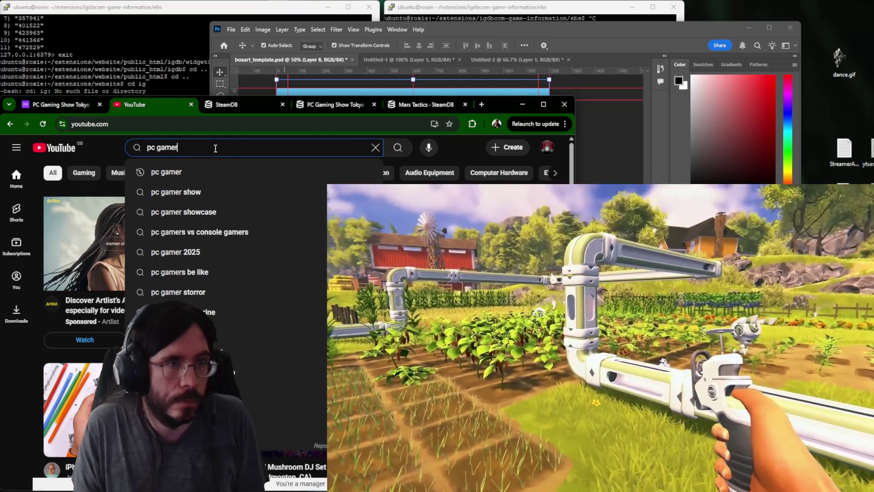
{"action": "type", "text": " show"}
{"action": "key", "text": "Return"}
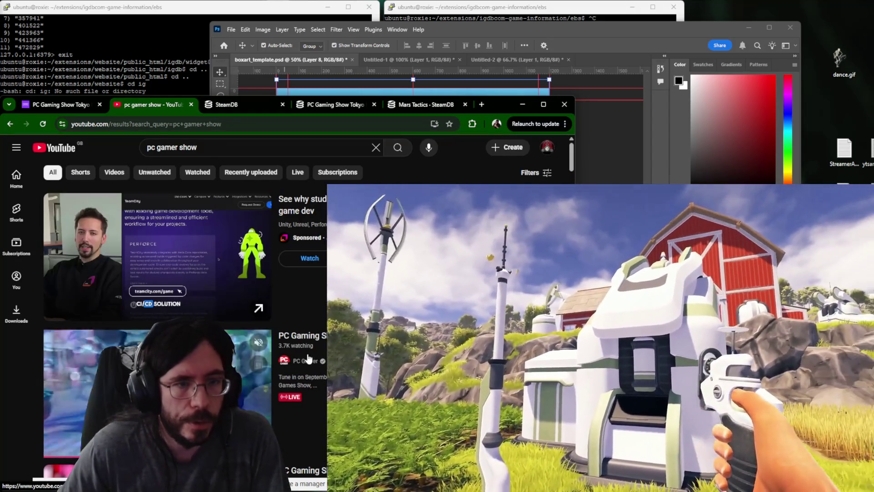
Bring up the PC Gamer channel's videos list and move it into a window of its own.
{"action": "left_click", "coordinate": [305, 360]}
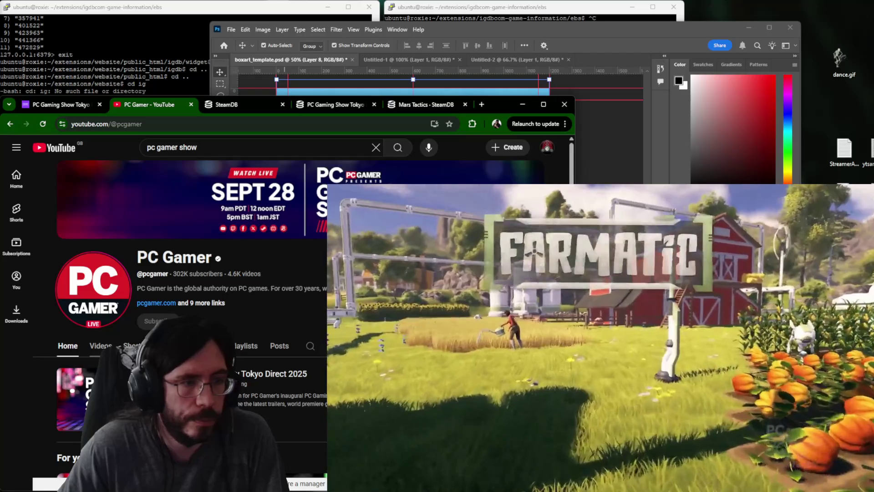
{"action": "left_click", "coordinate": [101, 346]}
{"action": "scroll", "coordinate": [324, 235], "scroll_direction": "down", "scroll_amount": 3}
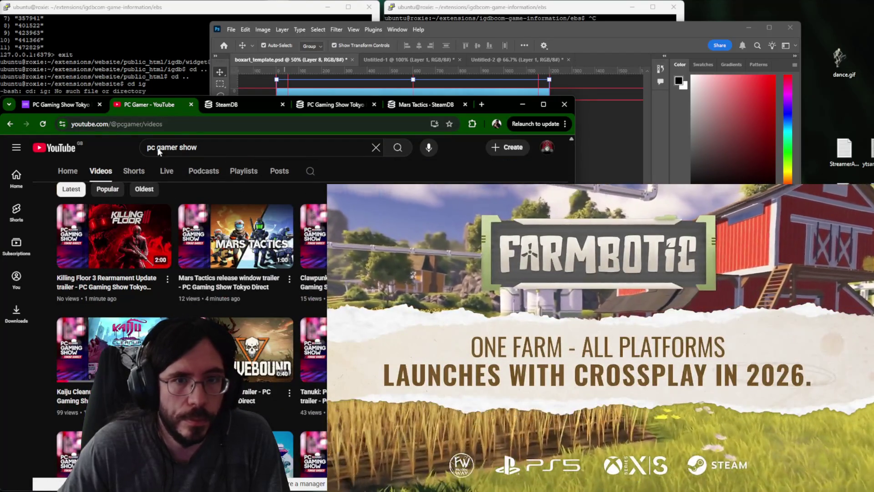
{"action": "left_click_drag", "start_coordinate": [147, 105], "coordinate": [518, 60]}
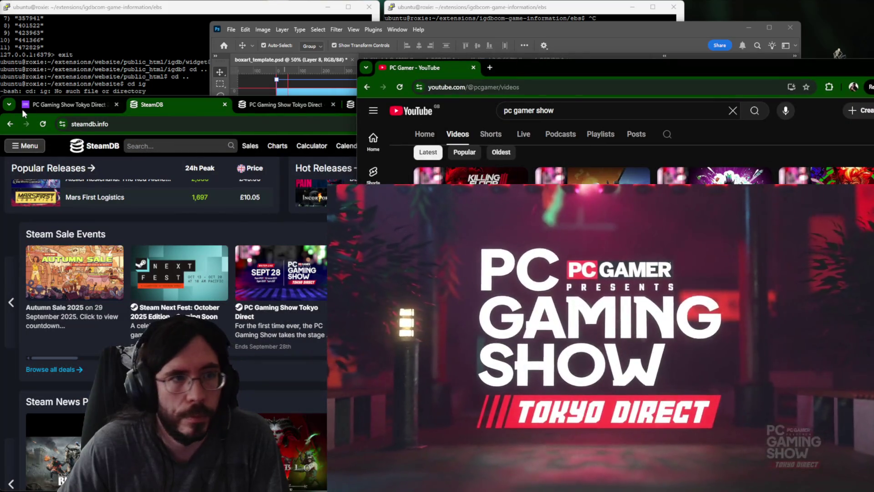
From the event page, bring up Tanuki: Pon's Summer and check its Steam store page in a new tab.
{"action": "left_click", "coordinate": [21, 108]}
{"action": "scroll", "coordinate": [256, 295], "scroll_direction": "up", "scroll_amount": 3}
{"action": "scroll", "coordinate": [256, 295], "scroll_direction": "up", "scroll_amount": 5}
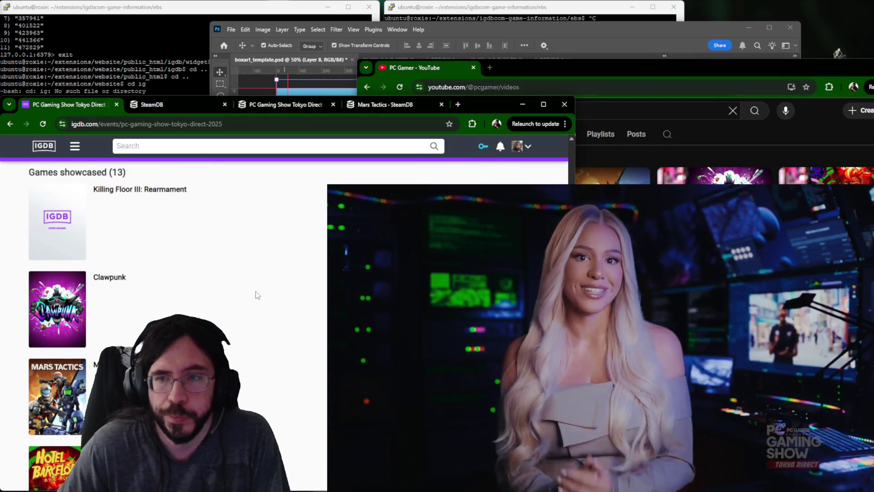
{"action": "scroll", "coordinate": [214, 290], "scroll_direction": "down", "scroll_amount": 5}
{"action": "scroll", "coordinate": [207, 284], "scroll_direction": "down", "scroll_amount": 4}
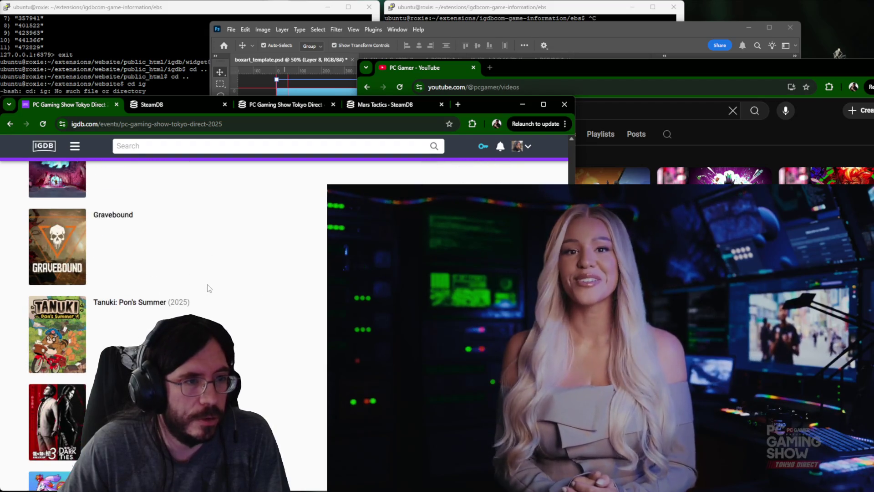
{"action": "middle_click", "coordinate": [130, 306]}
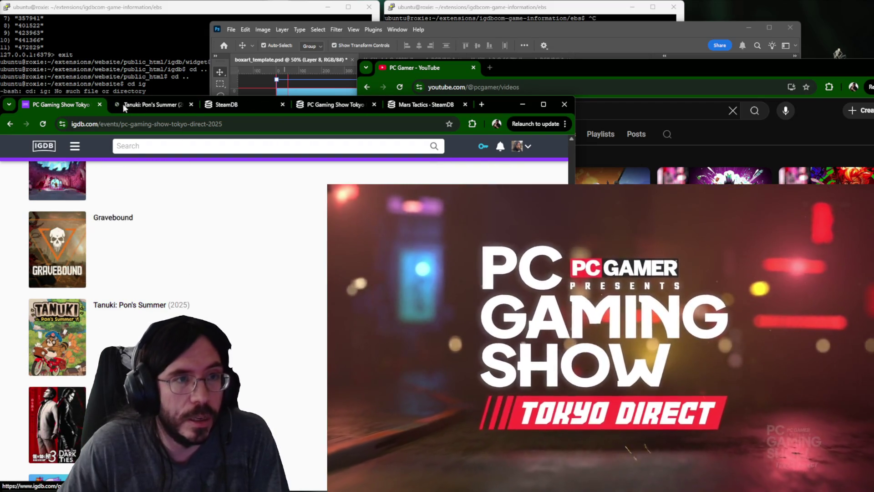
{"action": "left_click", "coordinate": [138, 104]}
{"action": "scroll", "coordinate": [164, 308], "scroll_direction": "down", "scroll_amount": 3}
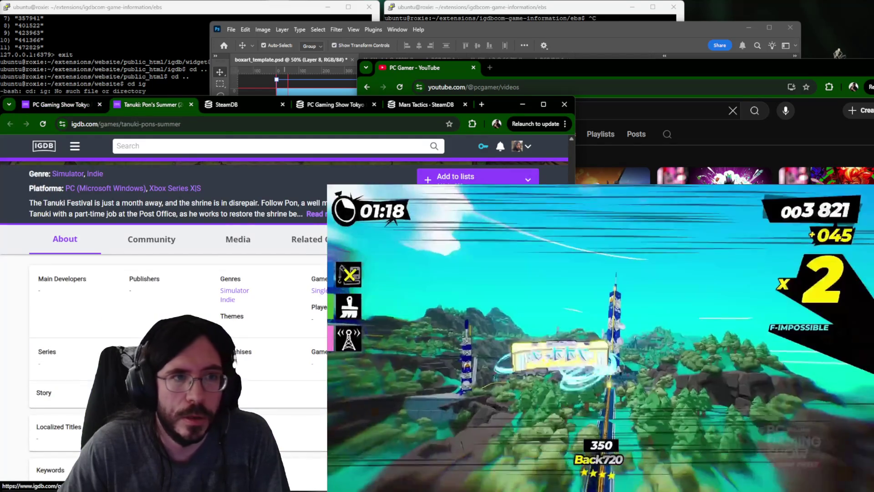
{"action": "middle_click", "coordinate": [321, 329]}
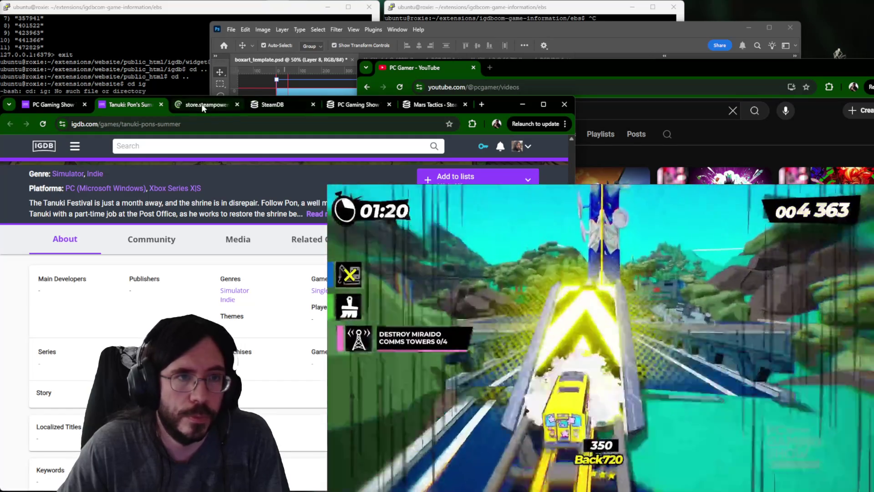
{"action": "left_click", "coordinate": [205, 104]}
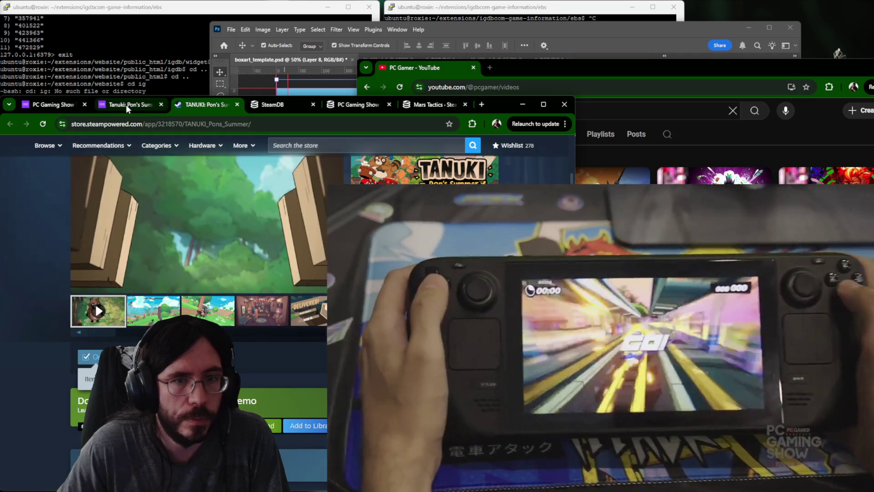
Return to the Tanuki: Pon's Summer IGDB page and start editing its store links.
{"action": "left_click", "coordinate": [119, 102]}
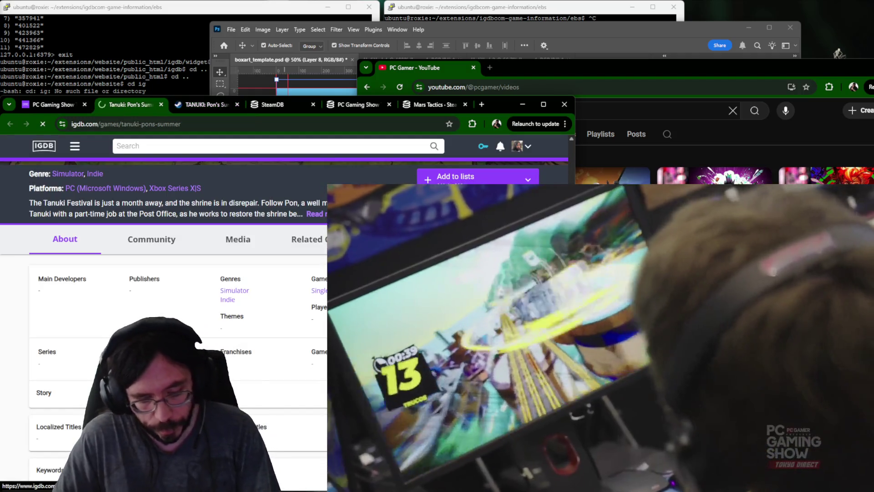
{"action": "left_click", "coordinate": [84, 279]}
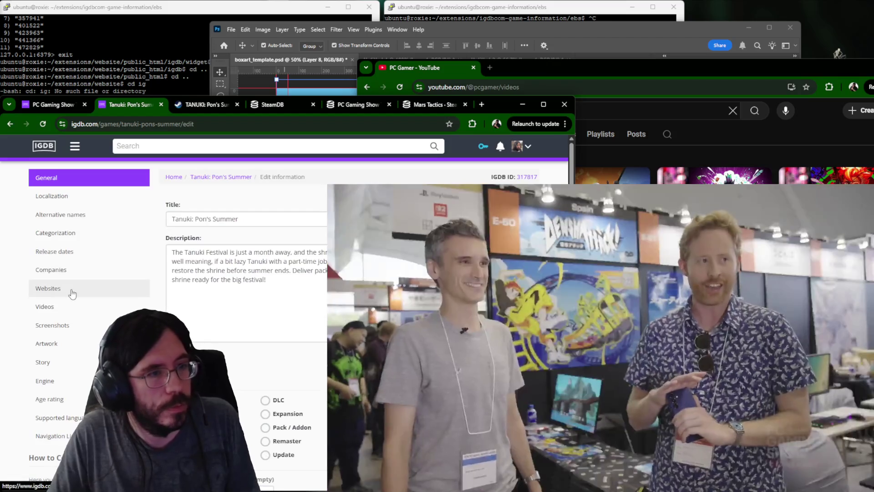
{"action": "left_click", "coordinate": [68, 289]}
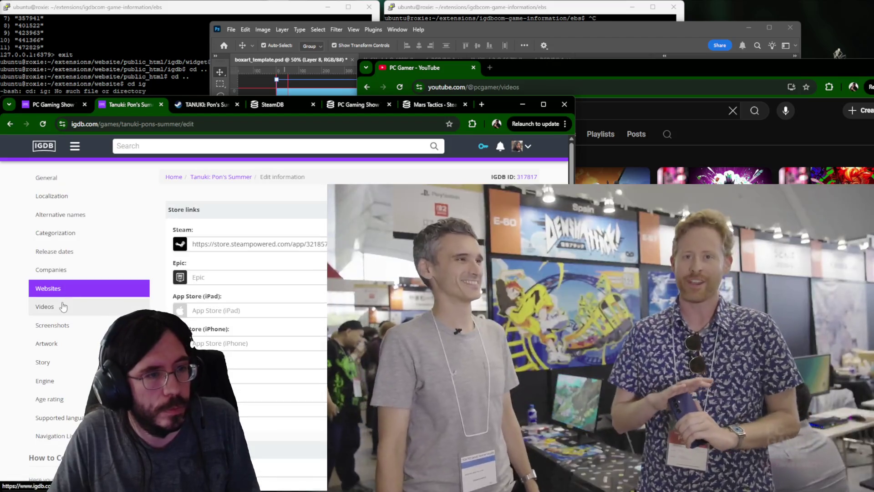
Review the game's companies against the Steam store page and Denkiworks search results.
{"action": "left_click", "coordinate": [103, 270]}
{"action": "type", "text": "denkiwo"}
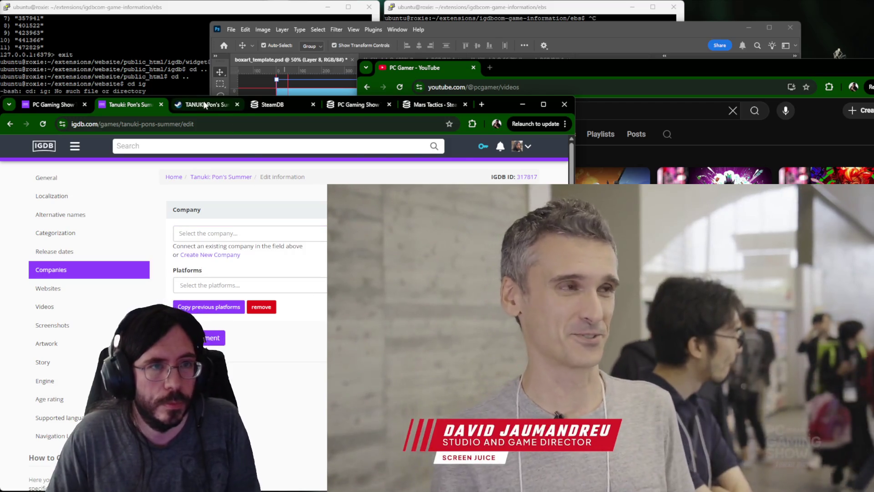
{"action": "left_click", "coordinate": [198, 105]}
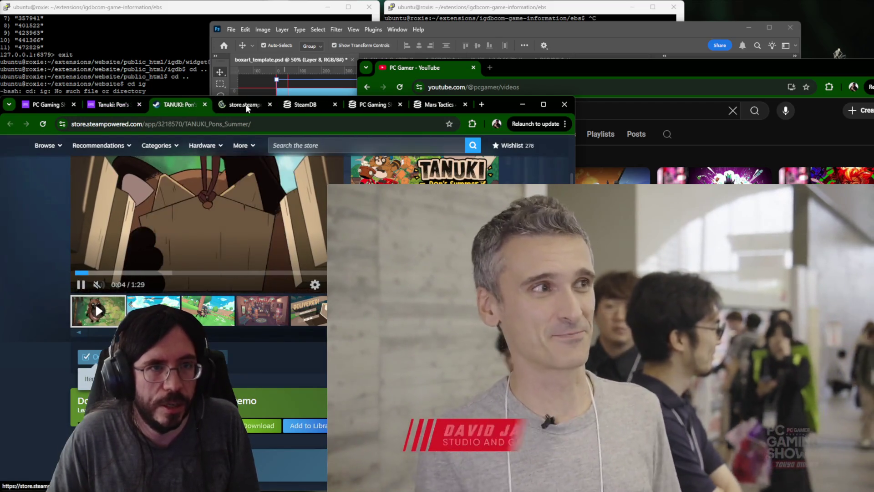
{"action": "key", "text": "ctrl+Tab"}
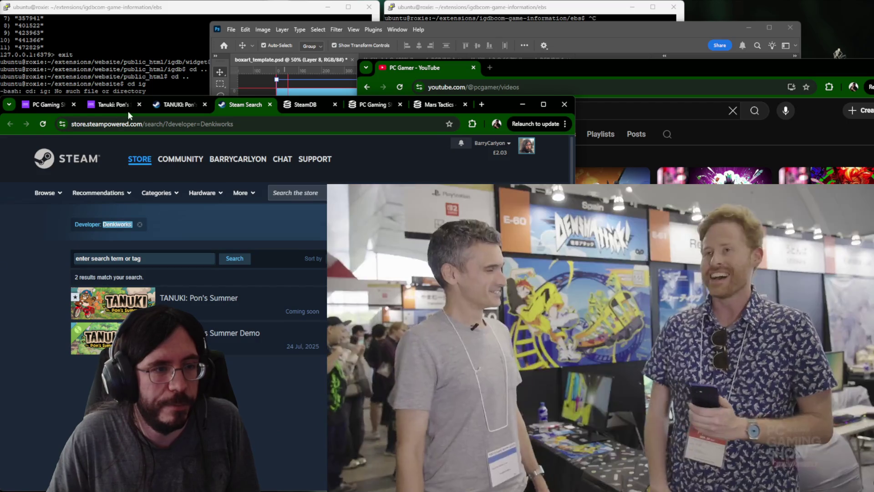
{"action": "left_click", "coordinate": [170, 105]}
{"action": "left_click", "coordinate": [113, 105]}
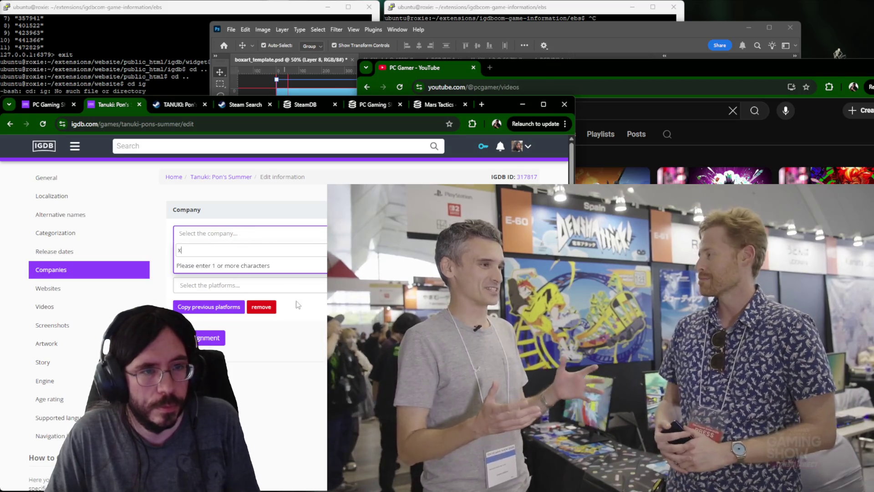
Create a new Denkiworks company record and set it as the game's developer.
{"action": "left_click", "coordinate": [228, 258]}
{"action": "key", "text": "Return"}
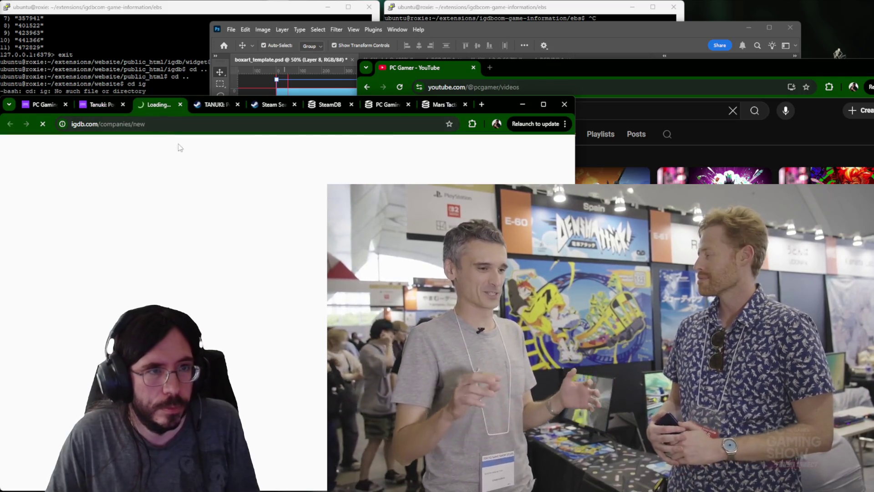
{"action": "left_click", "coordinate": [197, 204]}
{"action": "type", "text": "Denkiworks"}
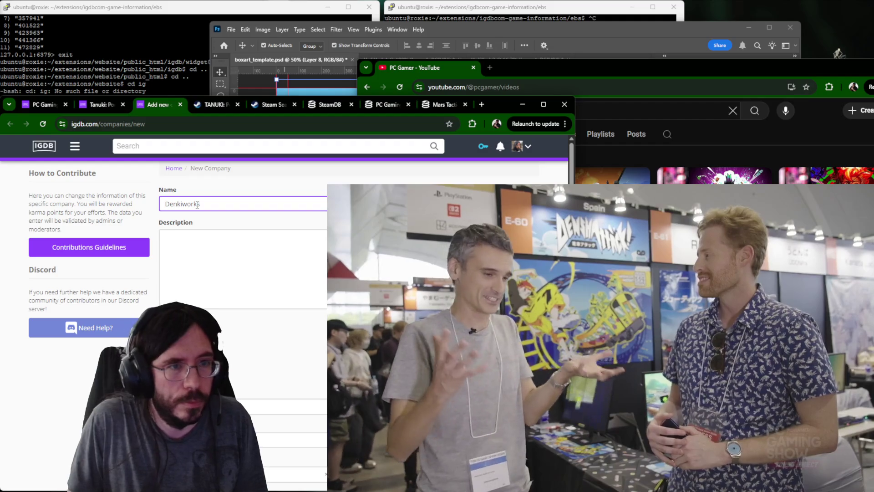
{"action": "key", "text": "ctrl+shift+Tab"}
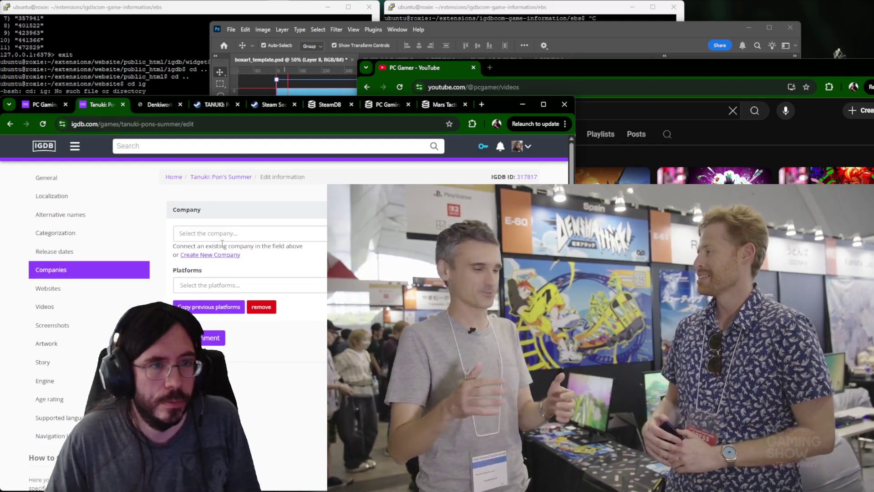
{"action": "left_click", "coordinate": [243, 266]}
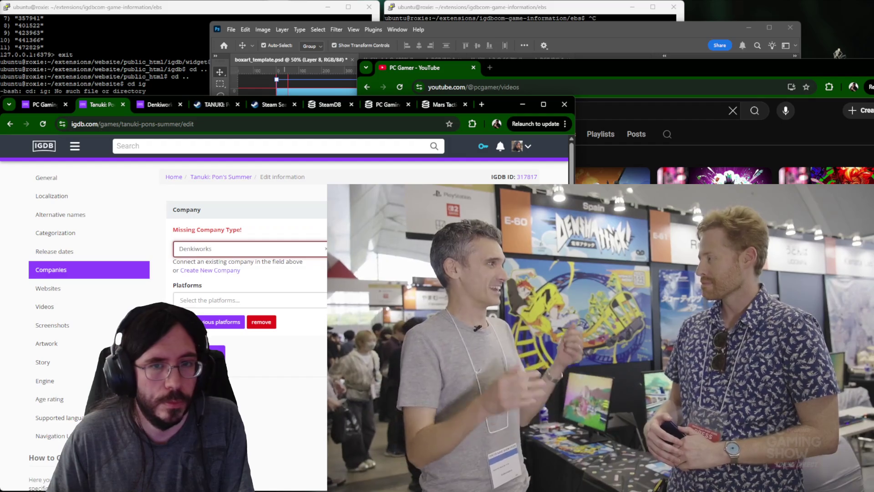
Add Critical Reflex as the game's publisher after confirming it on Steam.
{"action": "left_click", "coordinate": [216, 104]}
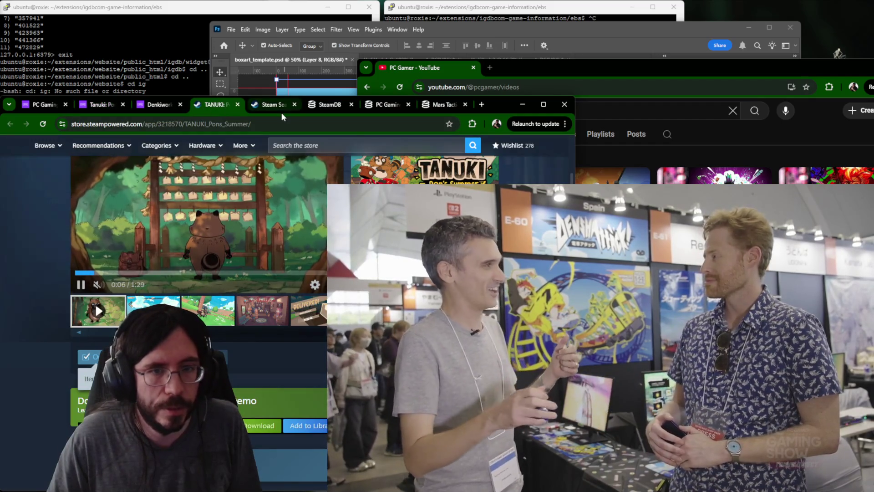
{"action": "key", "text": "ctrl+shift+Tab"}
{"action": "key", "text": "ctrl+shift+Tab"}
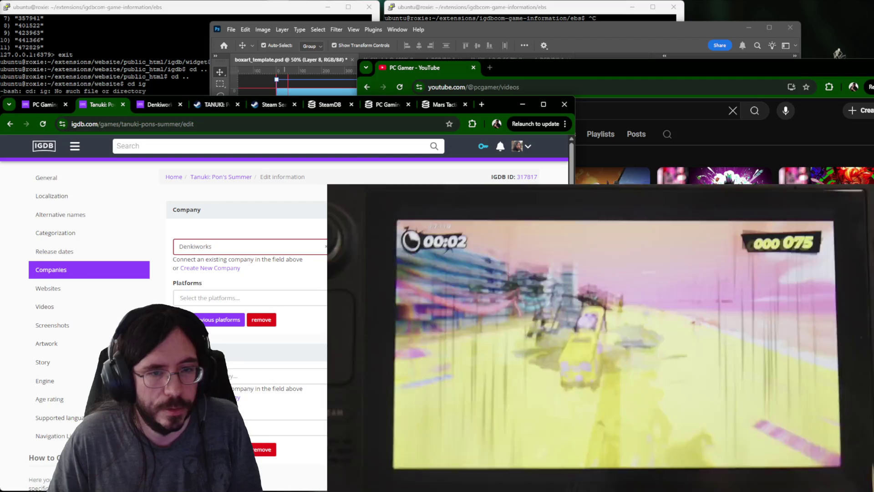
{"action": "left_click", "coordinate": [296, 380]}
{"action": "type", "text": "crit"}
{"action": "key", "text": "Down"}
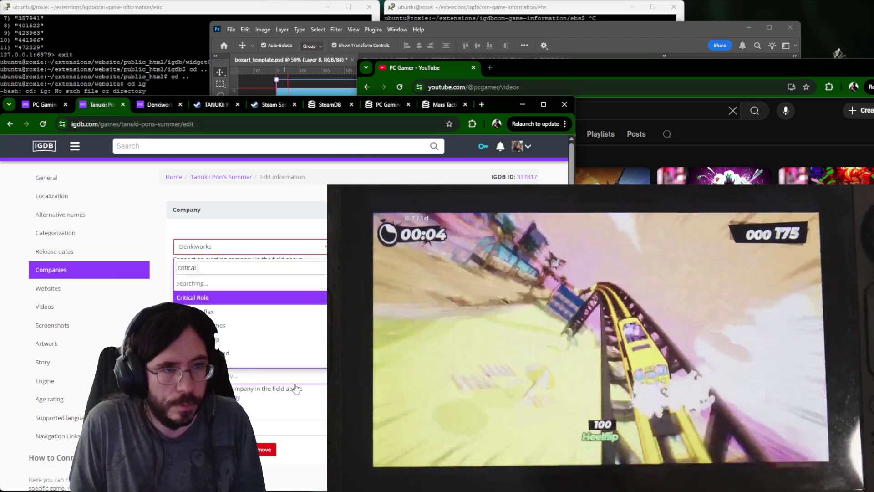
{"action": "key", "text": "Return"}
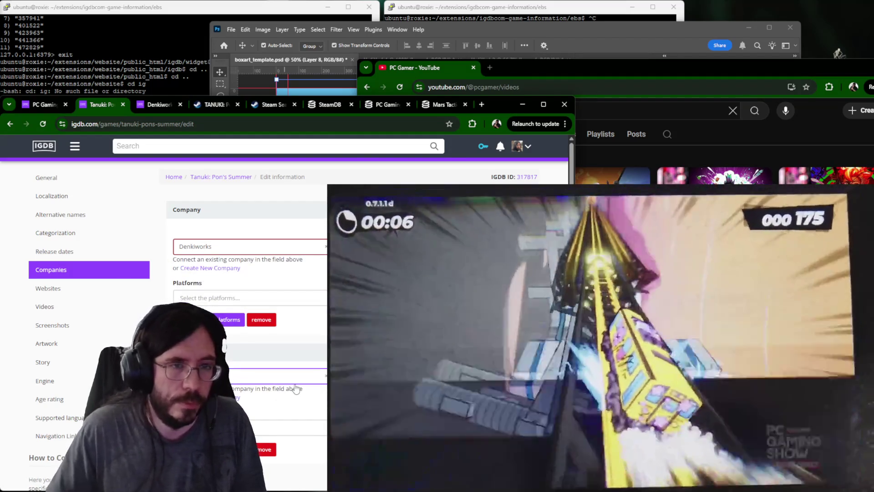
{"action": "scroll", "coordinate": [295, 387], "scroll_direction": "down", "scroll_amount": 1}
{"action": "scroll", "coordinate": [298, 355], "scroll_direction": "down", "scroll_amount": 1}
{"action": "scroll", "coordinate": [299, 322], "scroll_direction": "up", "scroll_amount": 1}
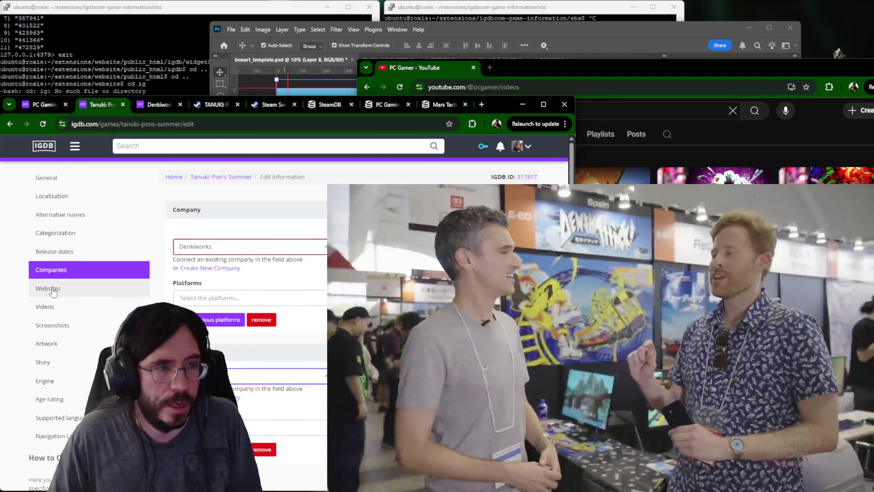
Copy the YouTube trailer's link and place it in a new video entry for the game.
{"action": "left_click", "coordinate": [45, 306]}
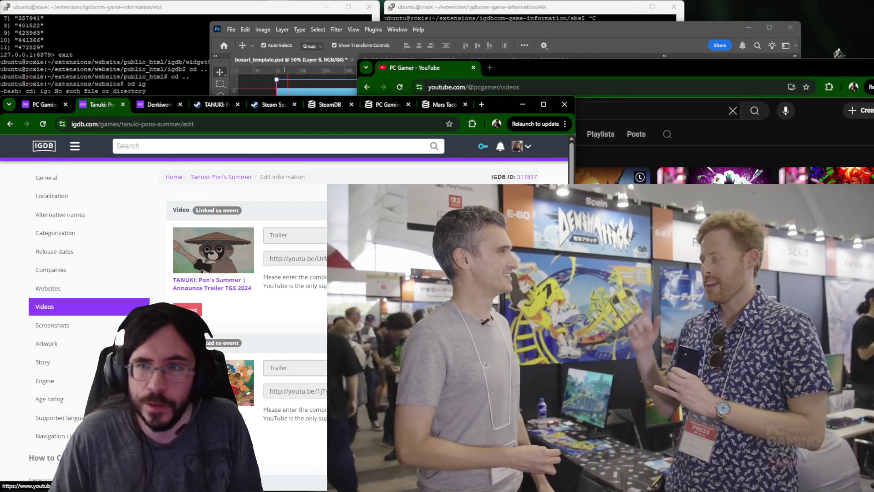
{"action": "right_click", "coordinate": [745, 113]}
{"action": "left_click", "coordinate": [792, 198]}
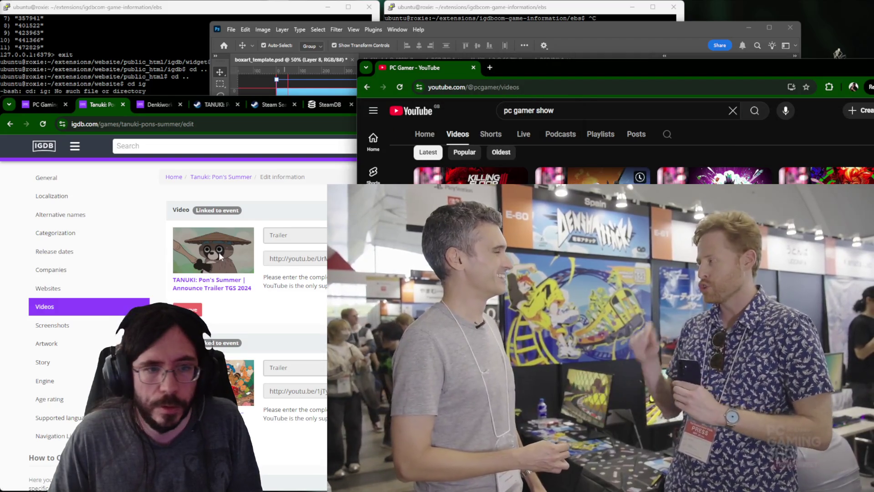
{"action": "scroll", "coordinate": [234, 302], "scroll_direction": "down", "scroll_amount": 2}
{"action": "left_click", "coordinate": [288, 349]}
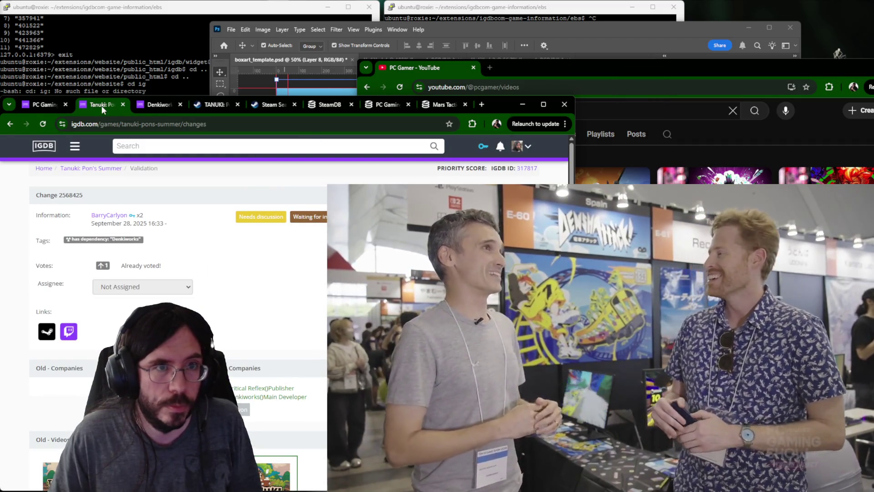
Close the finished Tanuki, Steam, SteamDB and search tabs, then bring up Yakuza Kiwami 3 & Dark Ties.
{"action": "middle_click", "coordinate": [101, 105]}
{"action": "middle_click", "coordinate": [101, 106]}
{"action": "middle_click", "coordinate": [103, 108]}
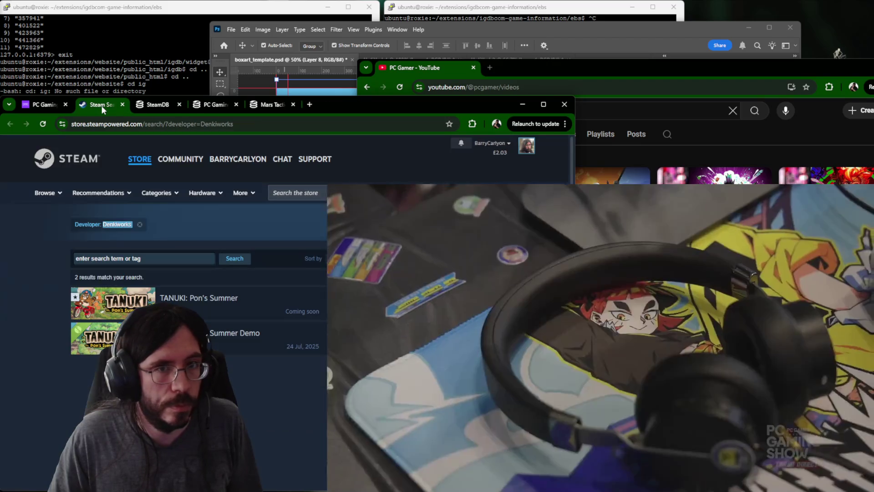
{"action": "middle_click", "coordinate": [101, 106]}
{"action": "middle_click", "coordinate": [101, 105]}
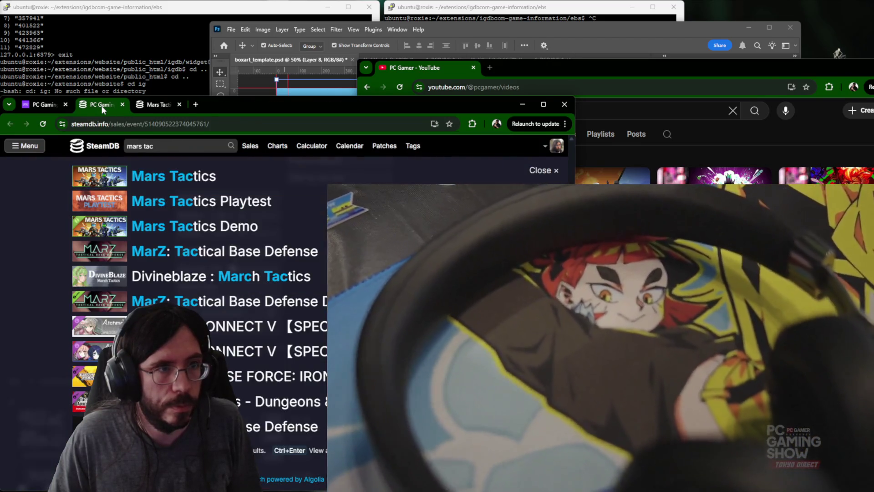
{"action": "middle_click", "coordinate": [102, 105]}
{"action": "scroll", "coordinate": [312, 336], "scroll_direction": "down", "scroll_amount": 2}
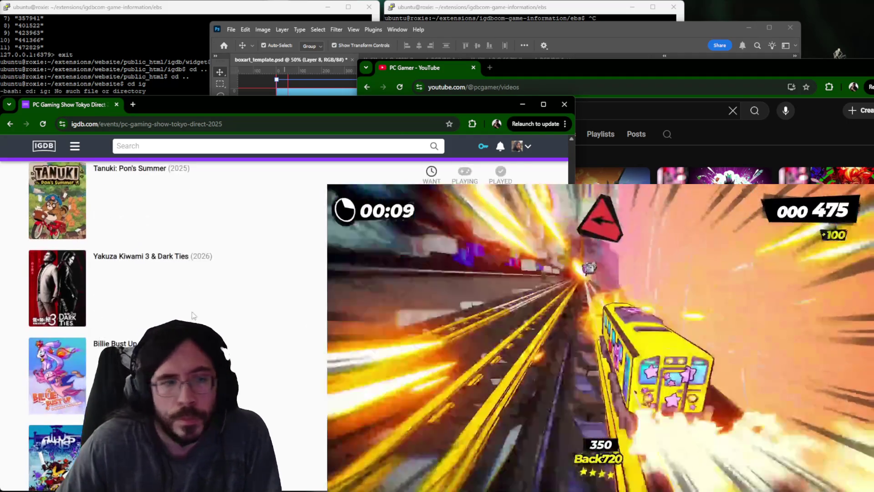
{"action": "left_click", "coordinate": [156, 105]}
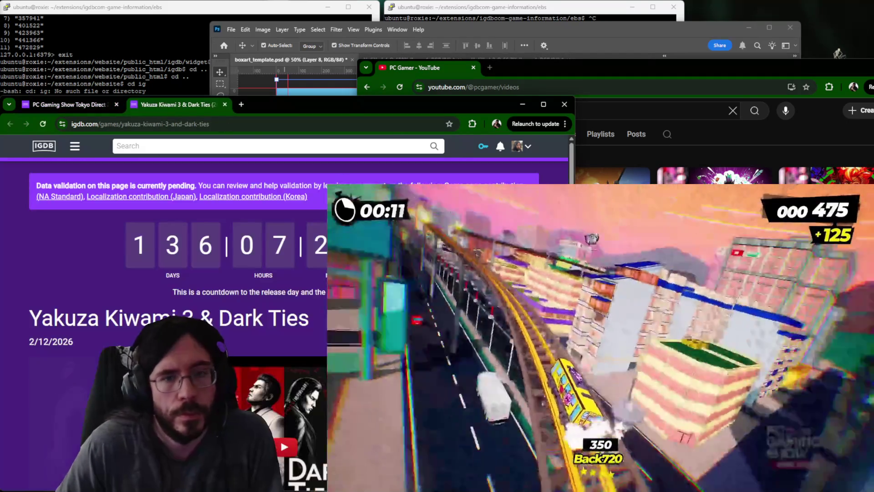
{"action": "scroll", "coordinate": [165, 307], "scroll_direction": "down", "scroll_amount": 3}
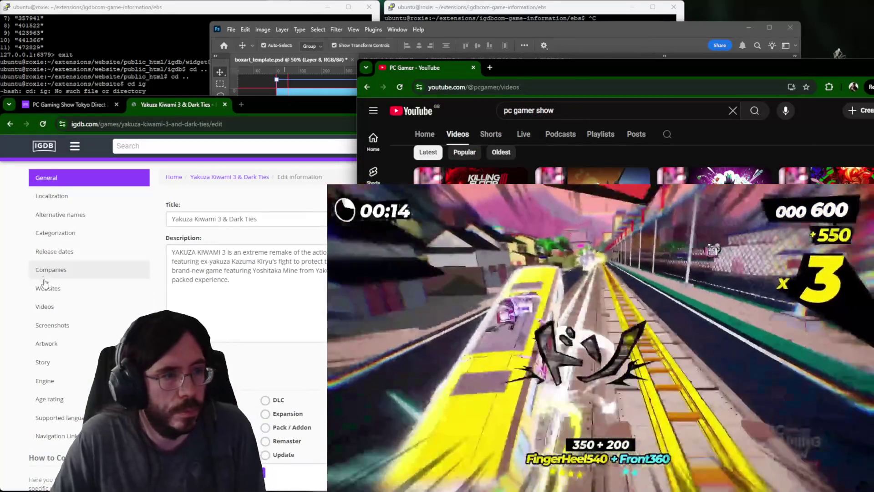
Add the trailer to Yakuza Kiwami 3 & Dark Ties' videos, return to the event page and grab the next YouTube link.
{"action": "left_click", "coordinate": [44, 306]}
{"action": "scroll", "coordinate": [273, 274], "scroll_direction": "down", "scroll_amount": 2}
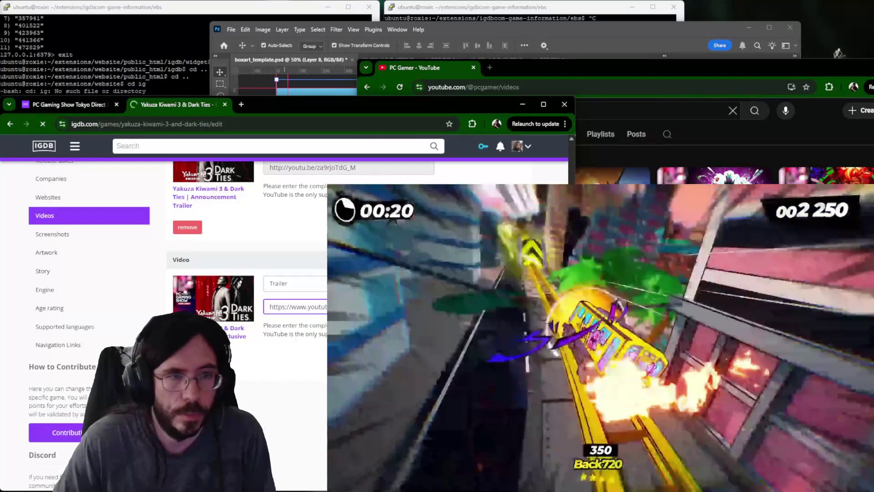
{"action": "scroll", "coordinate": [273, 274], "scroll_direction": "up", "scroll_amount": 2}
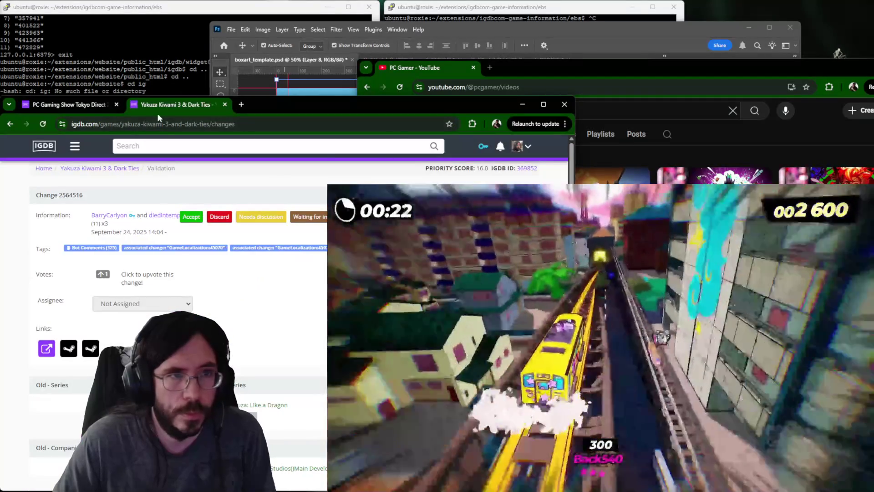
{"action": "key", "text": "ctrl+shift+Tab"}
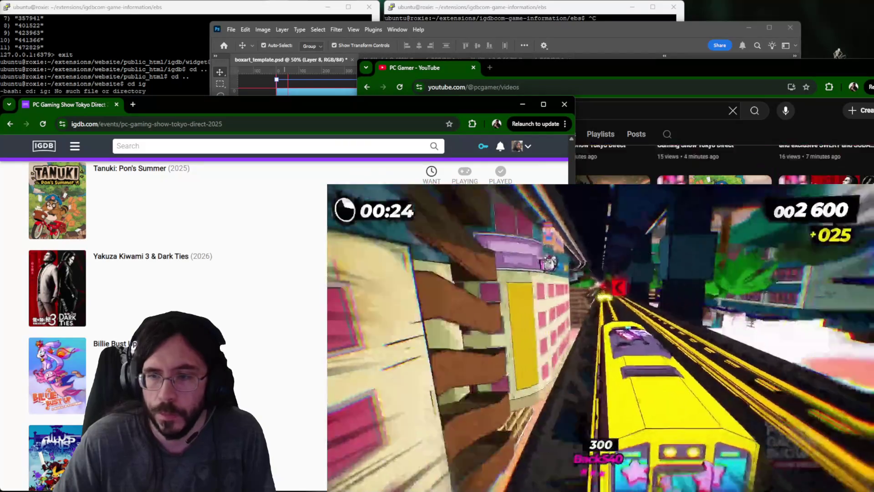
{"action": "key", "text": "alt+Tab"}
{"action": "scroll", "coordinate": [163, 272], "scroll_direction": "down", "scroll_amount": 5}
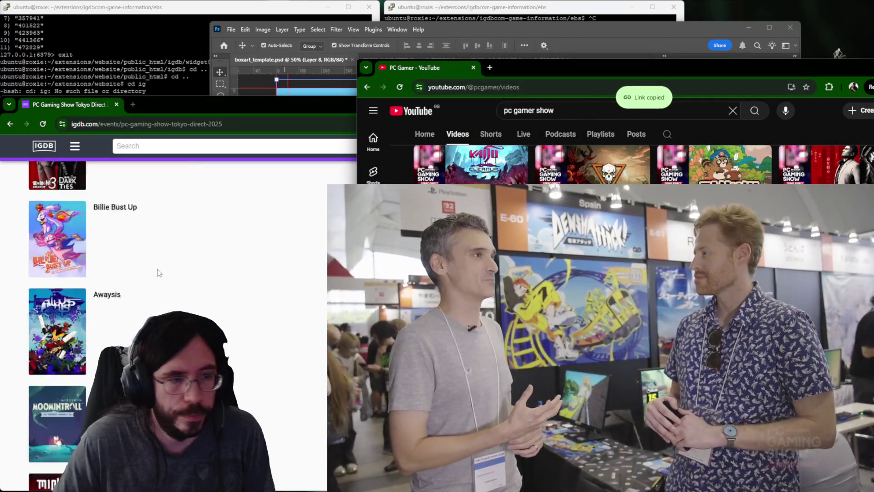
{"action": "scroll", "coordinate": [137, 248], "scroll_direction": "up", "scroll_amount": 1}
{"action": "left_click", "coordinate": [107, 211]}
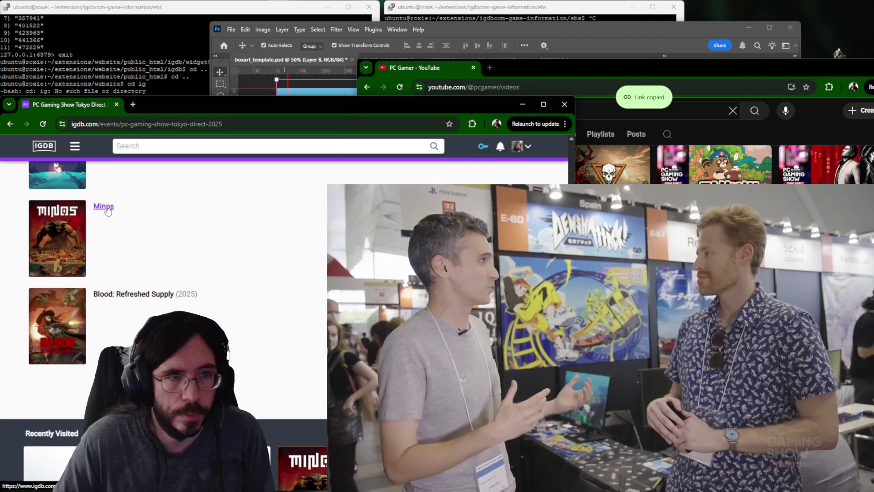
Link the copied YouTube trailer to Minos' videos, submit it and close the validation page.
{"action": "left_click", "coordinate": [144, 108]}
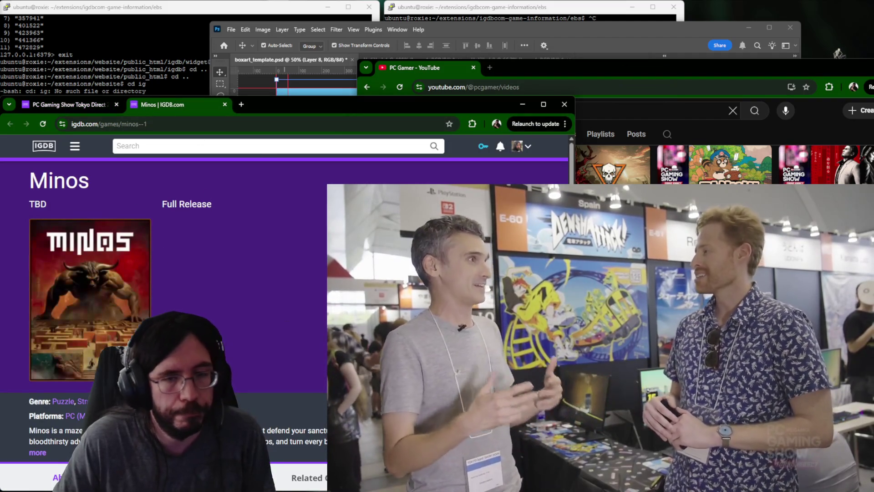
{"action": "scroll", "coordinate": [78, 162], "scroll_direction": "down", "scroll_amount": 2}
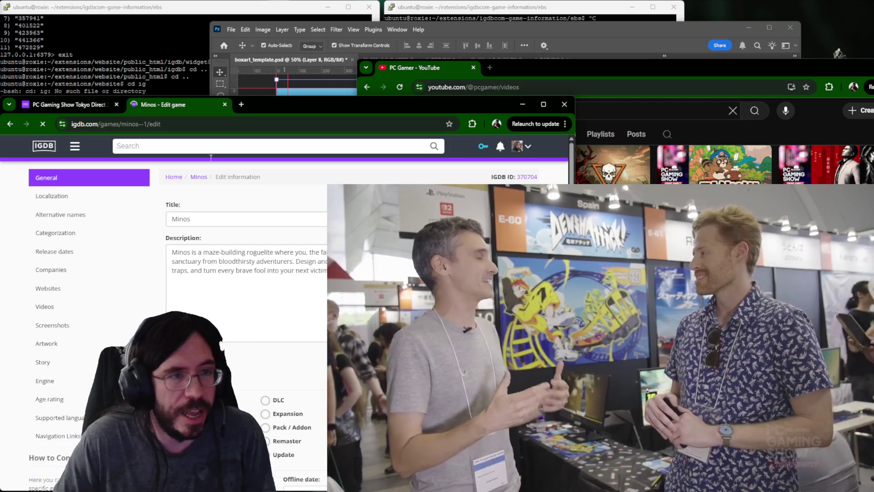
{"action": "left_click", "coordinate": [51, 306]}
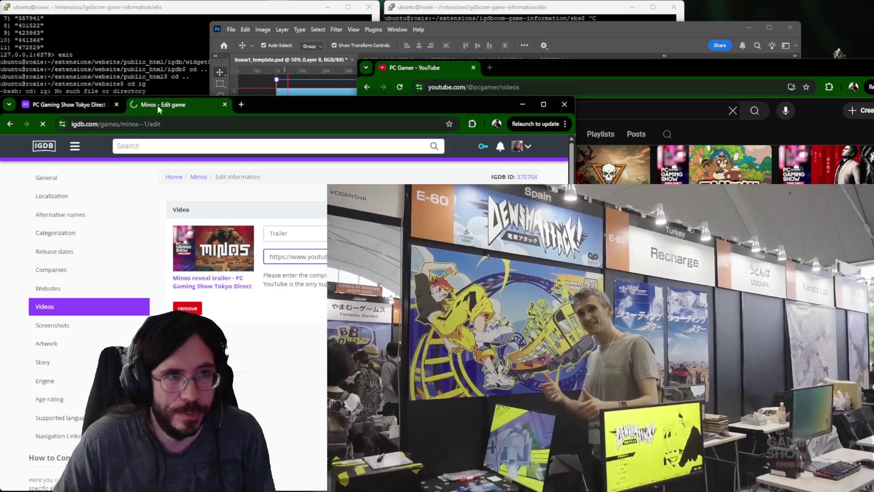
{"action": "key", "text": "Return"}
{"action": "middle_click", "coordinate": [158, 106]}
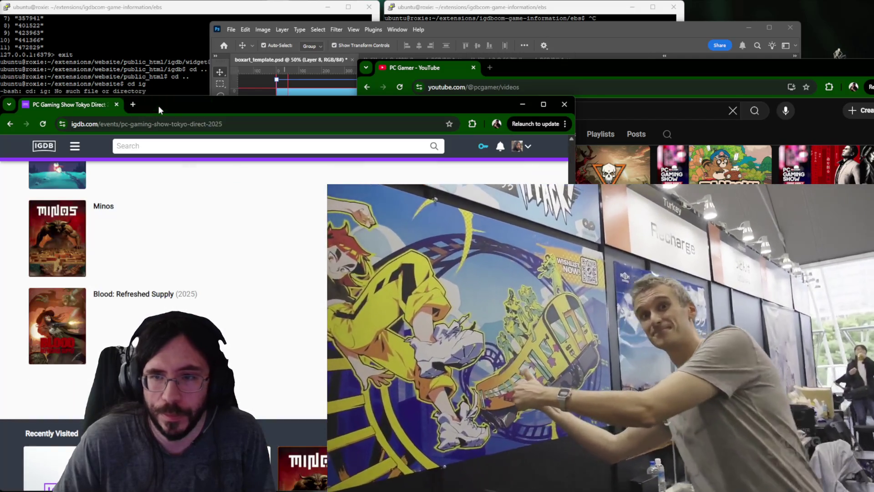
{"action": "scroll", "coordinate": [193, 272], "scroll_direction": "up", "scroll_amount": 3}
Link the trailer to Moomintroll: Winter's Warmth's videos, submit it and close the tab.
{"action": "middle_click", "coordinate": [121, 255]}
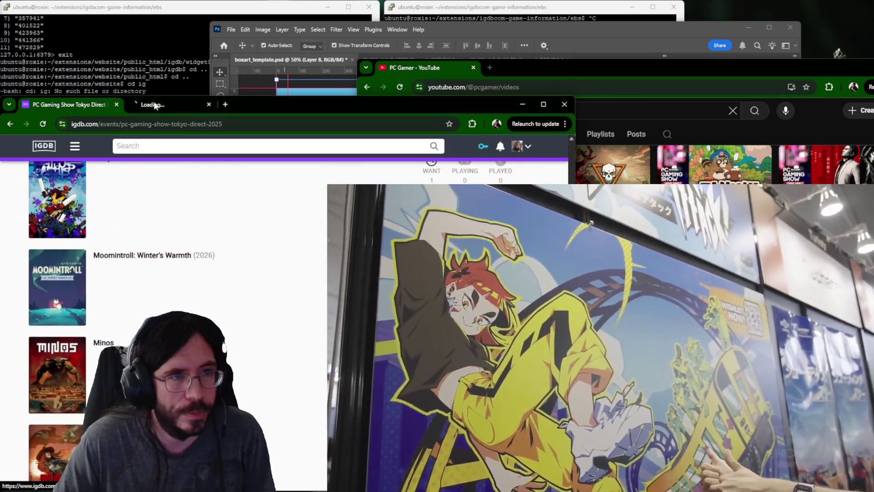
{"action": "key", "text": "ctrl+Tab"}
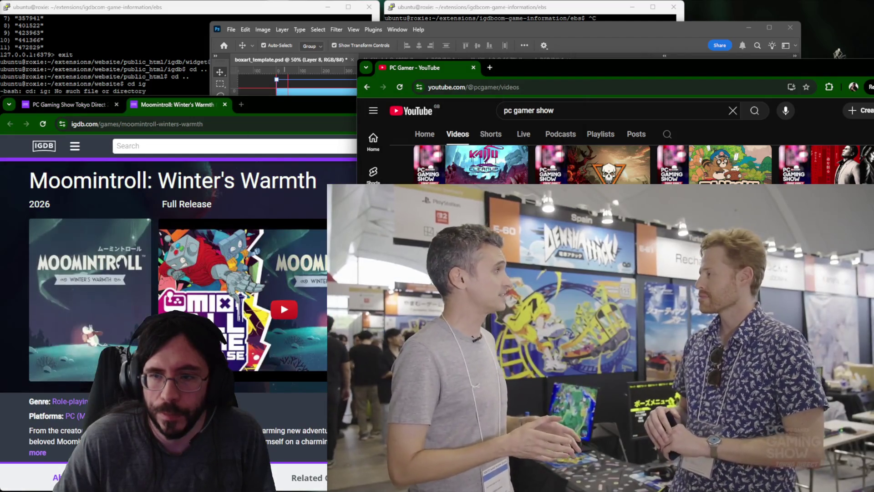
{"action": "left_click", "coordinate": [283, 200]}
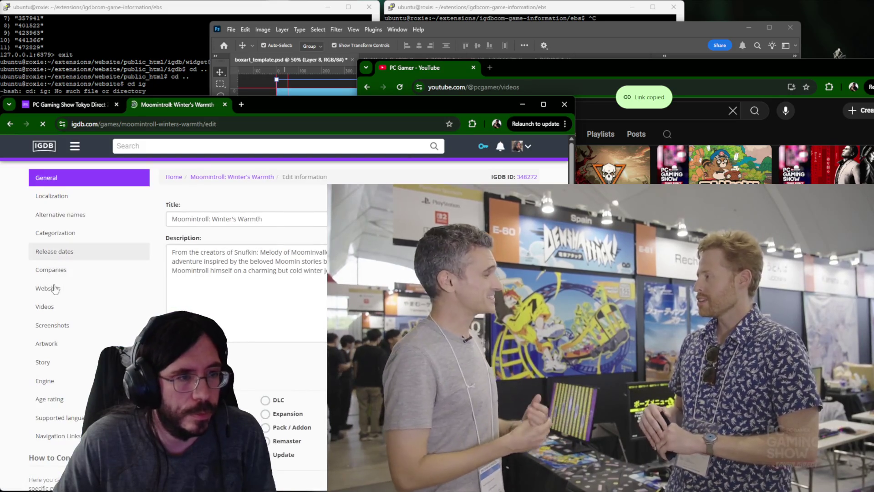
{"action": "left_click", "coordinate": [48, 305]}
{"action": "scroll", "coordinate": [326, 303], "scroll_direction": "down", "scroll_amount": 3}
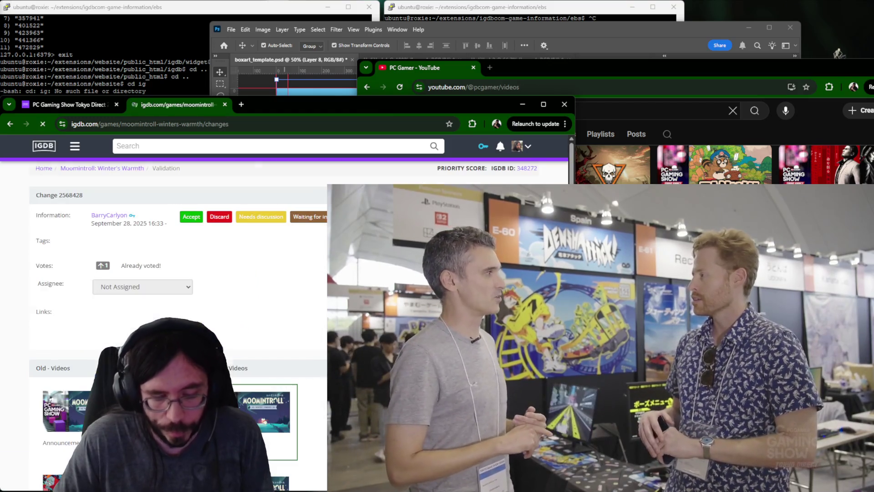
{"action": "key", "text": "ctrl+w"}
{"action": "scroll", "coordinate": [303, 311], "scroll_direction": "up", "scroll_amount": 2}
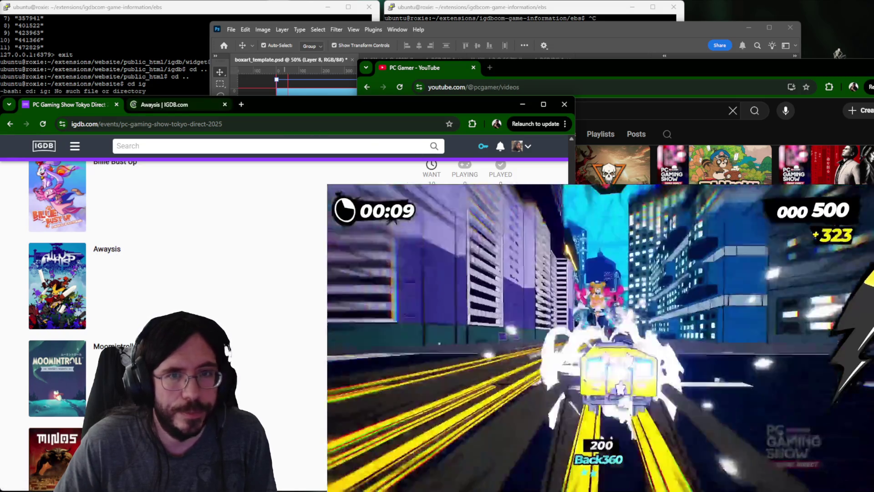
Paste the trailer URL into a new Awaysis video entry and submit the change.
{"action": "left_click", "coordinate": [147, 106]}
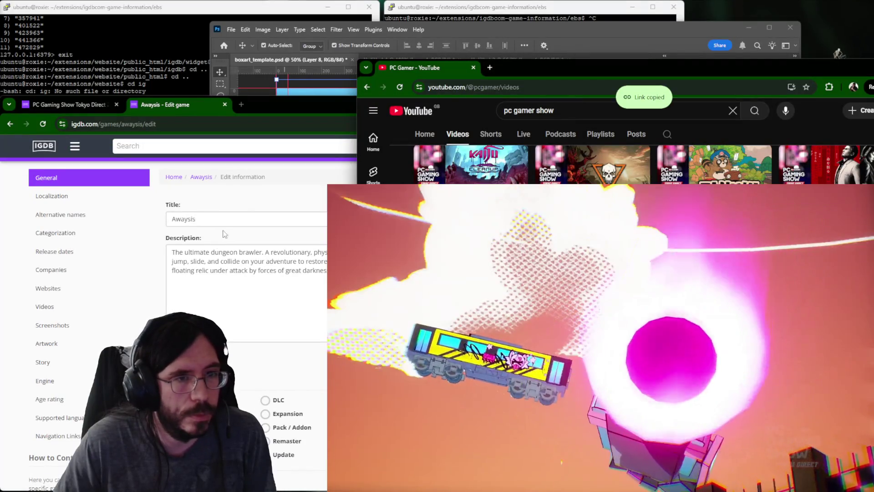
{"action": "left_click", "coordinate": [223, 234]}
{"action": "left_click", "coordinate": [48, 289]}
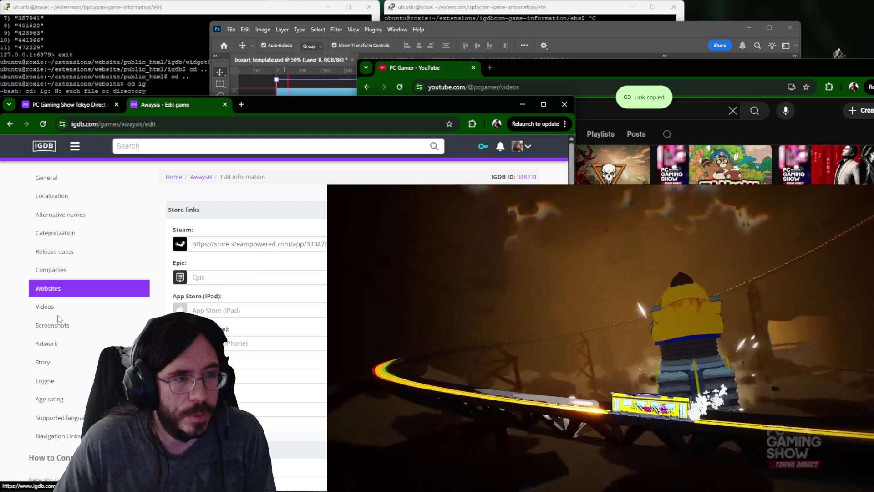
{"action": "left_click", "coordinate": [46, 307]}
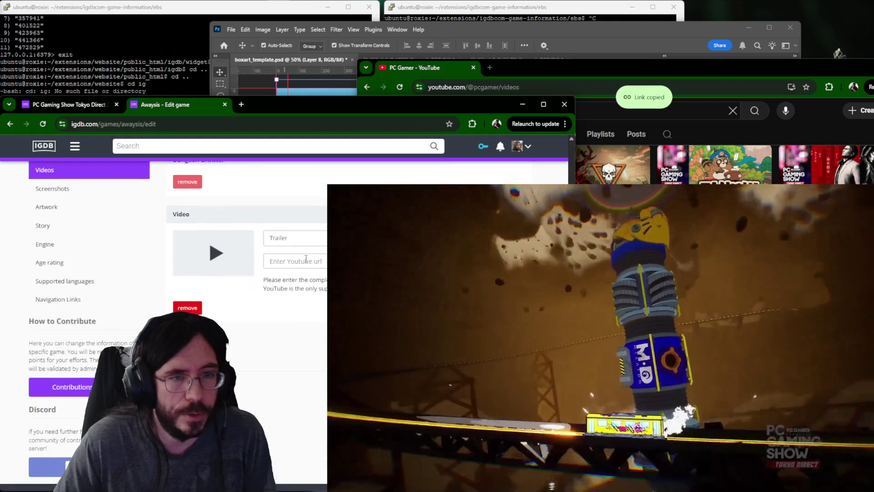
{"action": "key", "text": "ctrl+v"}
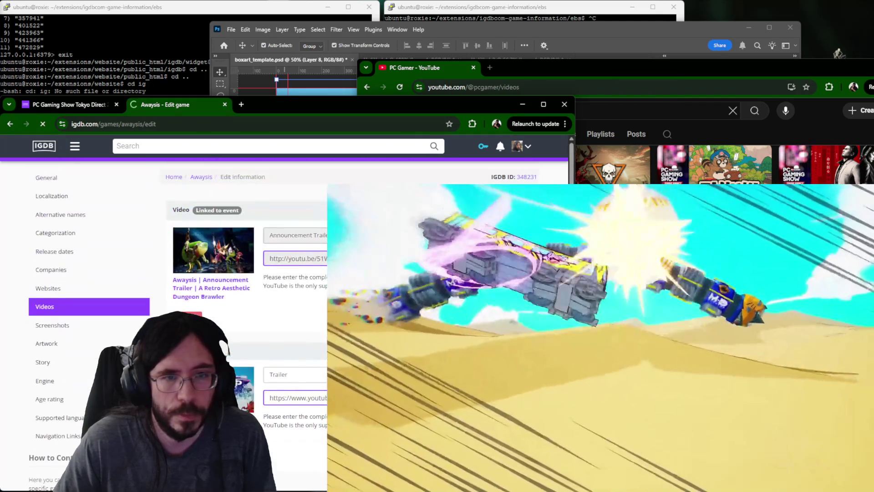
{"action": "key", "text": "alt+Tab"}
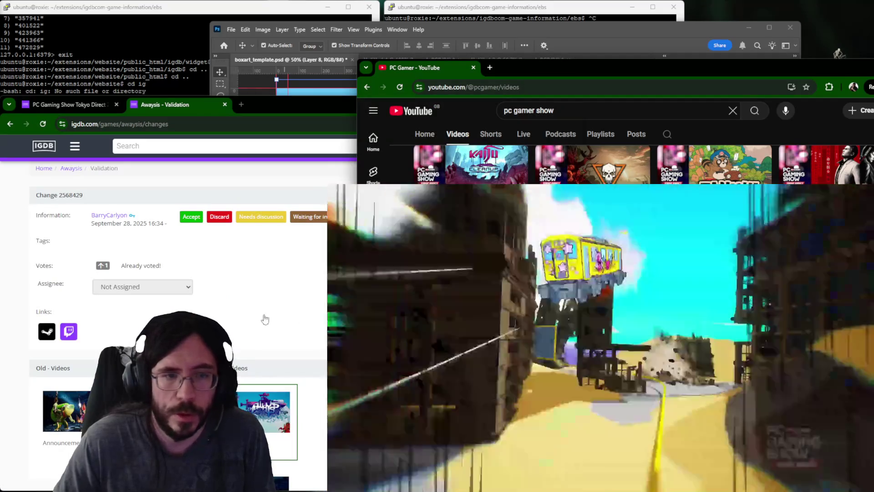
Back on the event page, add the trailer to Billie Bust Up's videos and close the finished tab.
{"action": "left_click", "coordinate": [265, 319]}
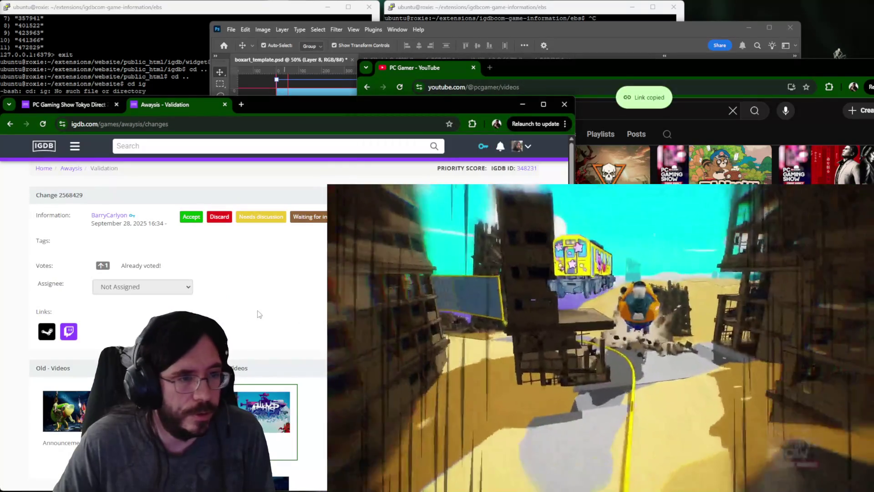
{"action": "key", "text": "ctrl+shift+Tab"}
{"action": "scroll", "coordinate": [144, 296], "scroll_direction": "up", "scroll_amount": 2}
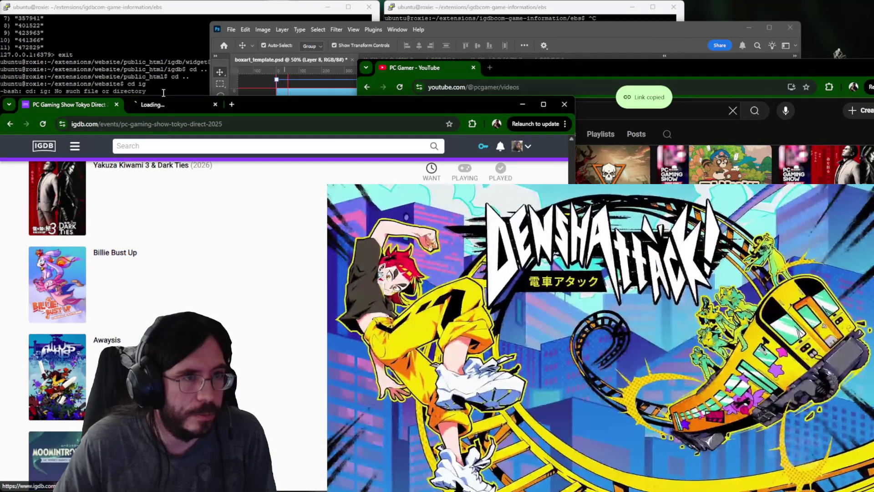
{"action": "left_click", "coordinate": [157, 104]}
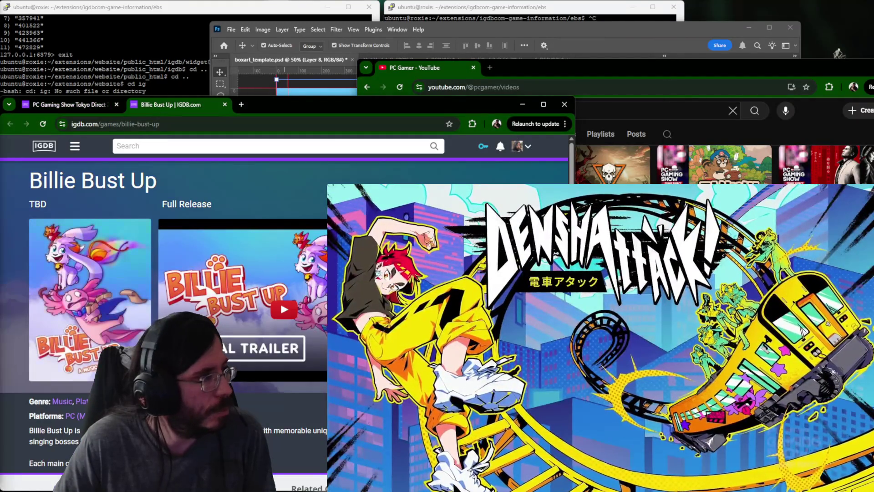
{"action": "scroll", "coordinate": [250, 483], "scroll_direction": "down", "scroll_amount": 2}
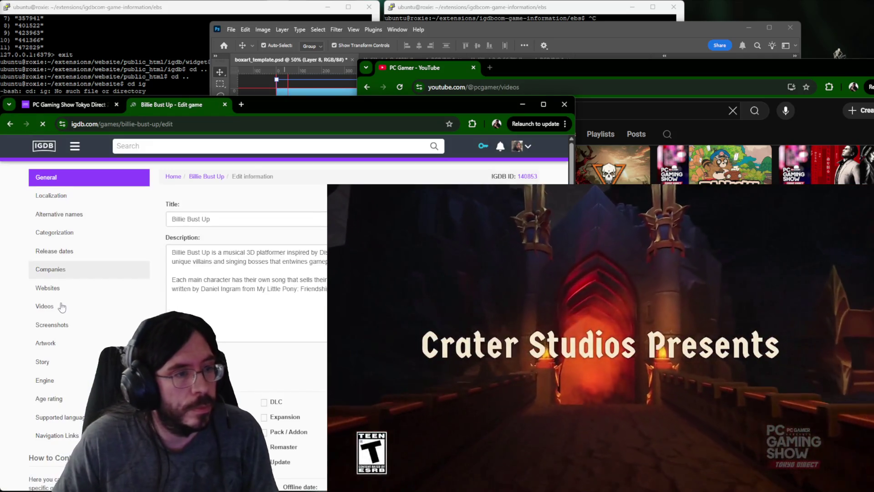
{"action": "left_click", "coordinate": [47, 307]}
{"action": "scroll", "coordinate": [213, 308], "scroll_direction": "down", "scroll_amount": 1}
{"action": "scroll", "coordinate": [213, 308], "scroll_direction": "down", "scroll_amount": 5}
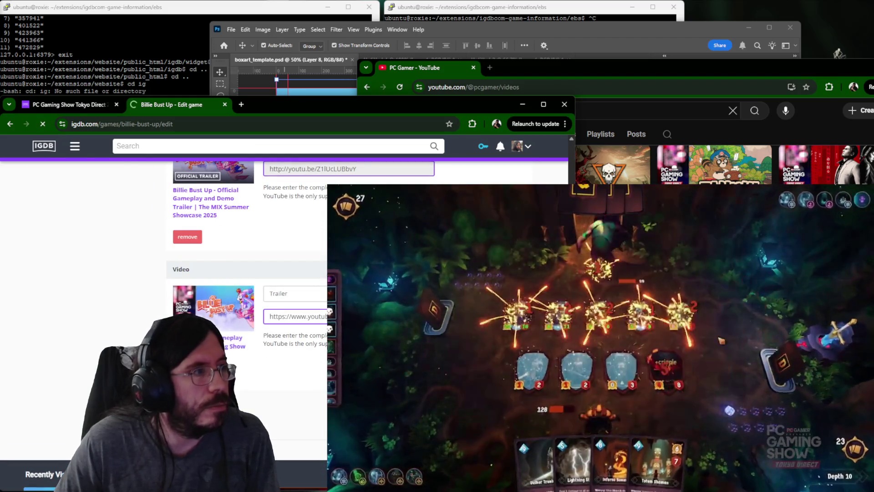
{"action": "key", "text": "ctrl+w"}
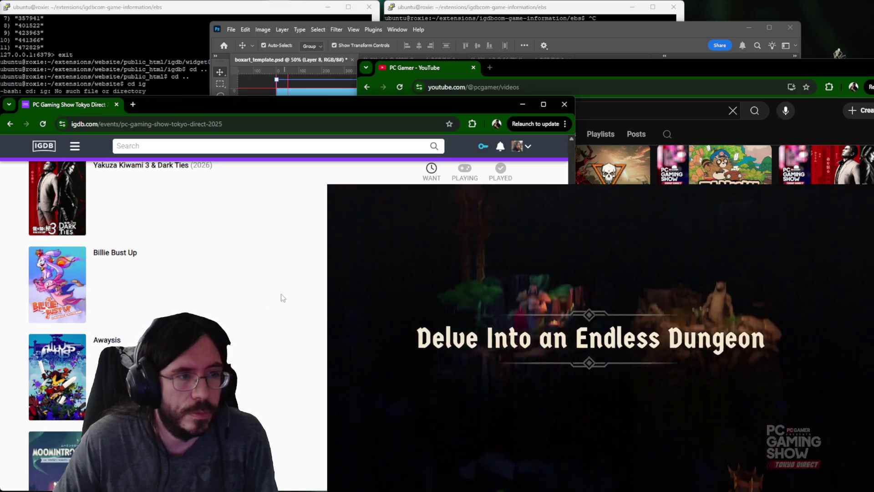
{"action": "scroll", "coordinate": [280, 294], "scroll_direction": "up", "scroll_amount": 2}
{"action": "scroll", "coordinate": [271, 295], "scroll_direction": "up", "scroll_amount": 3}
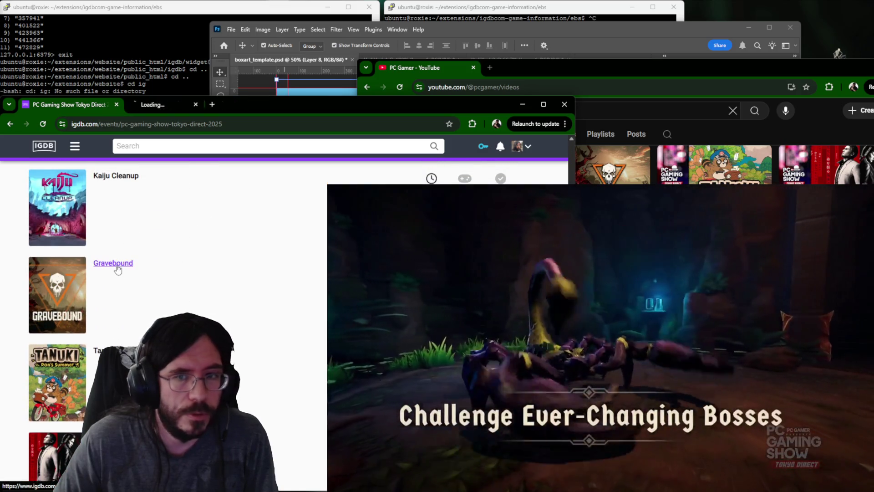
Bring up Gravebound and Kaiju Cleanup in tabs and add the trailer URL to Gravebound's videos.
{"action": "left_click", "coordinate": [614, 273]}
{"action": "scroll", "coordinate": [615, 273], "scroll_direction": "down", "scroll_amount": 3}
{"action": "scroll", "coordinate": [614, 273], "scroll_direction": "down", "scroll_amount": 3}
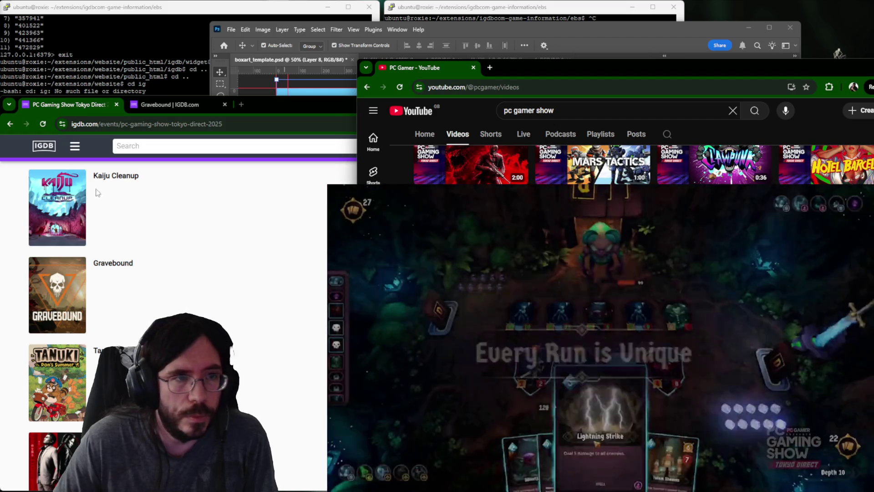
{"action": "left_click", "coordinate": [107, 185]}
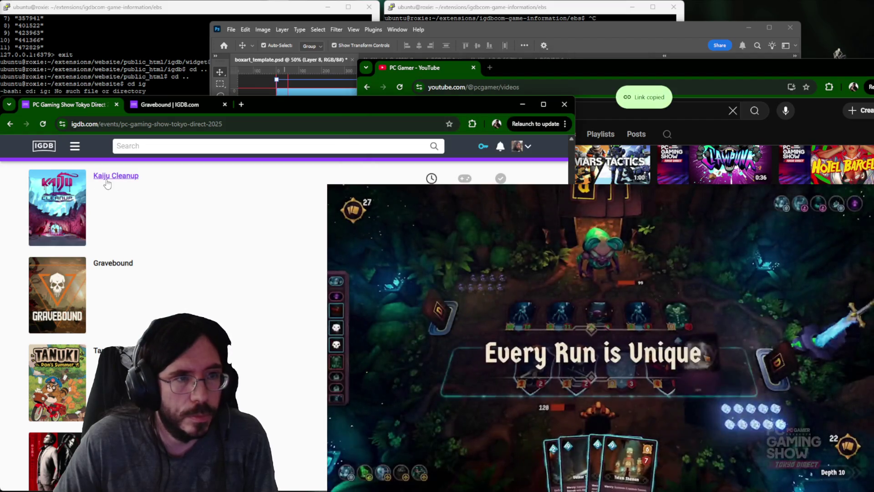
{"action": "left_click", "coordinate": [164, 106]}
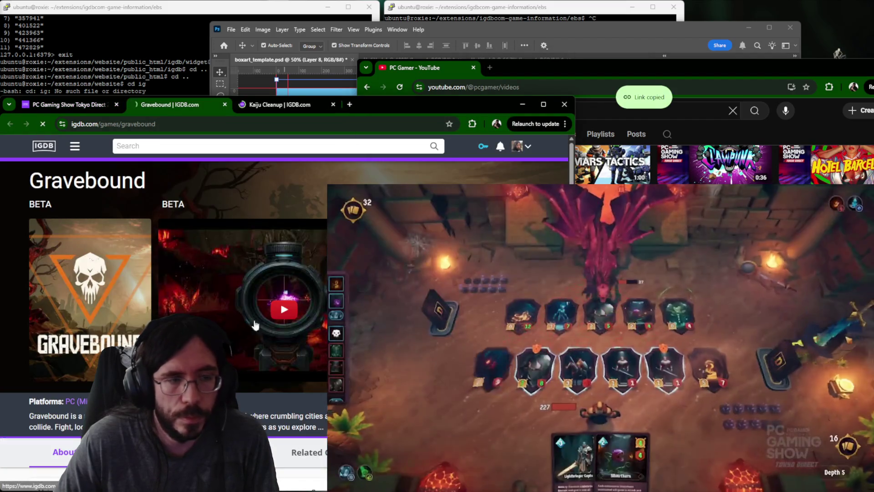
{"action": "left_click", "coordinate": [69, 306]}
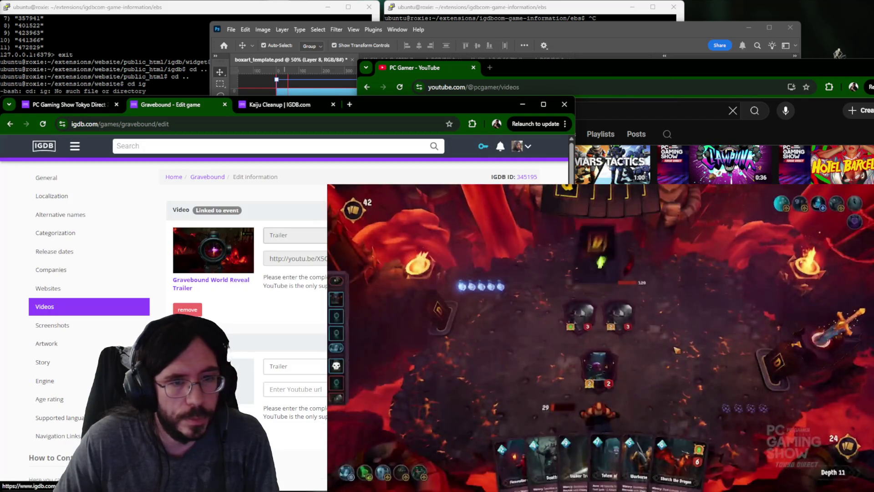
{"action": "scroll", "coordinate": [273, 308], "scroll_direction": "down", "scroll_amount": 3}
Check Kaiju Cleanup's existing trailer, close both tabs and bring up Hotel Barcelona.
{"action": "left_click", "coordinate": [276, 104]}
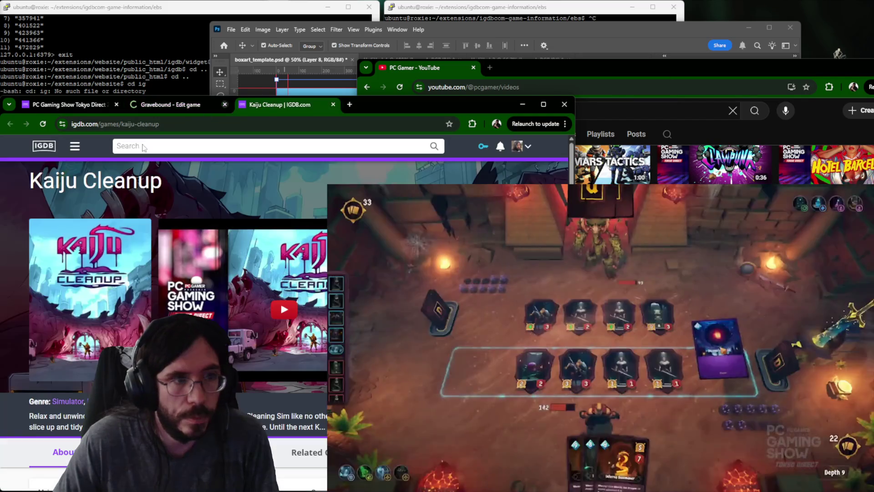
{"action": "scroll", "coordinate": [164, 307], "scroll_direction": "down", "scroll_amount": 2}
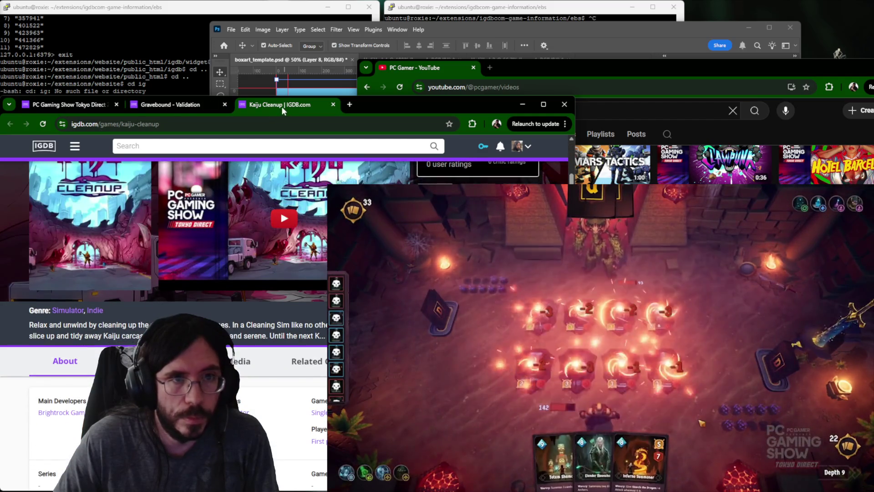
{"action": "key", "text": "ctrl+w"}
{"action": "key", "text": "ctrl+w"}
{"action": "scroll", "coordinate": [615, 157], "scroll_direction": "up", "scroll_amount": 2}
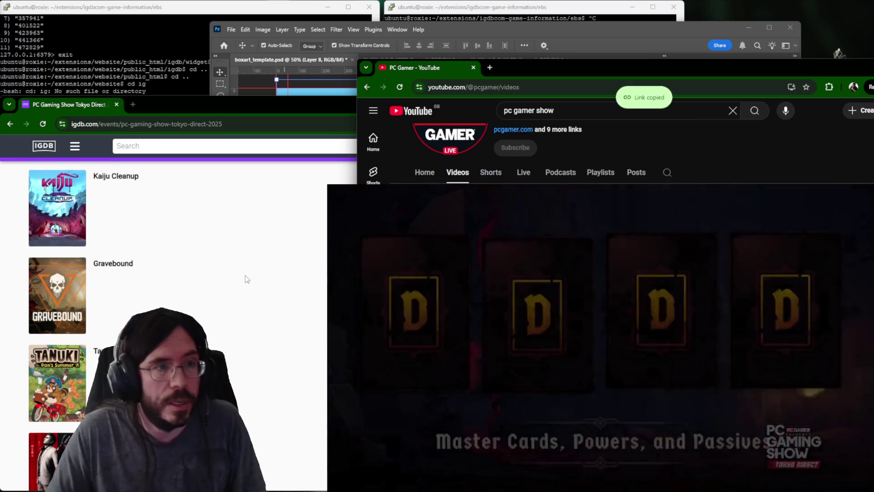
{"action": "scroll", "coordinate": [184, 260], "scroll_direction": "up", "scroll_amount": 3}
{"action": "middle_click", "coordinate": [124, 269]}
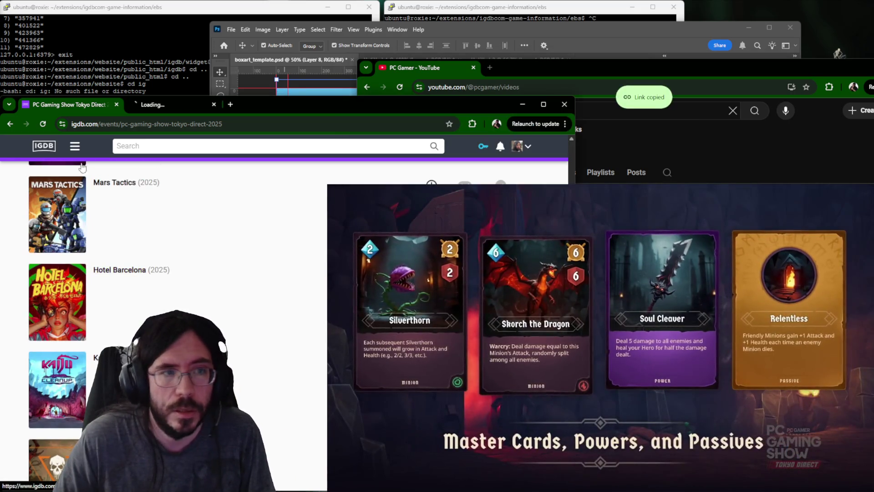
Open Mars Tactics in a new tab and go to Hotel Barcelona's Videos section in its edit form.
{"action": "middle_click", "coordinate": [116, 189]}
{"action": "scroll", "coordinate": [114, 189], "scroll_direction": "up", "scroll_amount": 1}
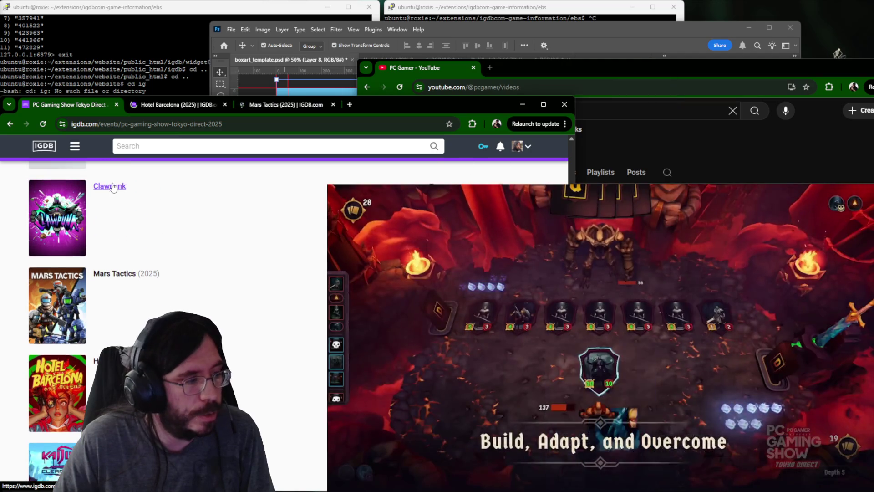
{"action": "left_click", "coordinate": [174, 105]}
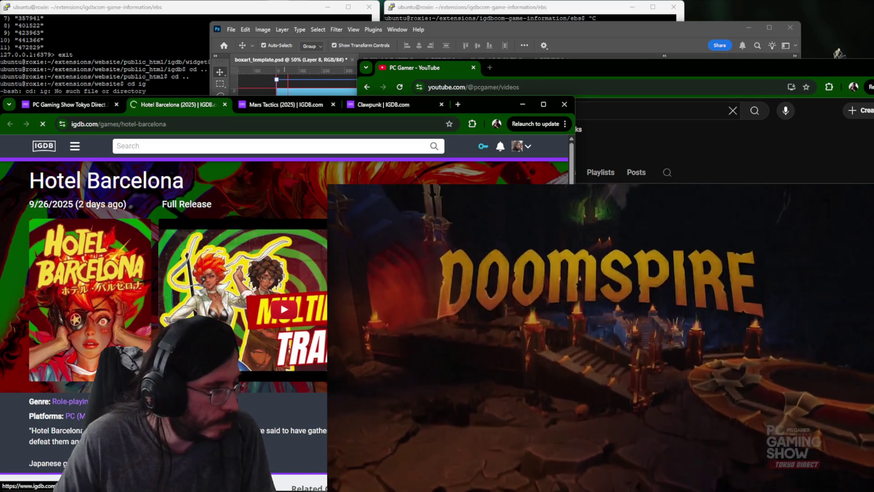
{"action": "left_click", "coordinate": [533, 205]}
{"action": "left_click", "coordinate": [77, 289]}
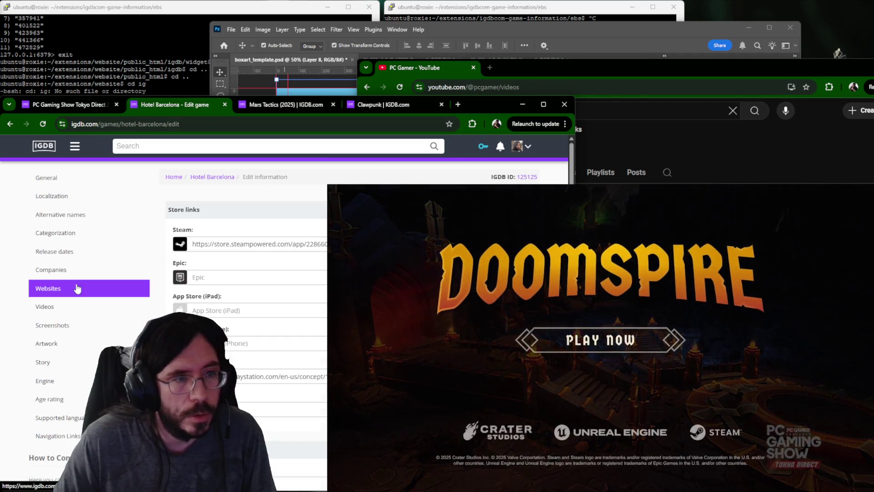
{"action": "left_click", "coordinate": [62, 303]}
{"action": "scroll", "coordinate": [321, 347], "scroll_direction": "down", "scroll_amount": 3}
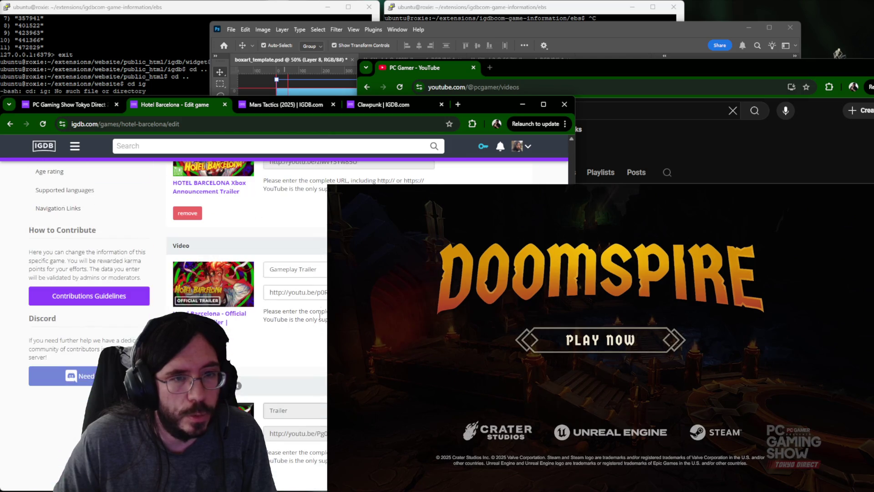
{"action": "scroll", "coordinate": [321, 346], "scroll_direction": "down", "scroll_amount": 3}
{"action": "scroll", "coordinate": [321, 341], "scroll_direction": "down", "scroll_amount": 3}
{"action": "scroll", "coordinate": [321, 340], "scroll_direction": "down", "scroll_amount": 3}
{"action": "scroll", "coordinate": [321, 340], "scroll_direction": "down", "scroll_amount": 3}
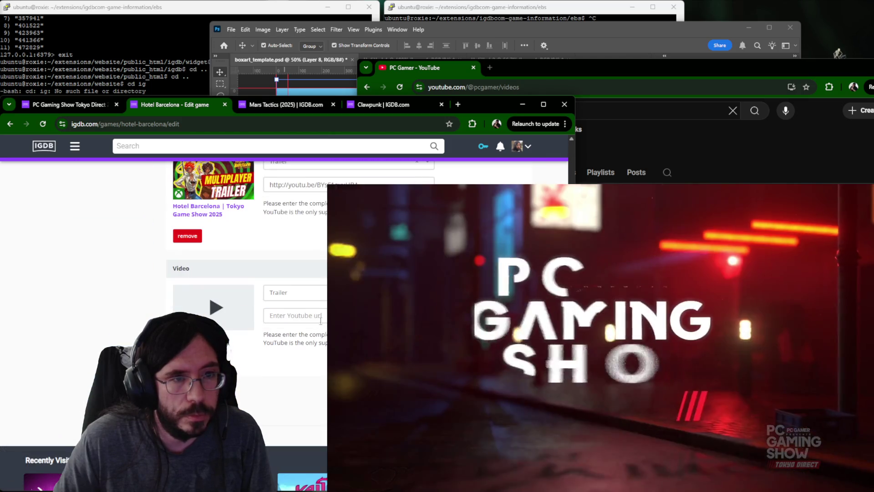
Paste the show trailer link into Hotel Barcelona's new video entry, then switch to Clawpunk's page.
{"action": "left_click", "coordinate": [293, 315]}
{"action": "key", "text": "ctrl+v"}
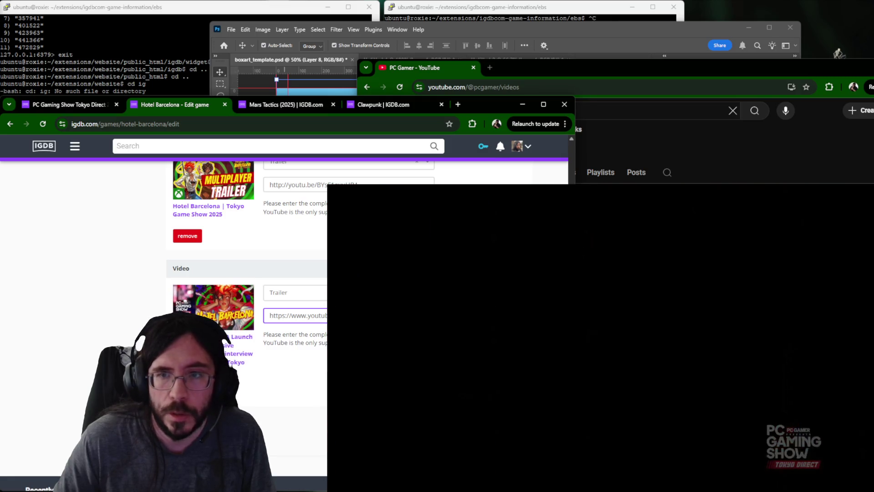
{"action": "key", "text": "alt+Tab"}
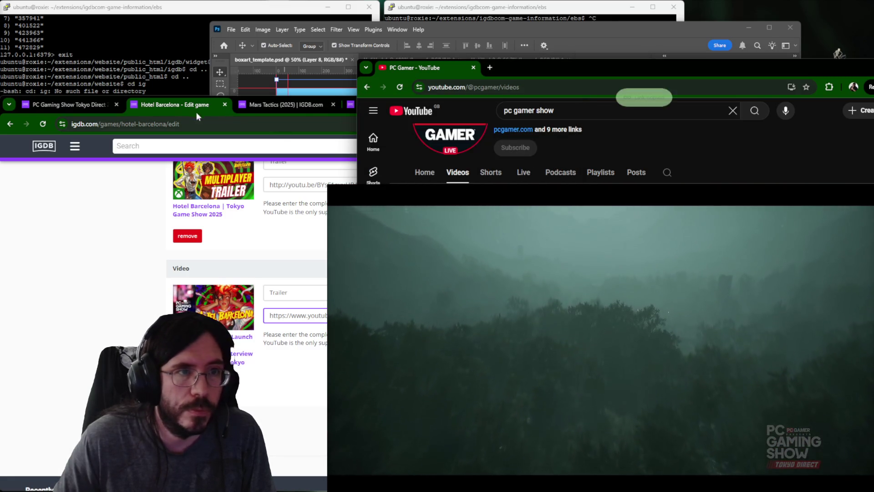
{"action": "left_click", "coordinate": [197, 117]}
{"action": "left_click", "coordinate": [373, 104]}
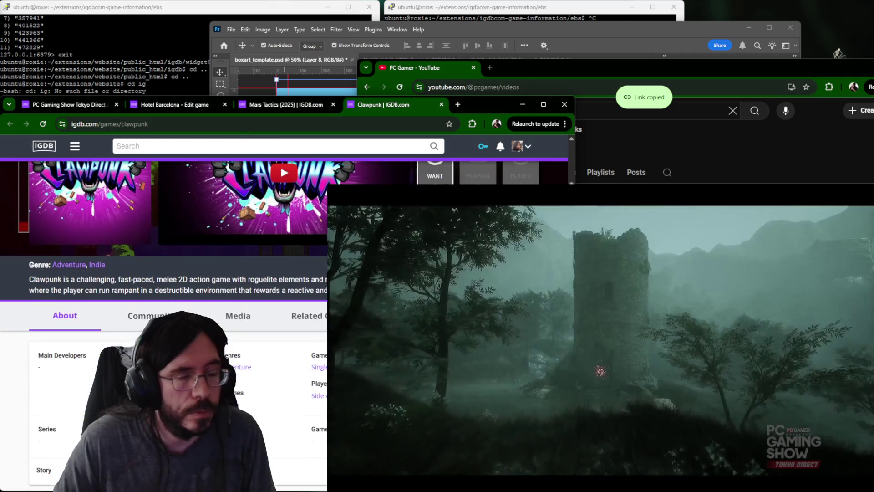
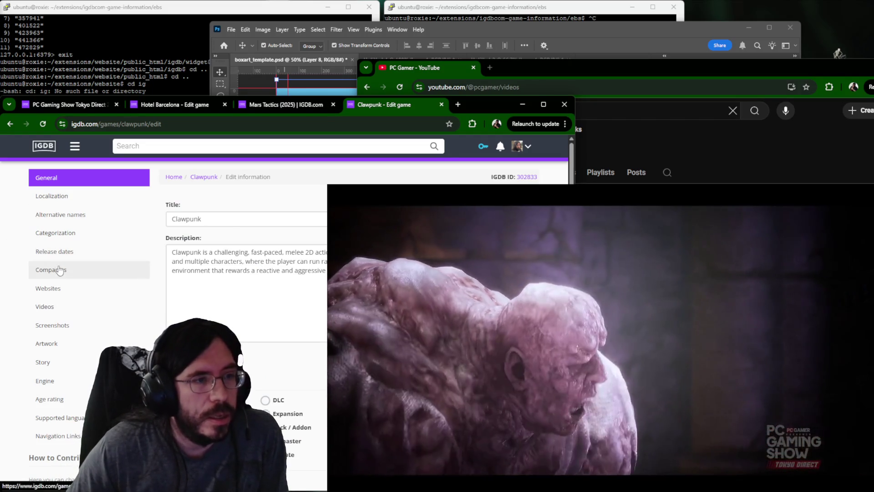
Submit the YouTube showcase trailer as a new video entry for Clawpunk.
{"action": "left_click", "coordinate": [69, 253]}
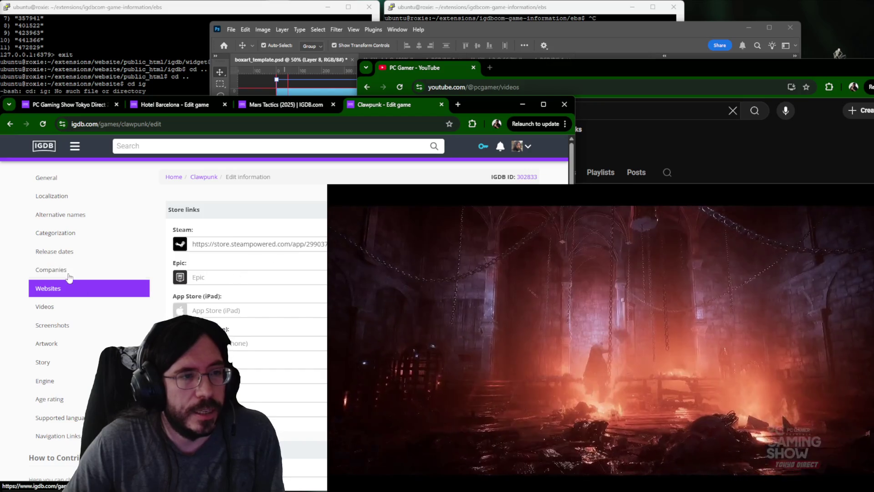
{"action": "left_click", "coordinate": [72, 232]}
{"action": "left_click", "coordinate": [62, 306]}
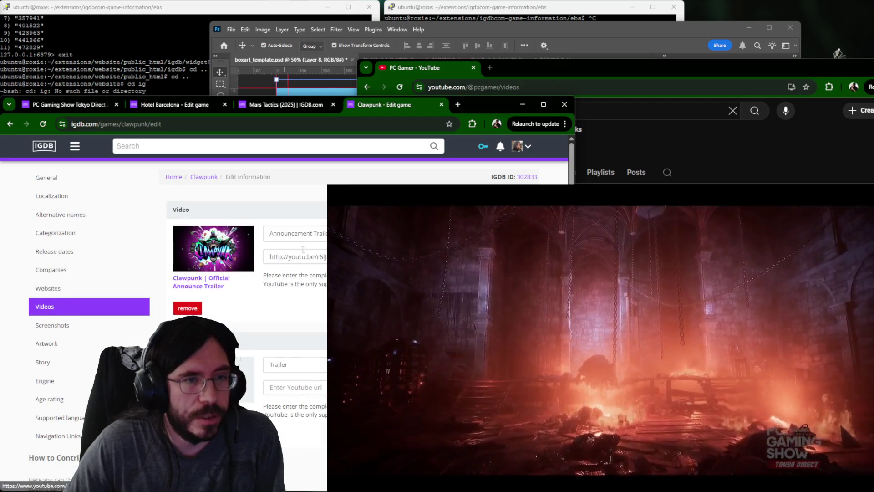
{"action": "scroll", "coordinate": [303, 251], "scroll_direction": "down", "scroll_amount": 2}
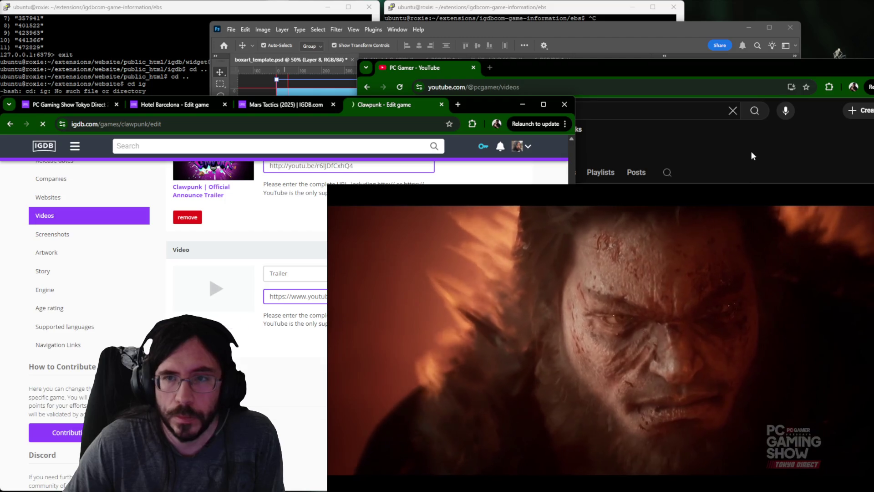
{"action": "left_click", "coordinate": [751, 157]}
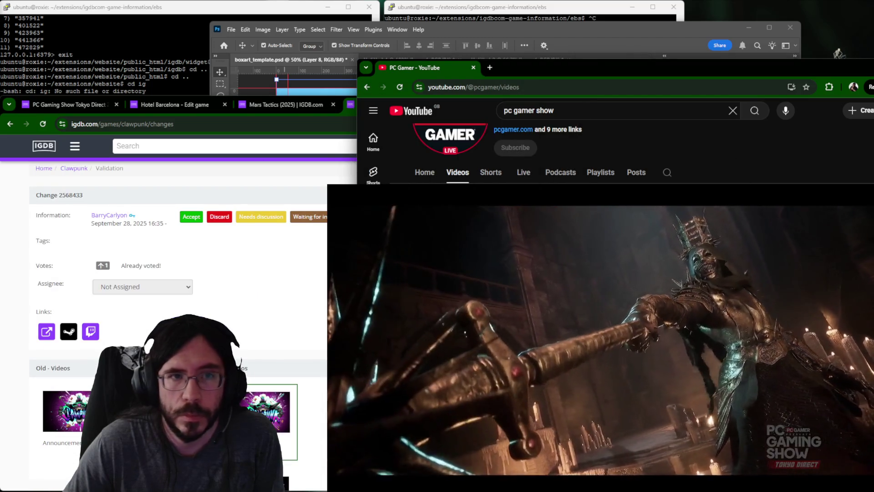
Submit the showcase trailer for Mars Tactics and return to the Tokyo Direct event page.
{"action": "left_click", "coordinate": [284, 99]}
{"action": "scroll", "coordinate": [206, 273], "scroll_direction": "down", "scroll_amount": 3}
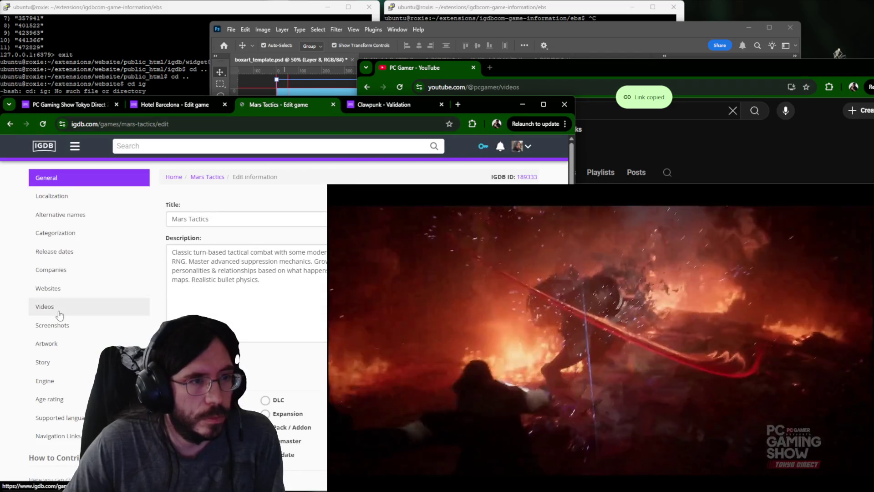
{"action": "left_click", "coordinate": [59, 306]}
{"action": "scroll", "coordinate": [206, 274], "scroll_direction": "down", "scroll_amount": 3}
{"action": "scroll", "coordinate": [205, 273], "scroll_direction": "down", "scroll_amount": 3}
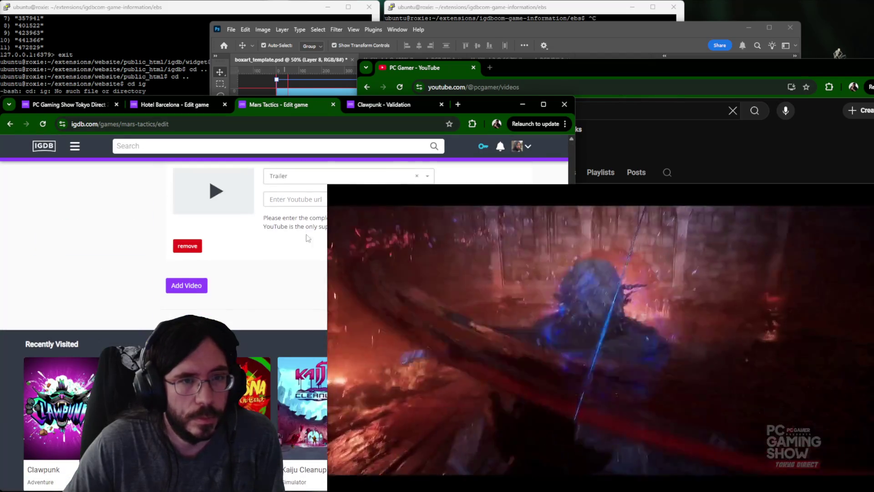
{"action": "left_click", "coordinate": [659, 156]}
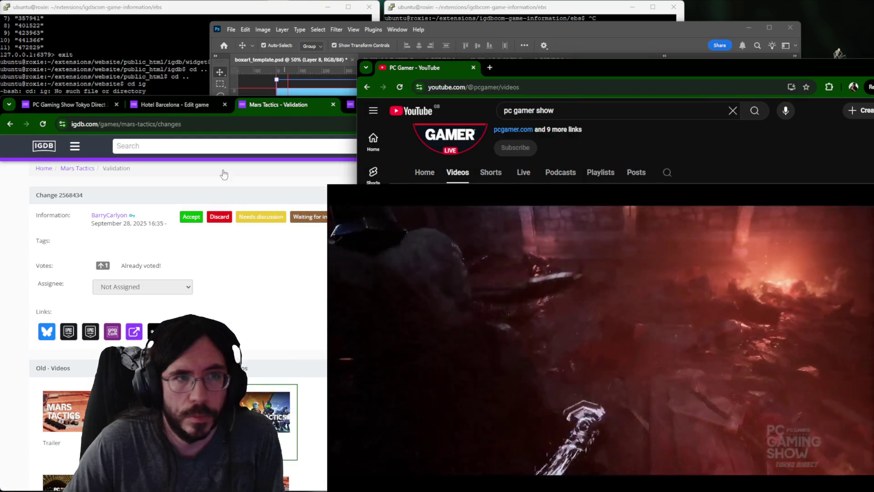
{"action": "left_click", "coordinate": [65, 104]}
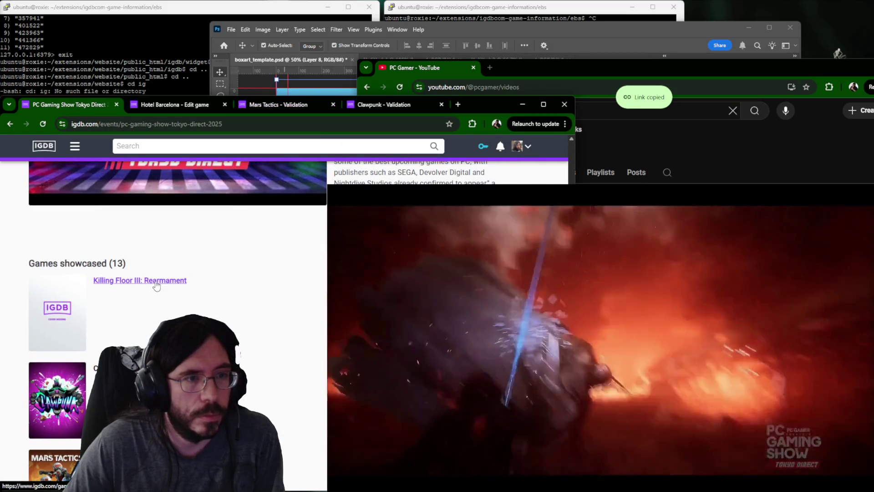
Add the trailer URL as a new video on Killing Floor III: Rearmament and submit it.
{"action": "left_click", "coordinate": [140, 280]}
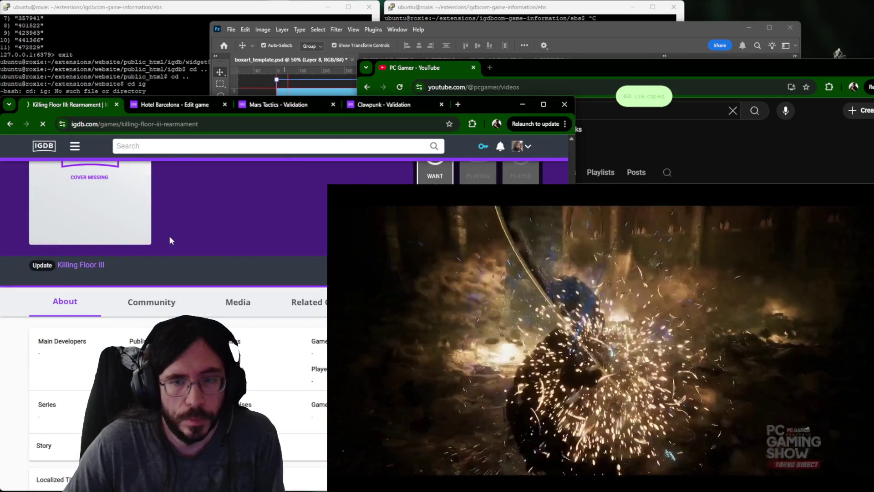
{"action": "left_click", "coordinate": [45, 236]}
{"action": "left_click", "coordinate": [106, 304]}
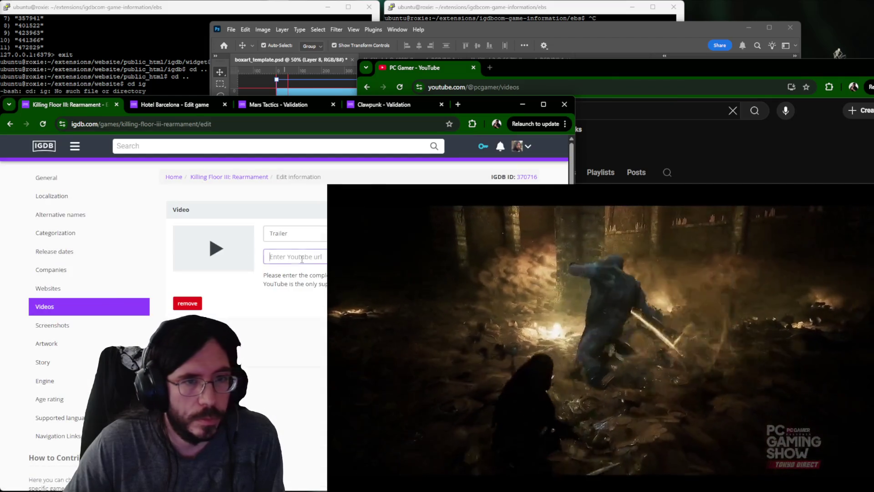
{"action": "key", "text": "Return"}
{"action": "left_click", "coordinate": [399, 89]}
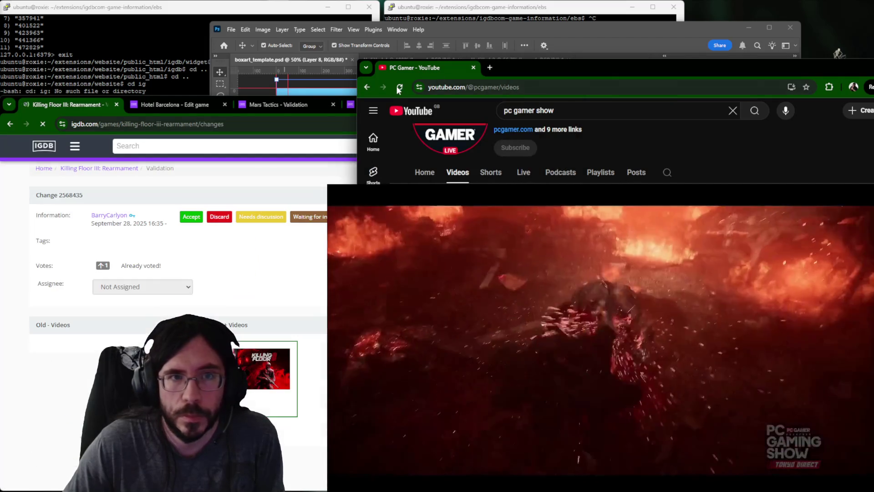
Accept the Killing Floor III video change on its validation page.
{"action": "left_click", "coordinate": [192, 216]}
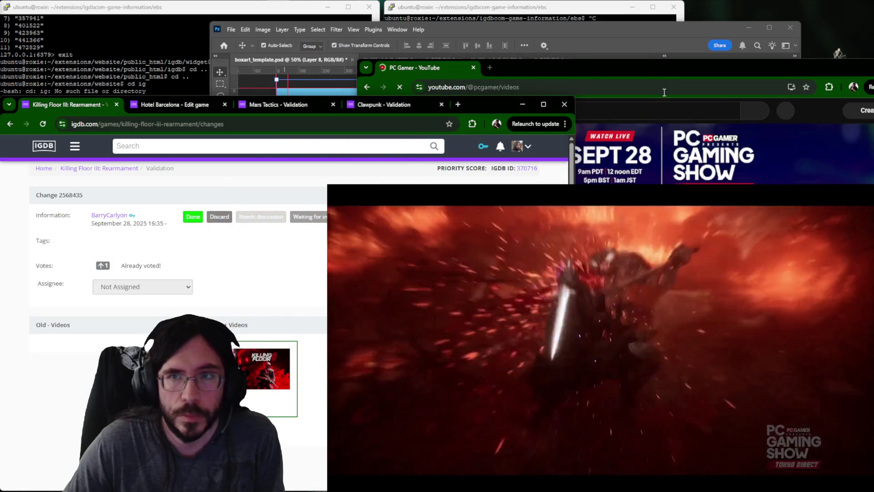
{"action": "left_click_drag", "start_coordinate": [702, 58], "coordinate": [730, 24]}
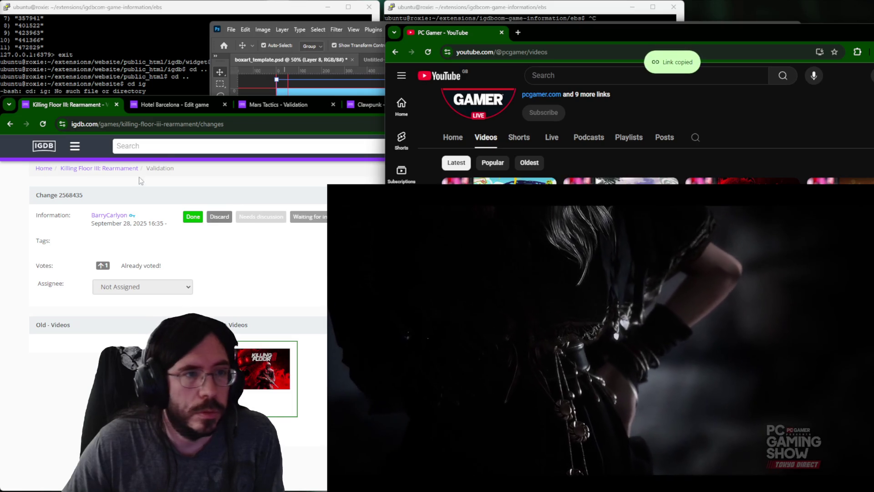
{"action": "left_click", "coordinate": [77, 177]}
Close the finished Killing Floor III, Hotel Barcelona, Mars Tactics and Clawpunk tabs.
{"action": "left_click", "coordinate": [44, 168]}
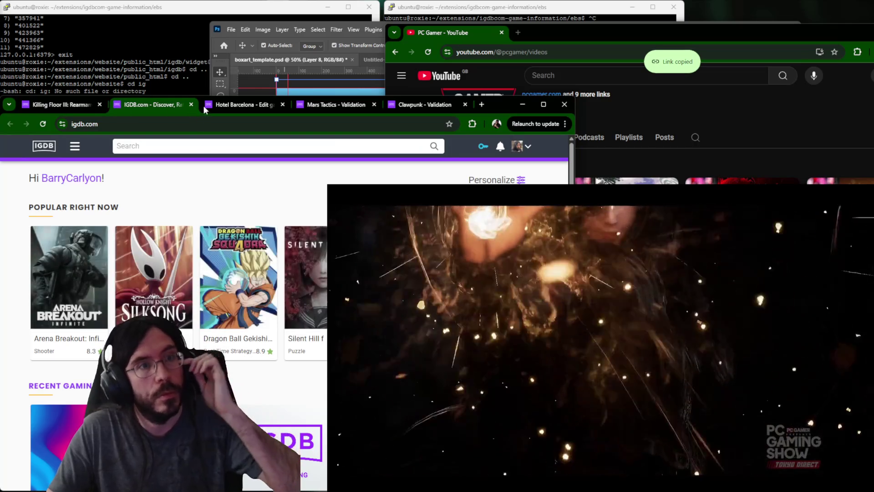
{"action": "left_click", "coordinate": [99, 103]}
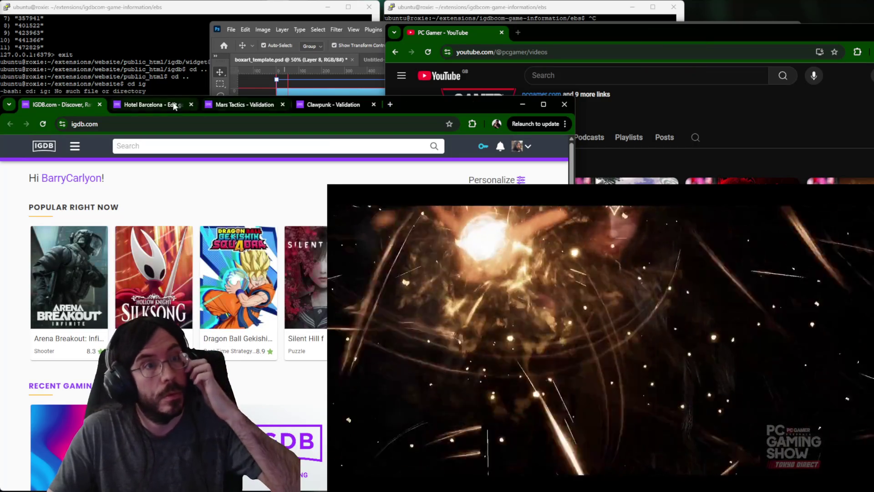
{"action": "middle_click", "coordinate": [164, 104]}
{"action": "middle_click", "coordinate": [164, 103]}
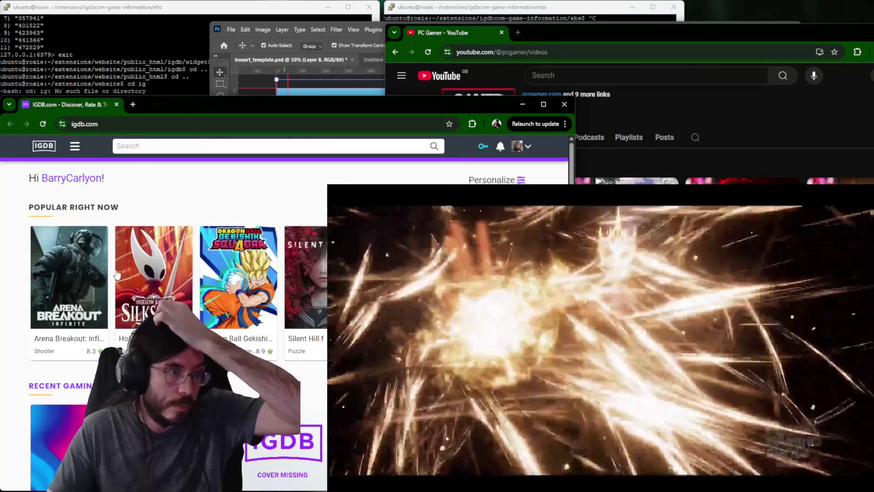
{"action": "middle_click", "coordinate": [164, 104]}
{"action": "scroll", "coordinate": [117, 305], "scroll_direction": "down", "scroll_amount": 4}
From the event's game list open Denshattack!, Doomspire and Farmbotic in new tabs for editing.
{"action": "left_click", "coordinate": [116, 306]}
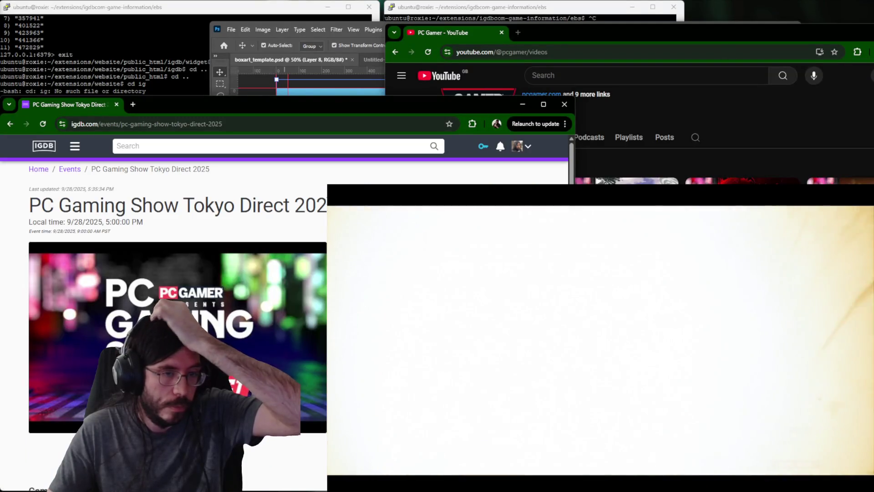
{"action": "scroll", "coordinate": [306, 225], "scroll_direction": "down", "scroll_amount": 3}
{"action": "middle_click", "coordinate": [244, 292]}
{"action": "scroll", "coordinate": [246, 288], "scroll_direction": "down", "scroll_amount": 2}
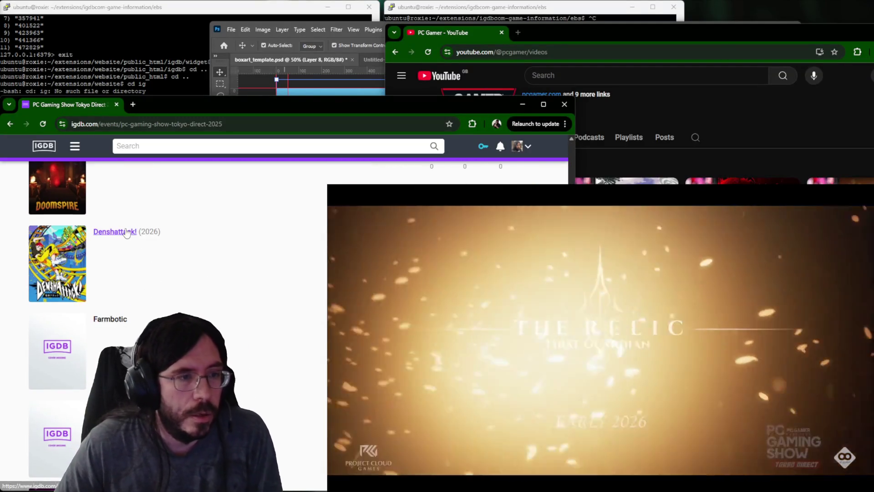
{"action": "scroll", "coordinate": [258, 281], "scroll_direction": "up", "scroll_amount": 1}
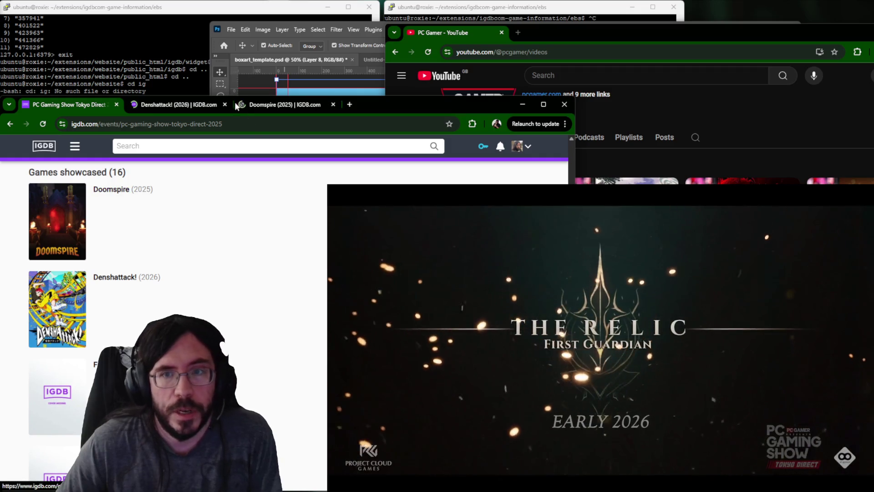
{"action": "left_click", "coordinate": [178, 105]}
{"action": "scroll", "coordinate": [205, 274], "scroll_direction": "down", "scroll_amount": 1}
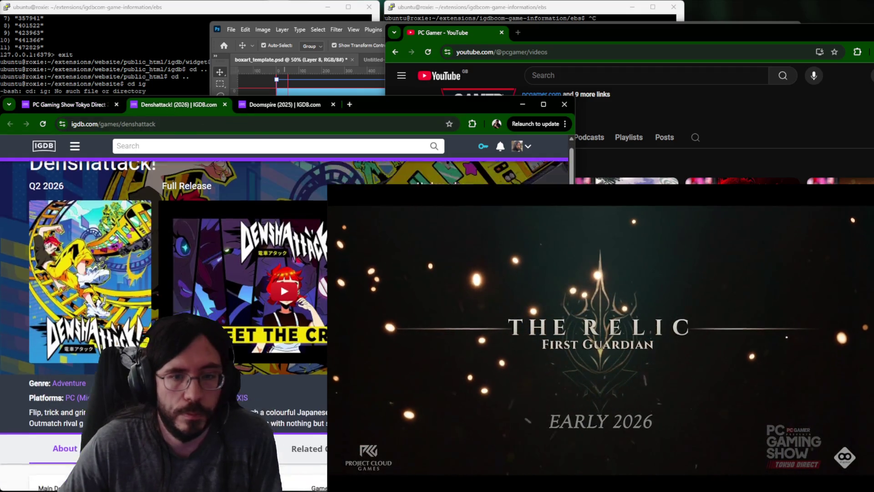
{"action": "scroll", "coordinate": [204, 273], "scroll_direction": "down", "scroll_amount": 1}
{"action": "key", "text": "ctrl+Tab"}
{"action": "scroll", "coordinate": [164, 308], "scroll_direction": "down", "scroll_amount": 2}
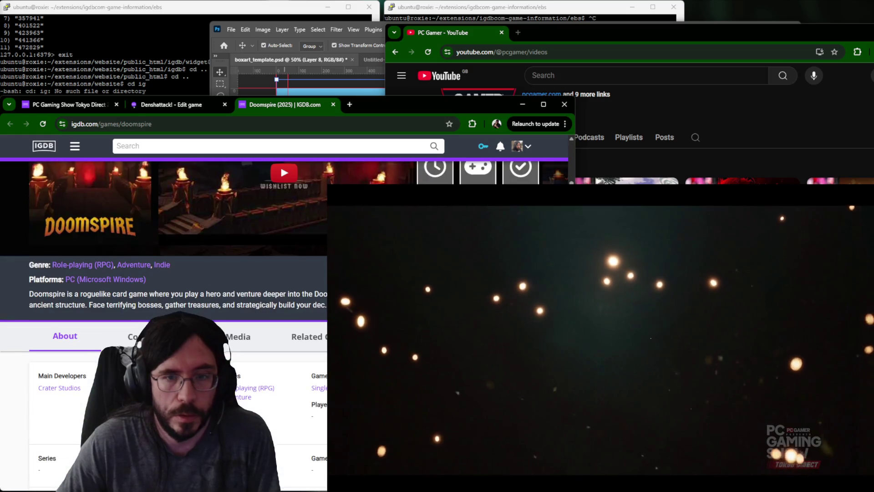
{"action": "key", "text": "ctrl+Tab"}
{"action": "scroll", "coordinate": [211, 303], "scroll_direction": "down", "scroll_amount": 2}
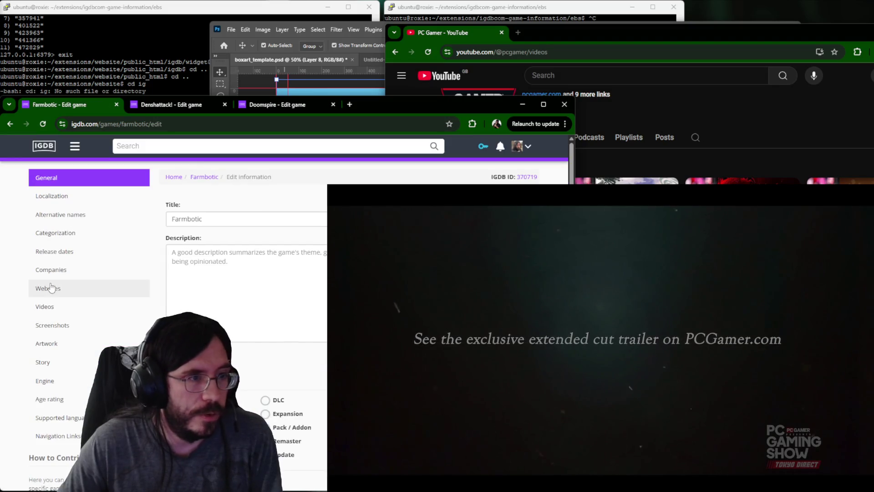
Submit the pasted YouTube trailer as a new video entry for Farmbotic.
{"action": "left_click", "coordinate": [49, 288]}
{"action": "left_click", "coordinate": [48, 306]}
{"action": "left_click", "coordinate": [301, 257]}
{"action": "key", "text": "ctrl+v"}
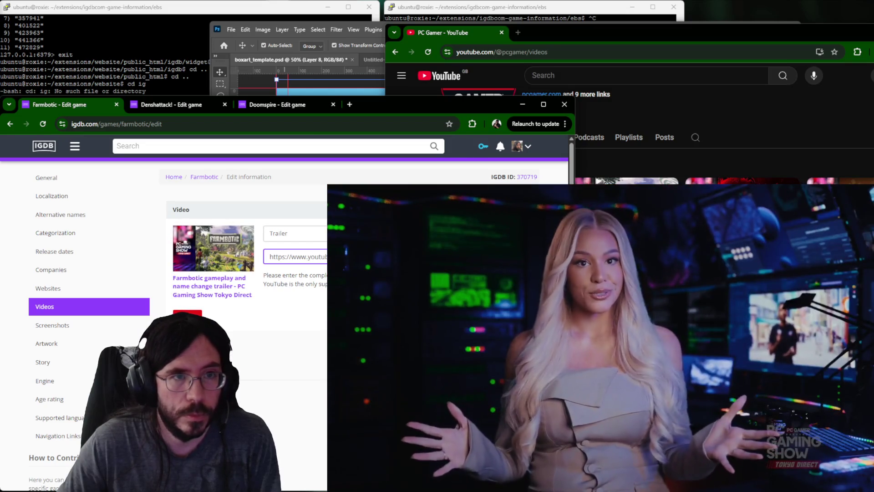
{"action": "key", "text": "Return"}
Submit the YouTube trailer as a new video entry for Denshattack!
{"action": "key", "text": "ctrl+Tab"}
{"action": "left_click", "coordinate": [763, 88]}
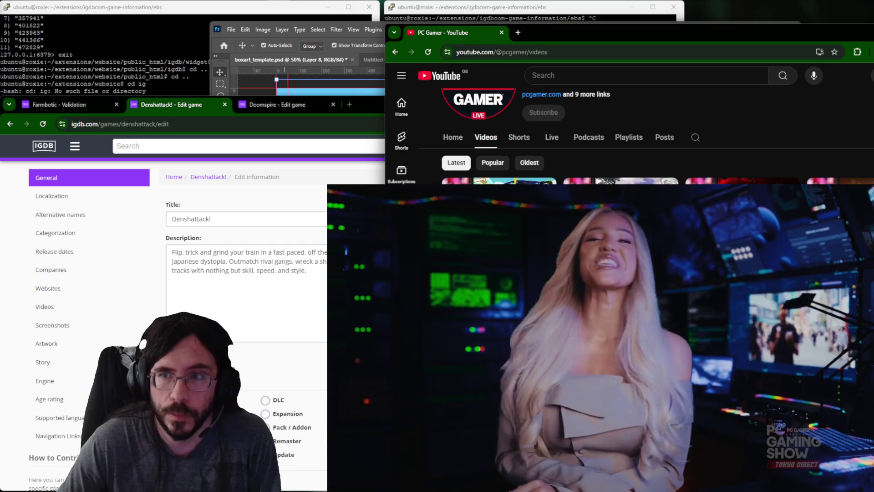
{"action": "left_click", "coordinate": [48, 287]}
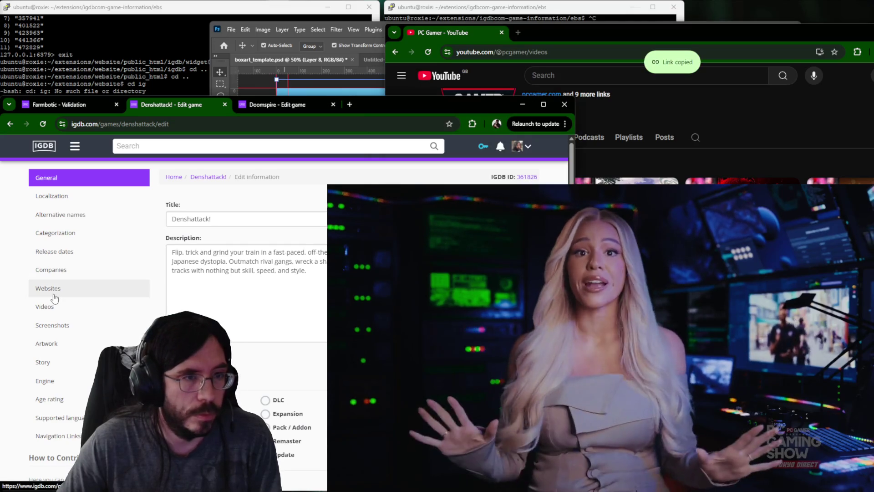
{"action": "left_click", "coordinate": [44, 306]}
{"action": "scroll", "coordinate": [294, 237], "scroll_direction": "down", "scroll_amount": 5}
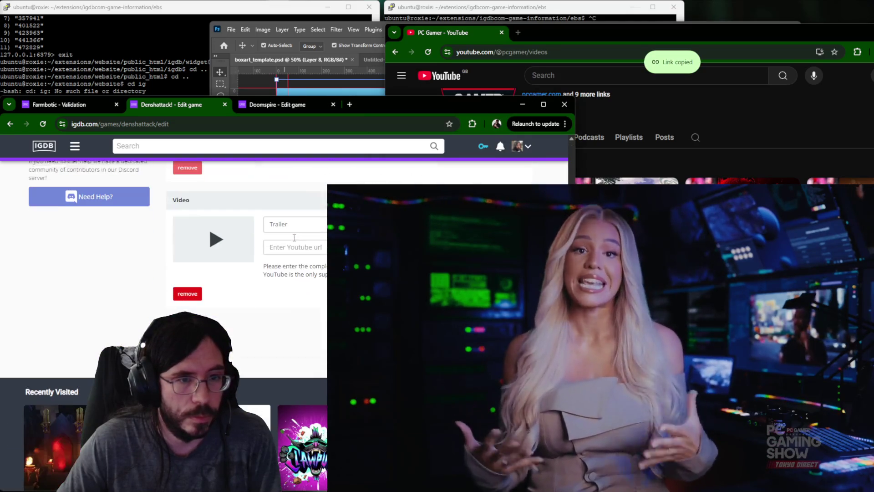
{"action": "left_click", "coordinate": [296, 245]}
{"action": "key", "text": "Return"}
{"action": "left_click", "coordinate": [736, 118]}
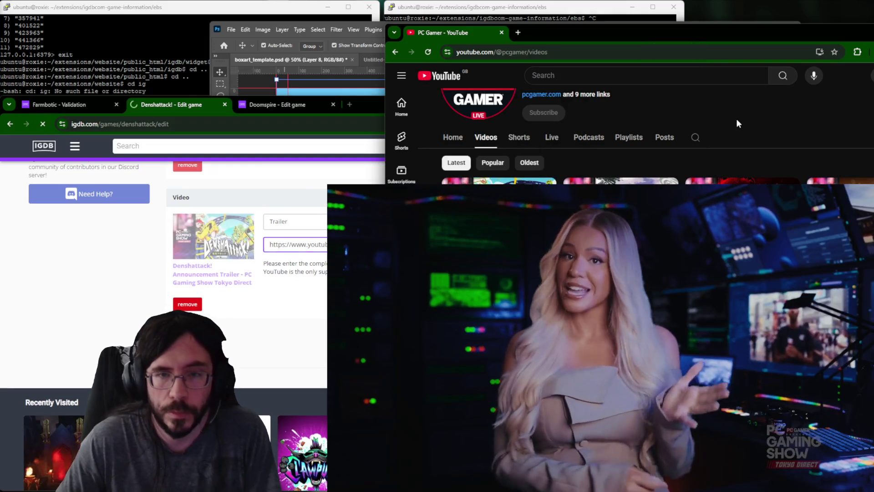
{"action": "key", "text": "F5"}
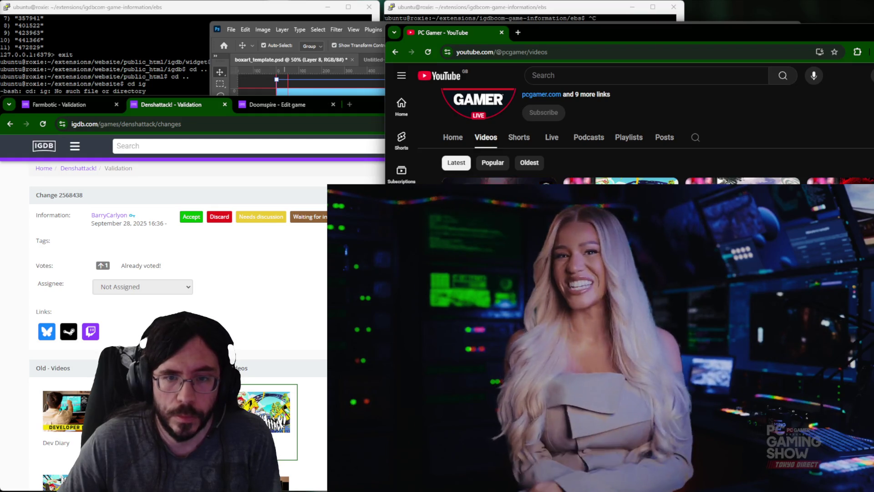
Move to Doomspire's edit page at its Videos section.
{"action": "left_click", "coordinate": [304, 105]}
{"action": "left_click", "coordinate": [40, 306]}
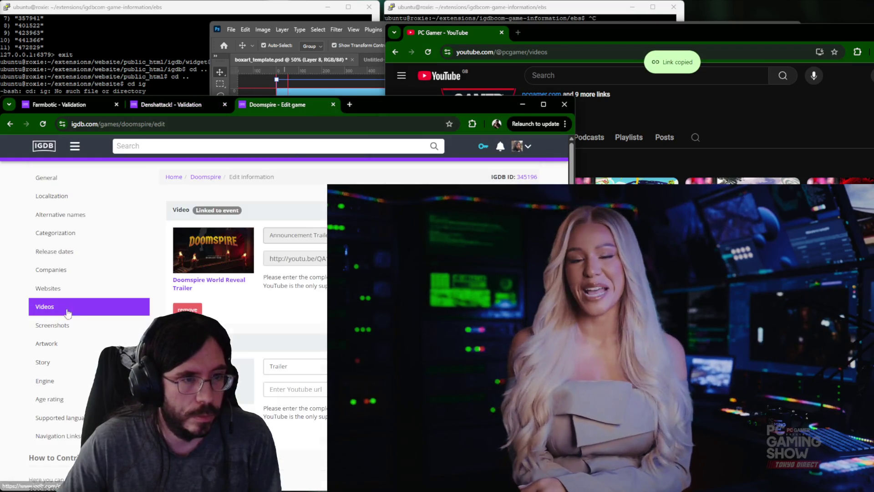
Submit the pasted trailer link as Doomspire's video entry.
{"action": "key", "text": "ctrl+v"}
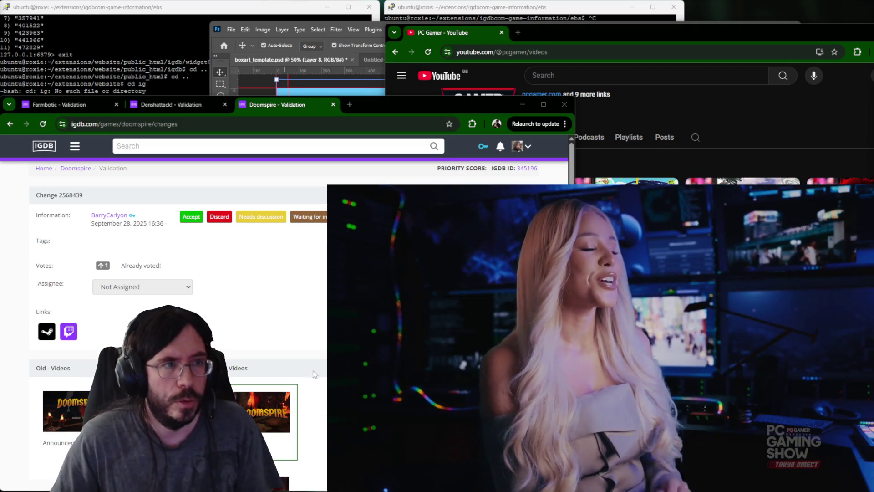
{"action": "key", "text": "ctrl+Tab"}
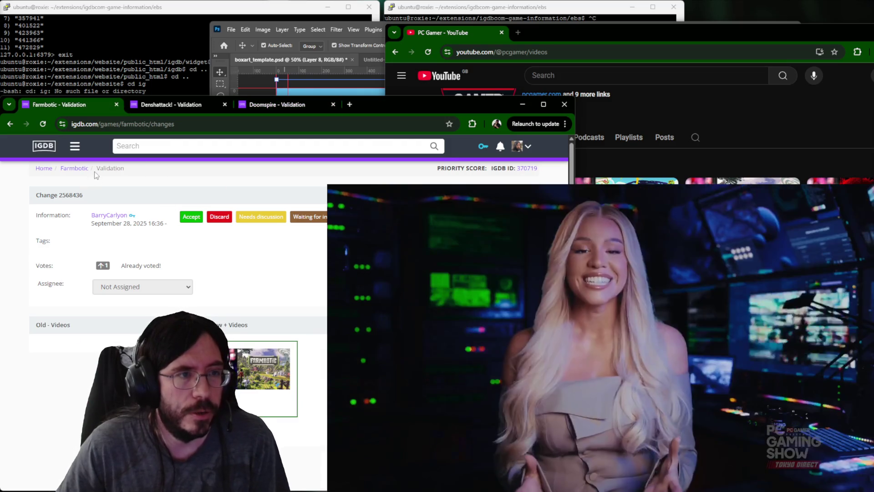
{"action": "left_click", "coordinate": [188, 105]}
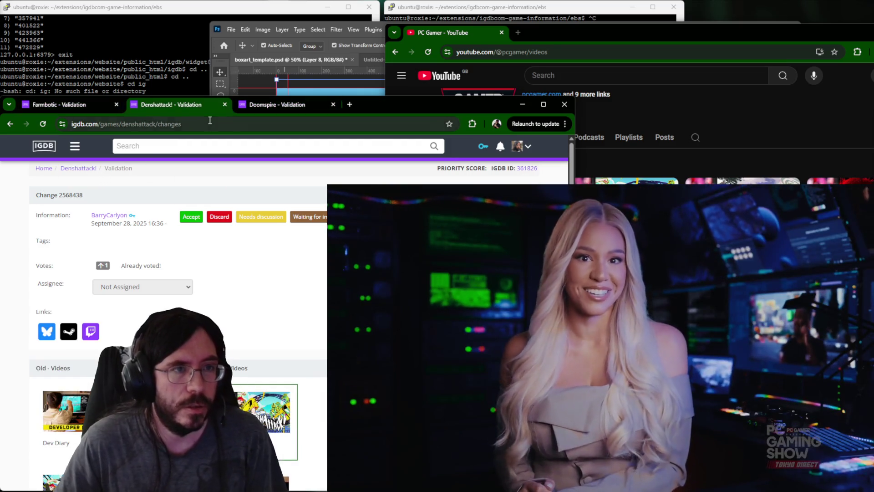
Navigate the Denshattack! validation tab to SteamDB and focus its search box.
{"action": "left_click", "coordinate": [212, 124]}
{"action": "type", "text": "steamdb"}
{"action": "key", "text": "Return"}
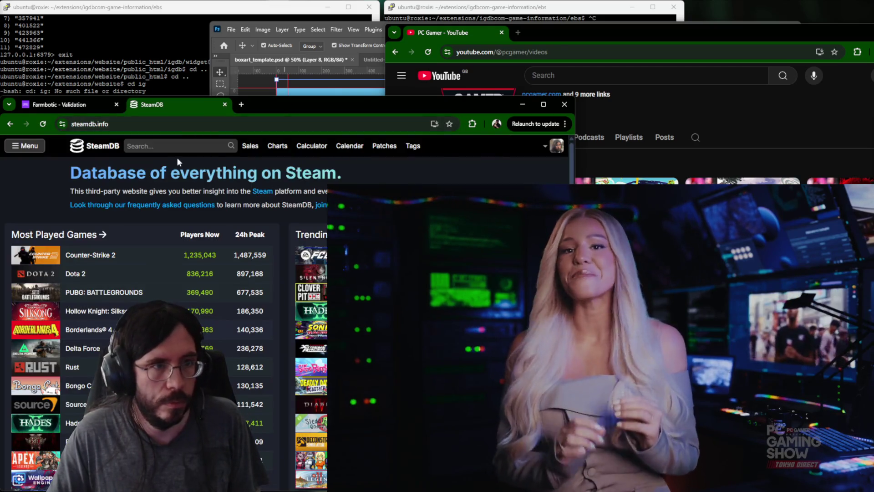
{"action": "left_click", "coordinate": [174, 147]}
{"action": "type", "text": "Farmbotic"}
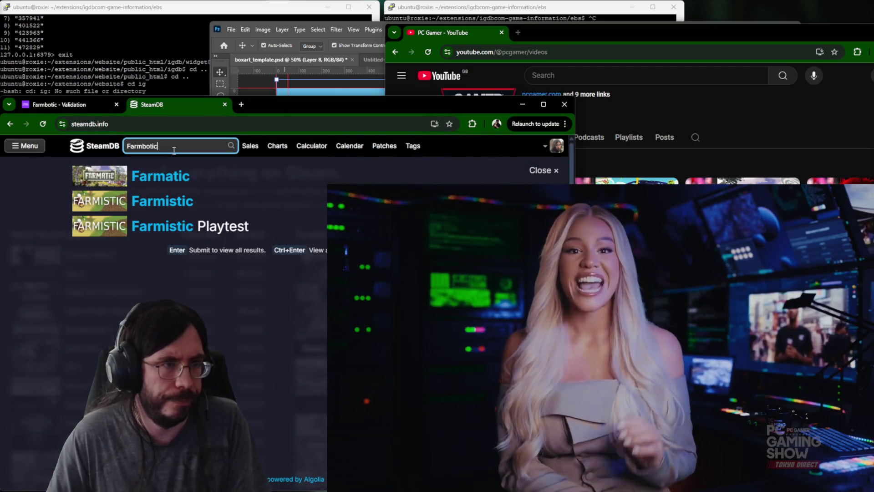
Open Farmbotic's SteamDB result and its Steam store page, then its IGDB Websites section.
{"action": "left_click", "coordinate": [175, 175]}
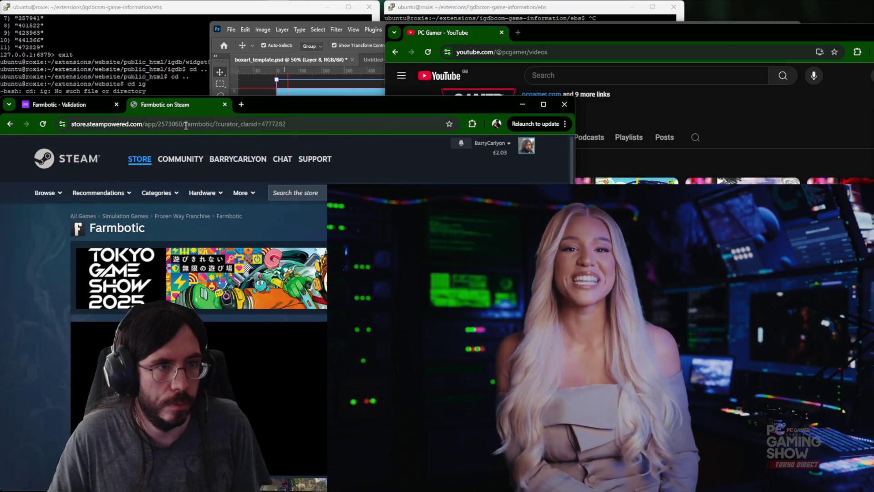
{"action": "left_click", "coordinate": [62, 105]}
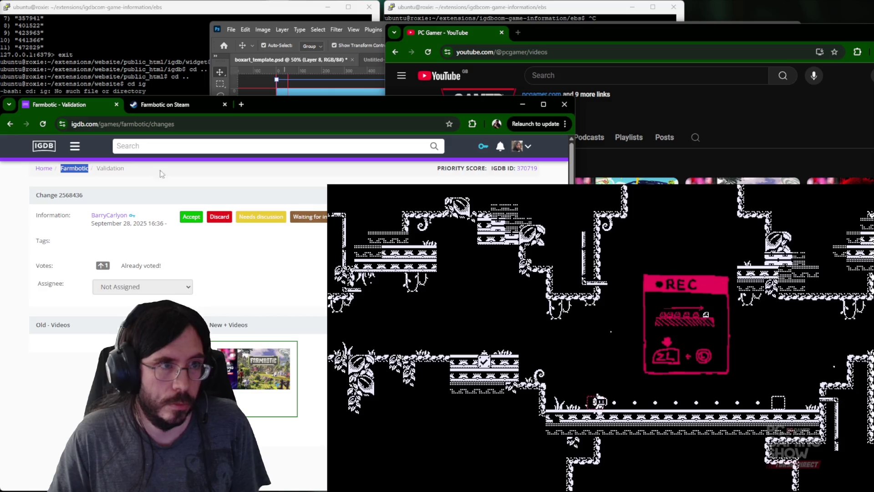
{"action": "left_click", "coordinate": [74, 168]}
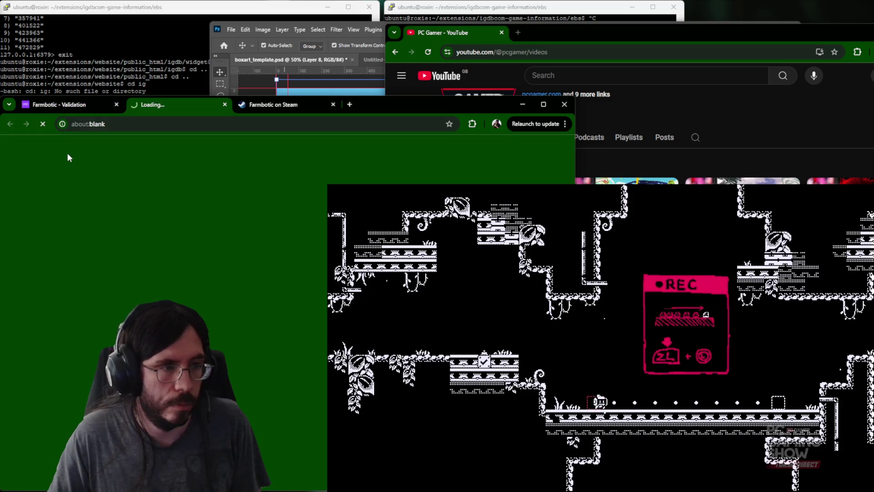
{"action": "left_click", "coordinate": [56, 295]}
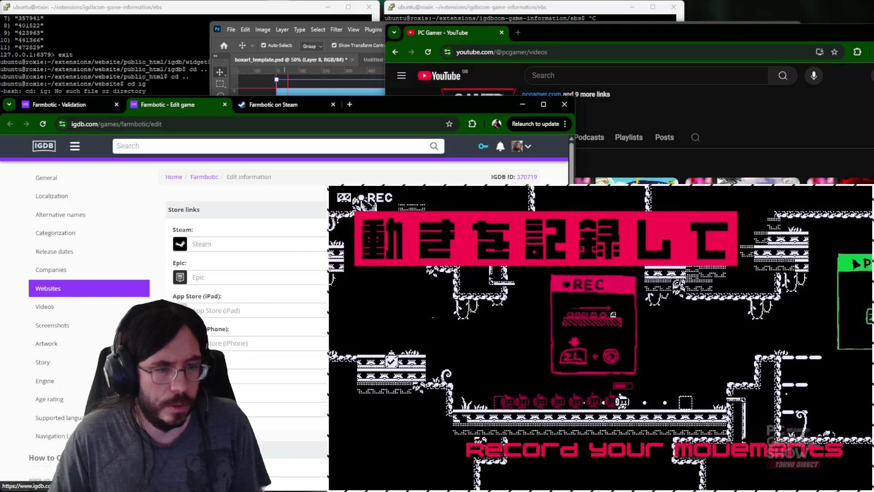
Add Farmbotic's Steam store link and pick Frozen Way as its company.
{"action": "left_click_drag", "start_coordinate": [260, 108], "coordinate": [295, 85]}
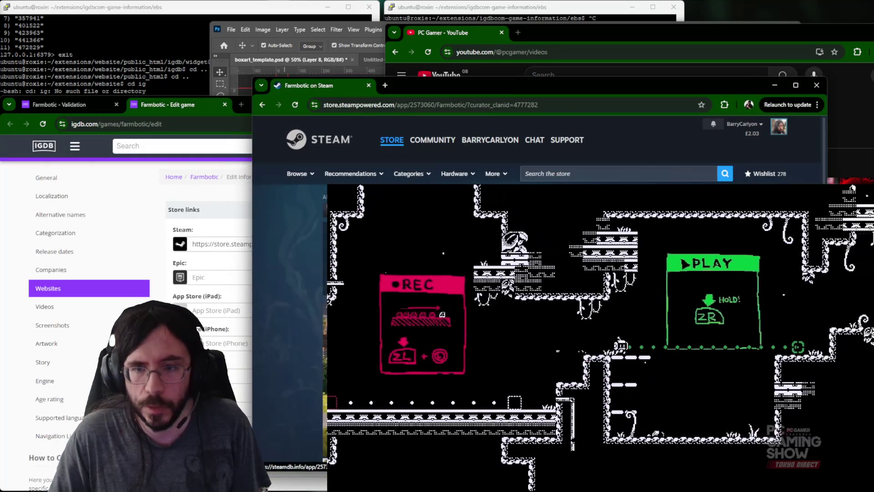
{"action": "left_click", "coordinate": [74, 269]}
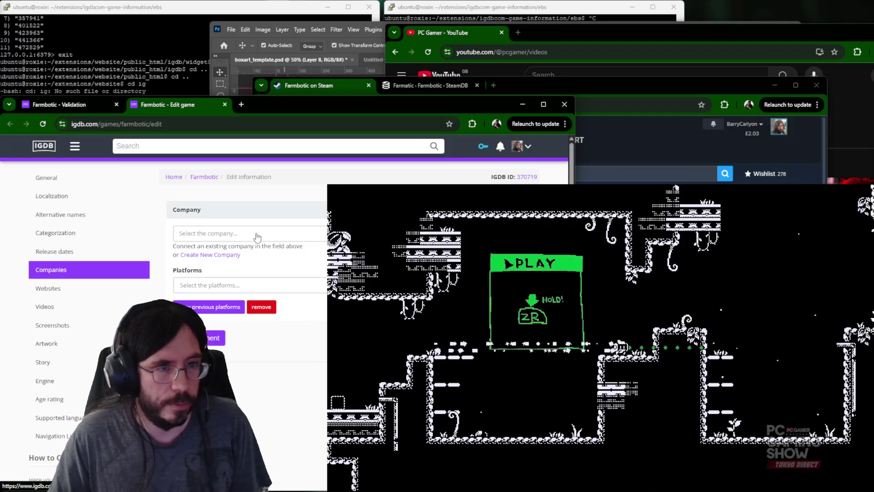
{"action": "left_click", "coordinate": [260, 235]}
{"action": "type", "text": "frozen way"}
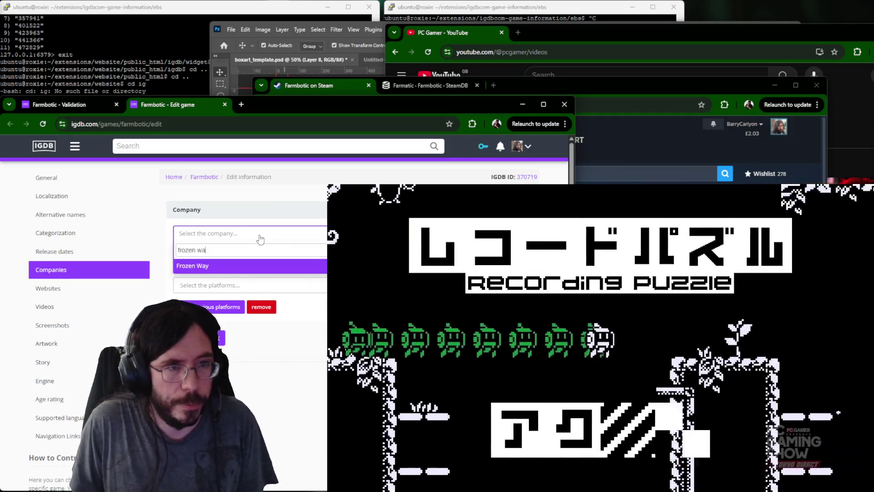
{"action": "key", "text": "Return"}
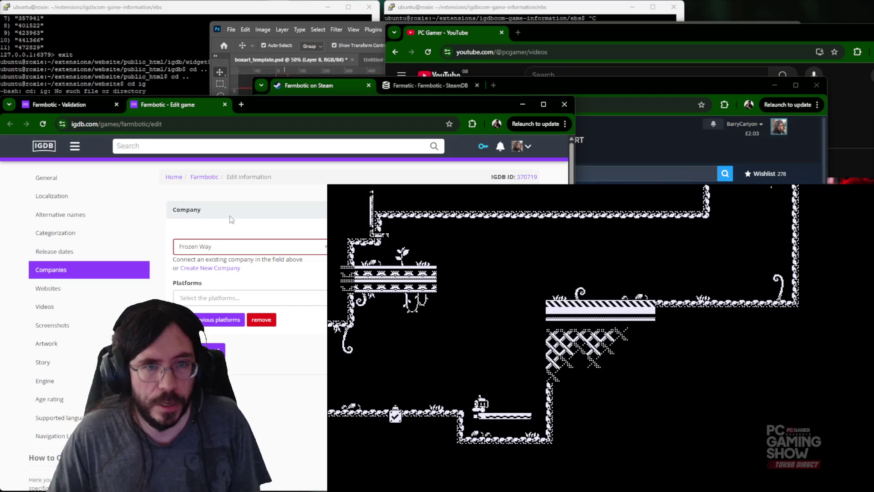
Paste the Steam store description into Farmbotic's General description box.
{"action": "left_click", "coordinate": [103, 178]}
{"action": "key", "text": "alt+Tab"}
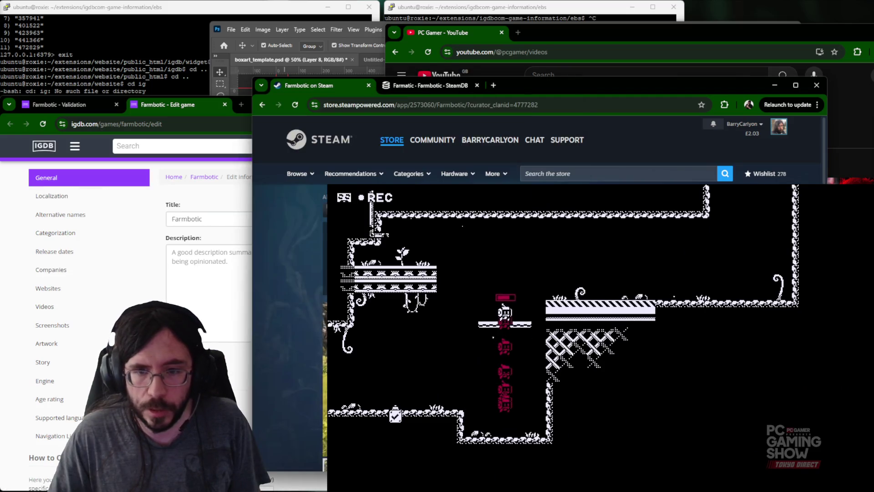
{"action": "left_click", "coordinate": [171, 283]}
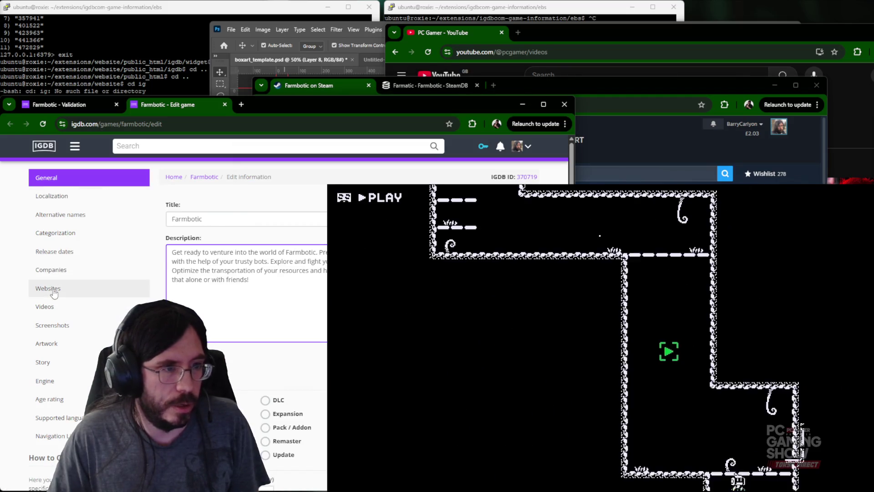
{"action": "scroll", "coordinate": [51, 312], "scroll_direction": "down", "scroll_amount": 5}
{"action": "scroll", "coordinate": [51, 311], "scroll_direction": "down", "scroll_amount": 3}
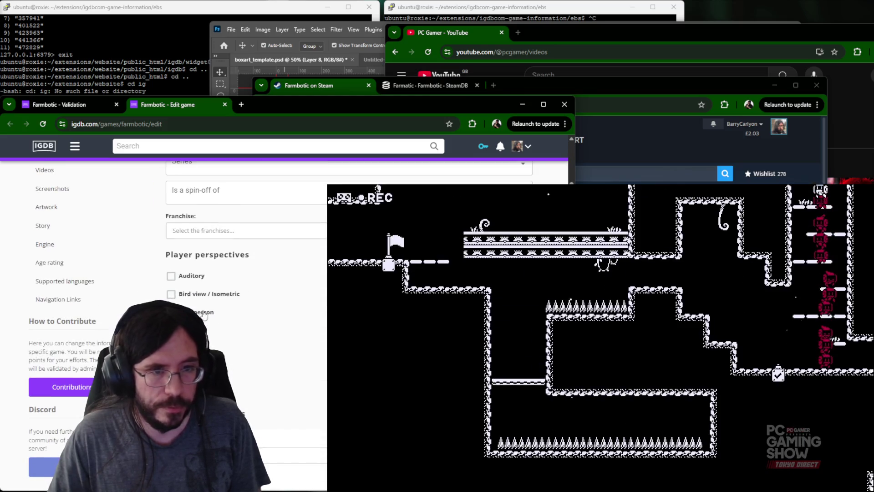
{"action": "scroll", "coordinate": [204, 314], "scroll_direction": "up", "scroll_amount": 2}
{"action": "left_click", "coordinate": [236, 219]}
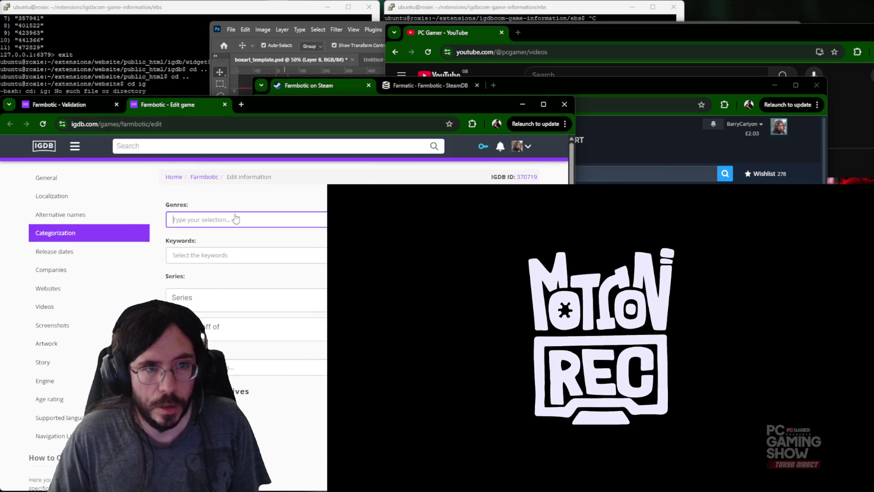
Tag Farmbotic with the Adventure genre and keywords farming, automation and robots.
{"action": "left_click", "coordinate": [230, 235]}
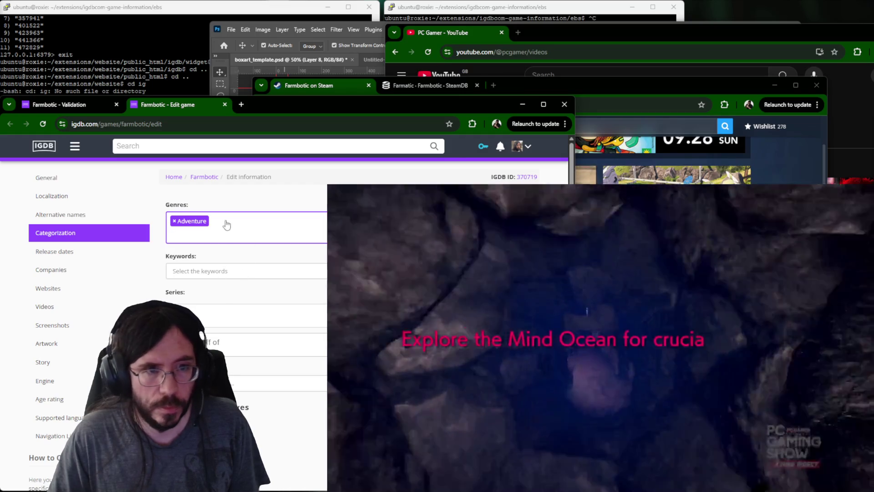
{"action": "left_click", "coordinate": [230, 267]}
{"action": "type", "text": "farm"}
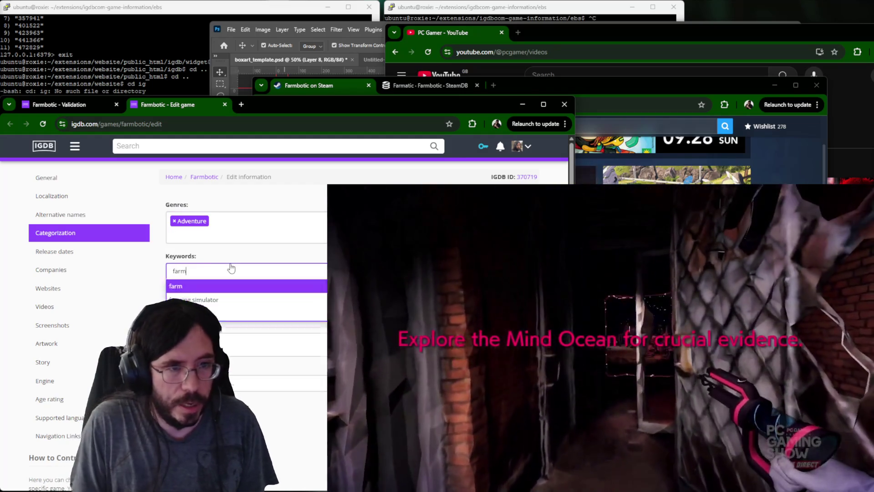
{"action": "type", "text": "ing,"}
{"action": "key", "text": "Return"}
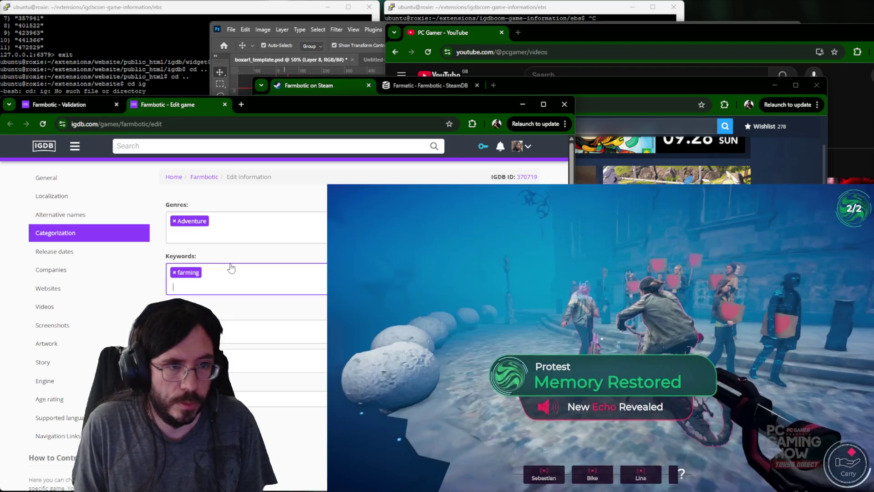
{"action": "type", "text": "to,ma"}
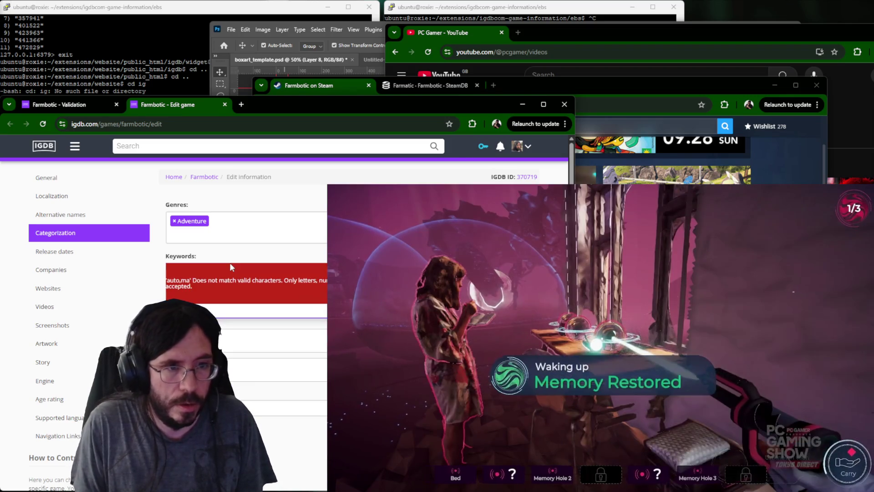
{"action": "type", "text": "tion"}
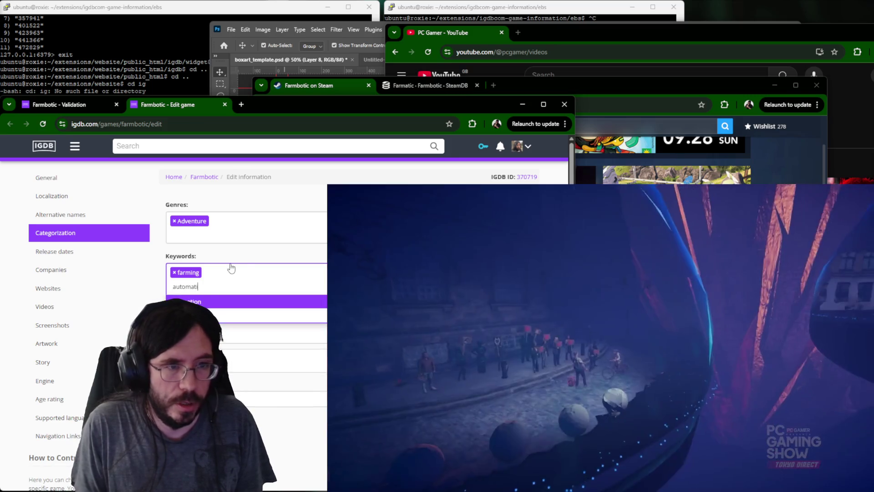
{"action": "key", "text": "Return"}
{"action": "type", "text": "robots"}
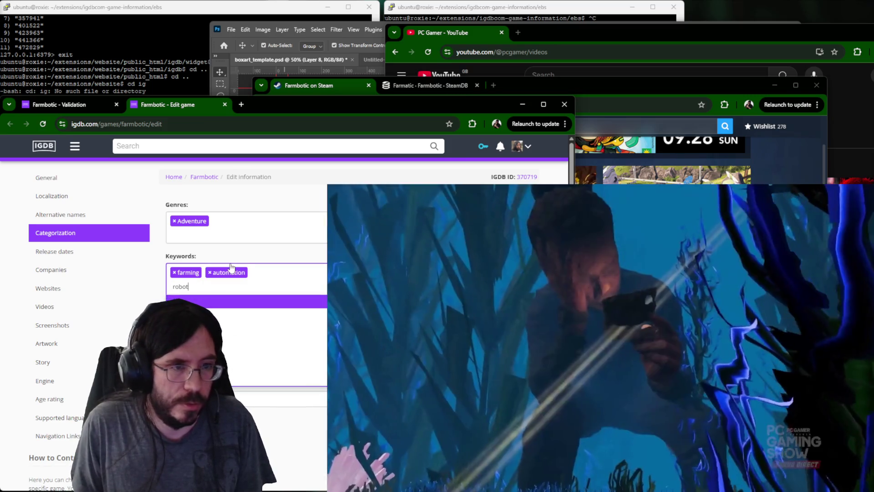
{"action": "key", "text": "Return"}
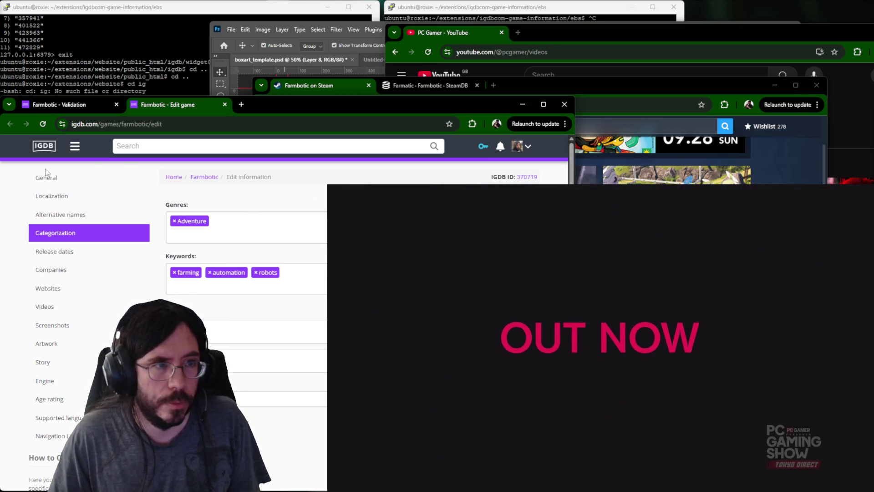
Bring up Farmbotic's SteamDB page for app 2573060.
{"action": "left_click", "coordinate": [46, 177]}
{"action": "left_click", "coordinate": [472, 85]}
{"action": "left_click", "coordinate": [430, 85]}
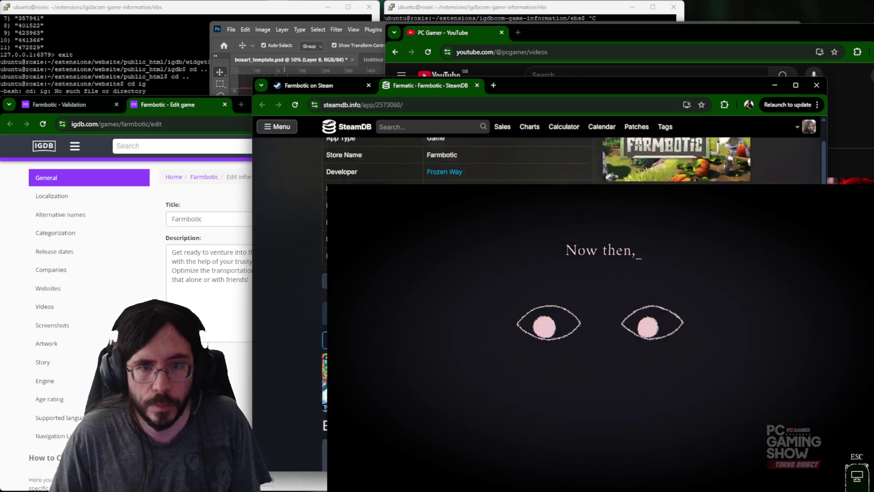
{"action": "scroll", "coordinate": [483, 250], "scroll_direction": "down", "scroll_amount": 3}
{"action": "scroll", "coordinate": [482, 250], "scroll_direction": "down", "scroll_amount": 3}
{"action": "left_click", "coordinate": [433, 106]}
{"action": "key", "text": "ctrl+v"}
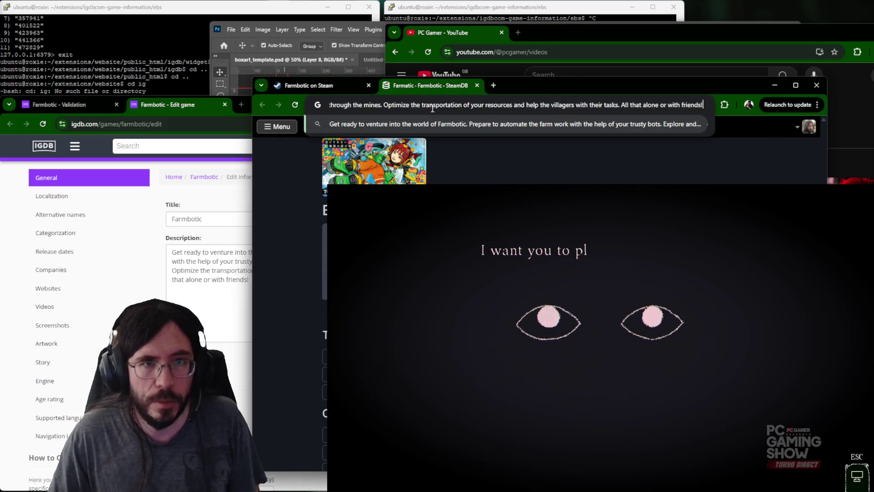
{"action": "left_click", "coordinate": [309, 306]}
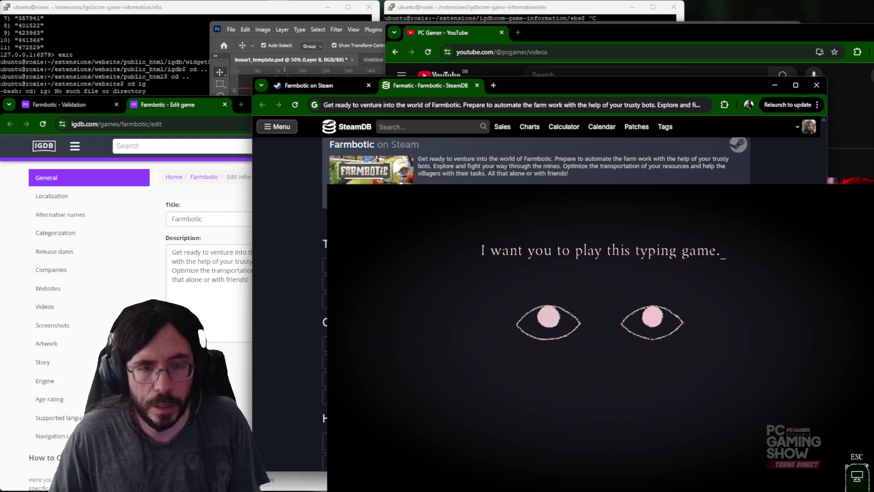
{"action": "scroll", "coordinate": [547, 160], "scroll_direction": "down", "scroll_amount": 5}
Copy the library_600x900 artwork from SteamDB's Metadata tab and switch to Photoshop's boxart_template.
{"action": "left_click", "coordinate": [497, 294]}
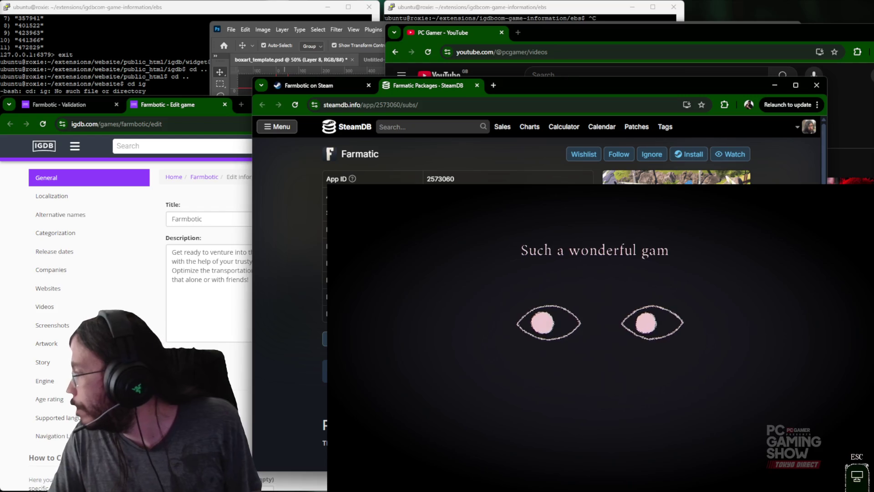
{"action": "scroll", "coordinate": [547, 161], "scroll_direction": "down", "scroll_amount": 3}
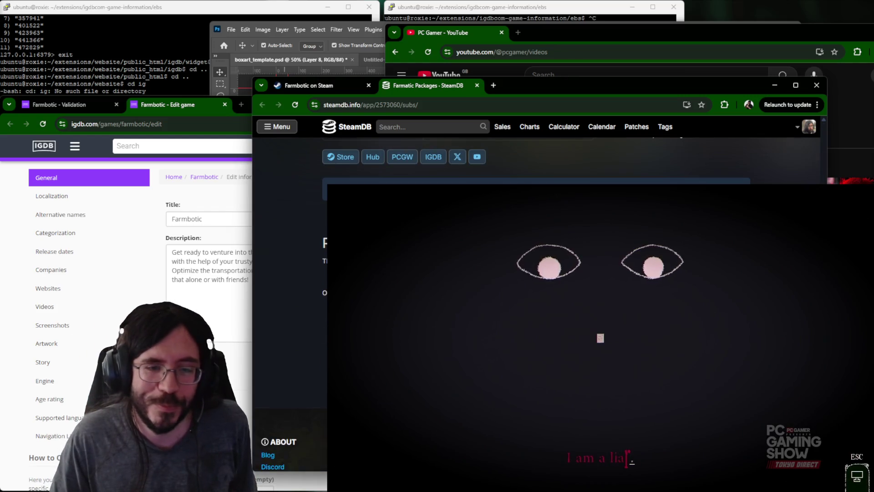
{"action": "left_click", "coordinate": [498, 294]}
{"action": "scroll", "coordinate": [536, 161], "scroll_direction": "down", "scroll_amount": 10}
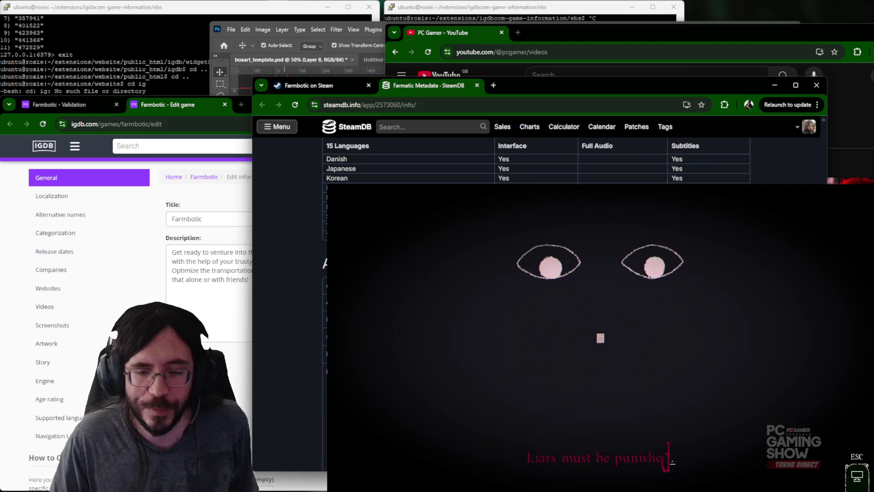
{"action": "middle_click", "coordinate": [498, 216]}
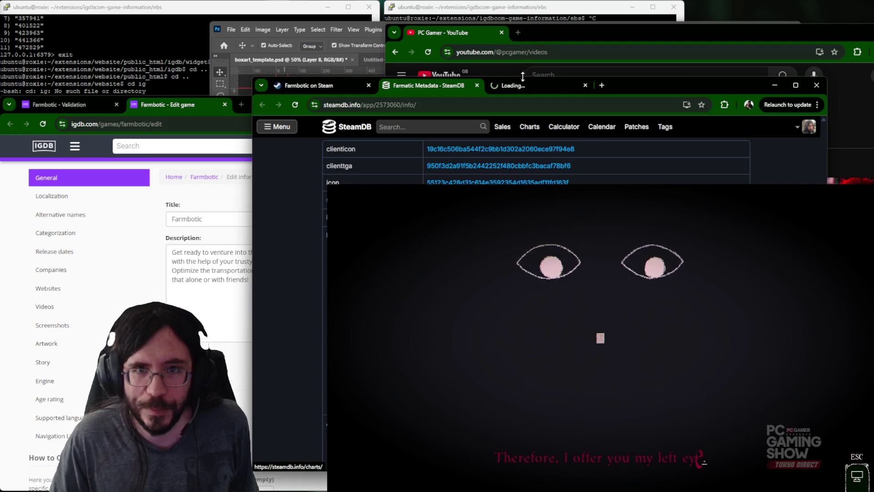
{"action": "left_click", "coordinate": [524, 87]}
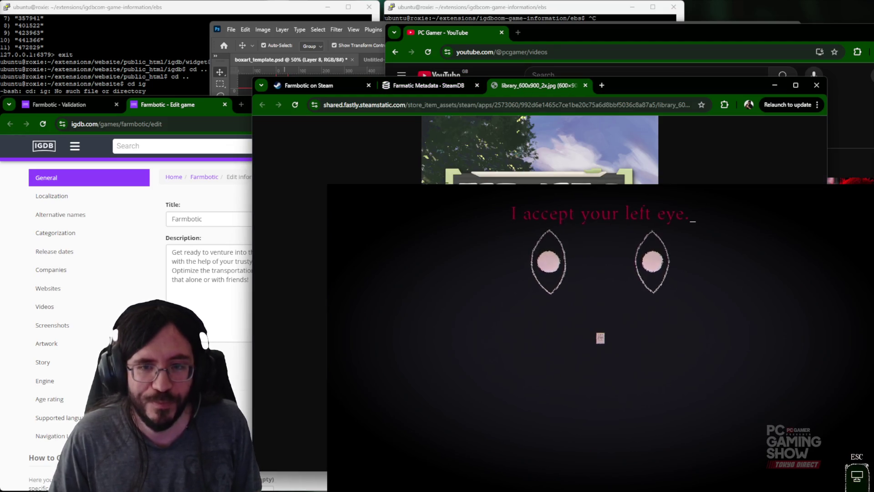
{"action": "key", "text": "ctrl+c"}
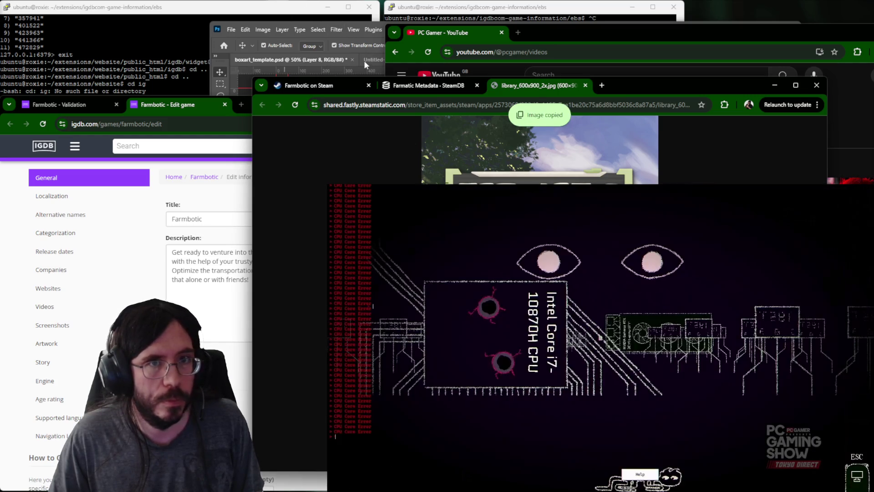
{"action": "left_click", "coordinate": [364, 60]}
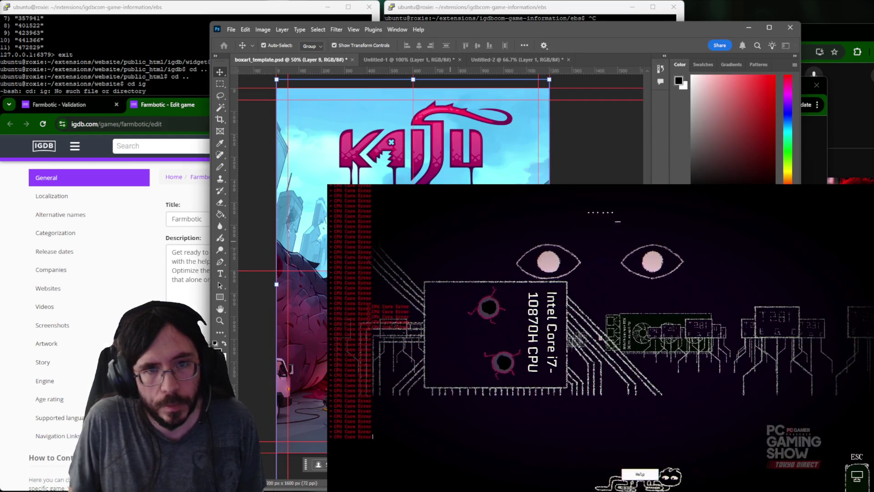
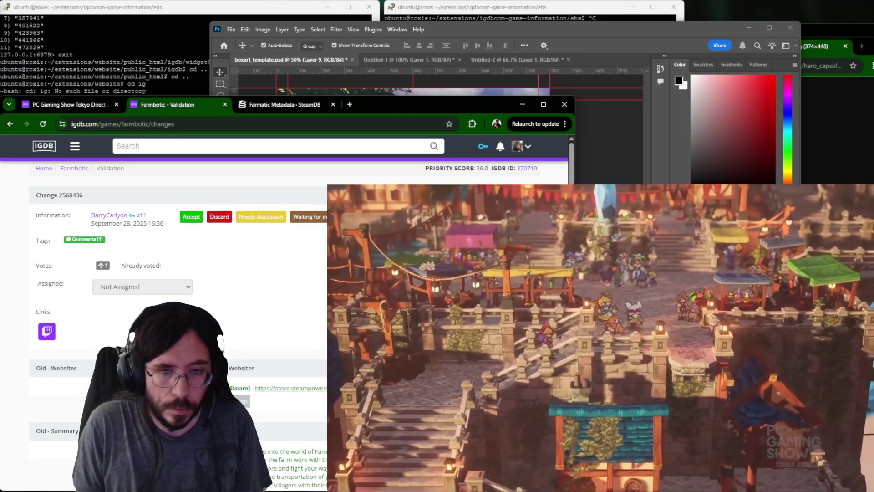
Search SteamDB for "join us" to bring up its results list.
{"action": "key", "text": "ctrl+Tab"}
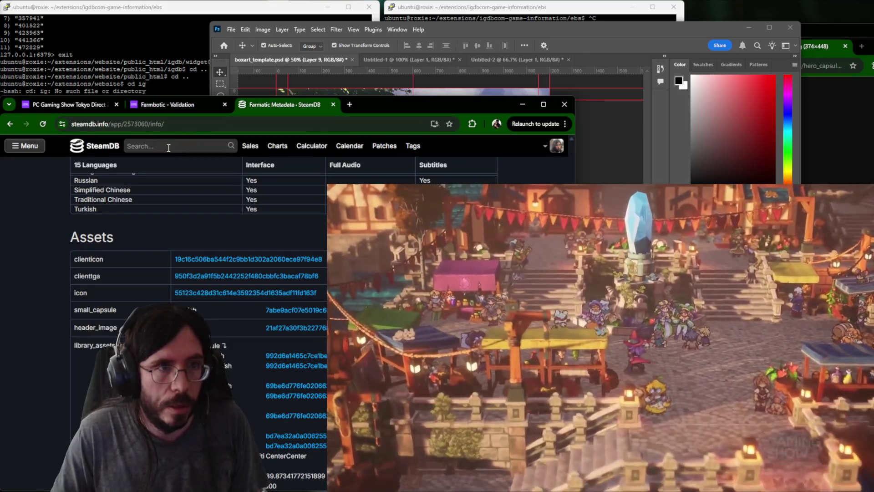
{"action": "left_click", "coordinate": [168, 147]}
{"action": "type", "text": "jo"}
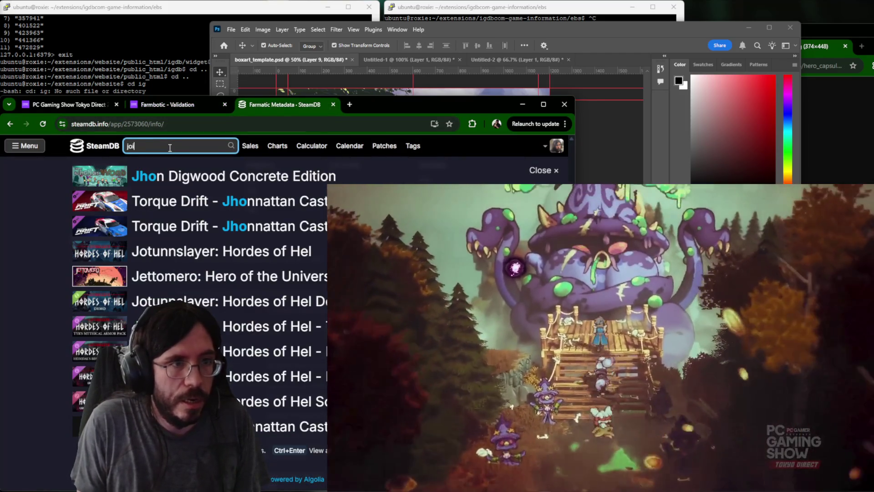
{"action": "type", "text": "n us"}
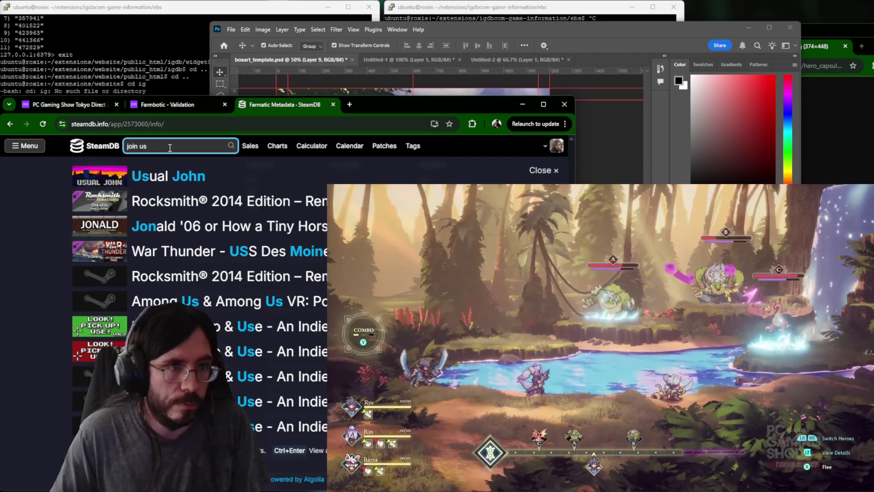
{"action": "key", "text": "Return"}
{"action": "scroll", "coordinate": [286, 308], "scroll_direction": "down", "scroll_amount": 2}
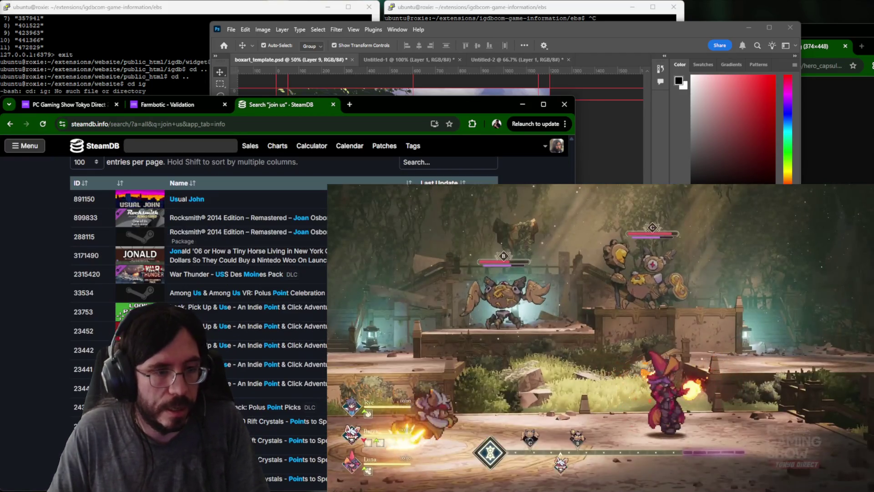
Close the Farmbotic validation page and return to the Tokyo Direct event page.
{"action": "key", "text": "ctrl+shift+Tab"}
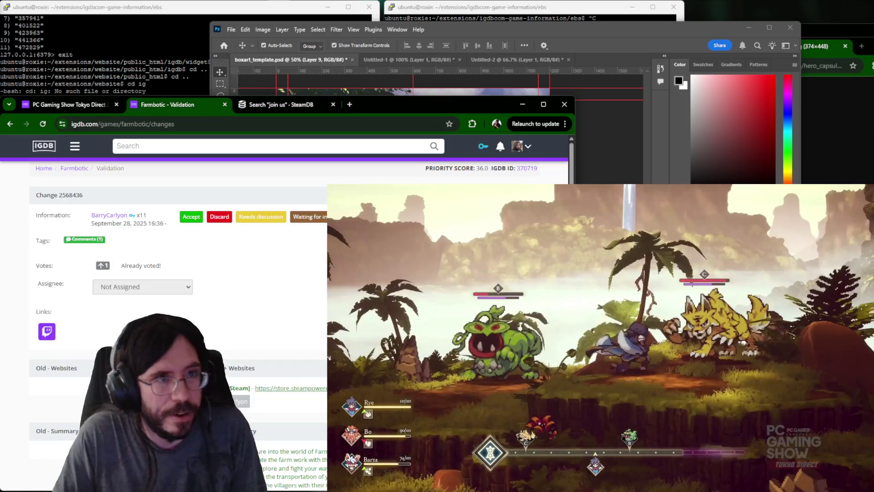
{"action": "key", "text": "ctrl+w"}
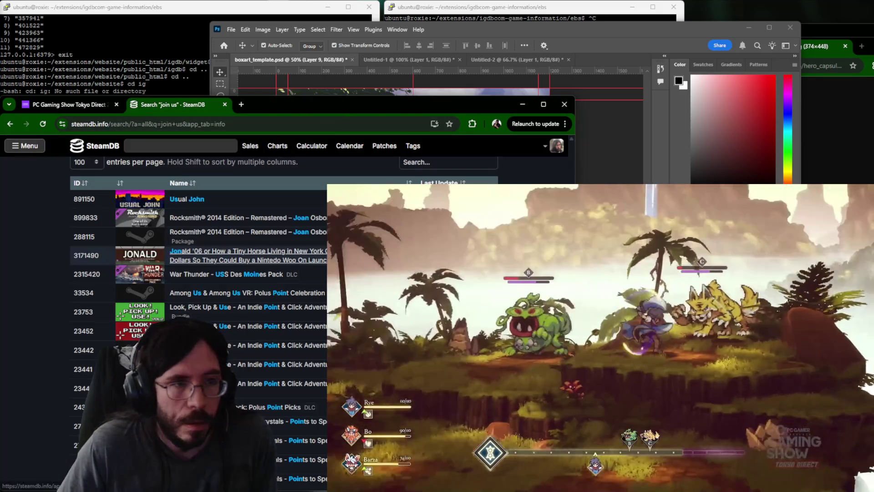
{"action": "key", "text": "ctrl+shift+Tab"}
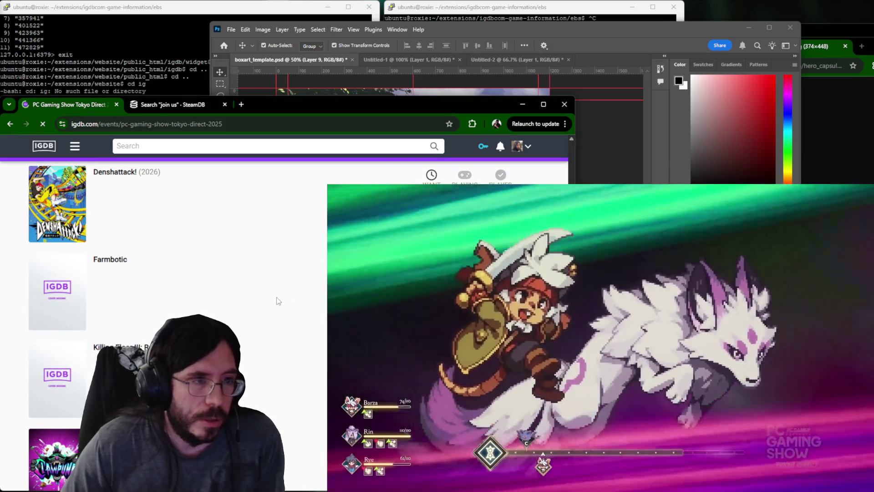
{"action": "scroll", "coordinate": [276, 300], "scroll_direction": "up", "scroll_amount": 3}
{"action": "scroll", "coordinate": [276, 301], "scroll_direction": "up", "scroll_amount": 3}
{"action": "scroll", "coordinate": [277, 300], "scroll_direction": "up", "scroll_amount": 3}
{"action": "scroll", "coordinate": [141, 285], "scroll_direction": "up", "scroll_amount": 4}
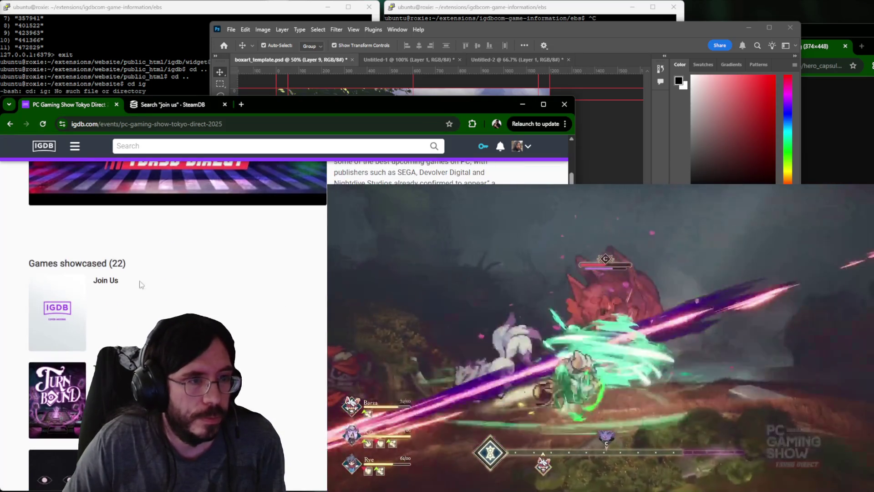
Move the Join Us game page into its own tab, keeping the event page in view.
{"action": "left_click_drag", "start_coordinate": [242, 125], "coordinate": [245, 104]}
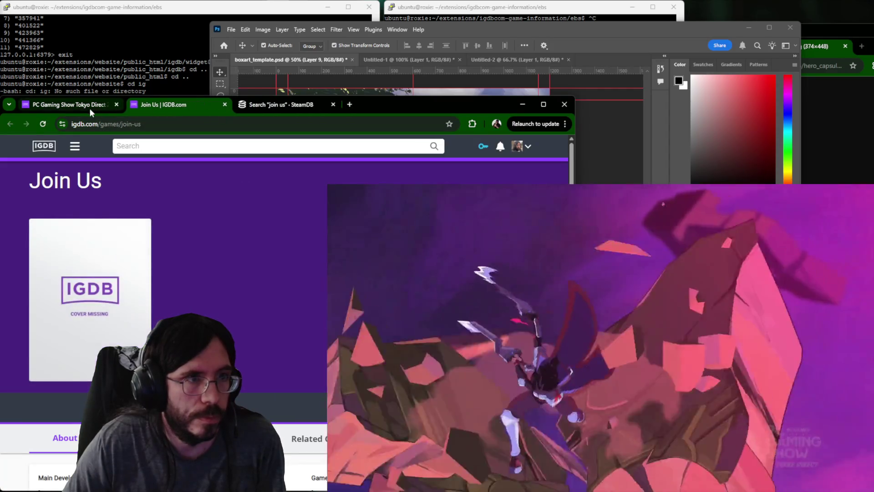
{"action": "left_click", "coordinate": [89, 108]}
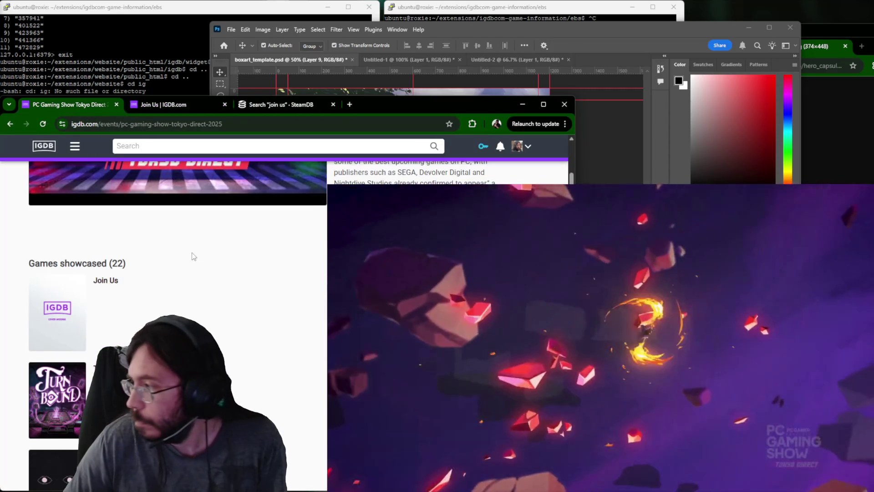
{"action": "scroll", "coordinate": [192, 256], "scroll_direction": "down", "scroll_amount": 5}
{"action": "scroll", "coordinate": [192, 256], "scroll_direction": "down", "scroll_amount": 5}
{"action": "scroll", "coordinate": [192, 256], "scroll_direction": "down", "scroll_amount": 5}
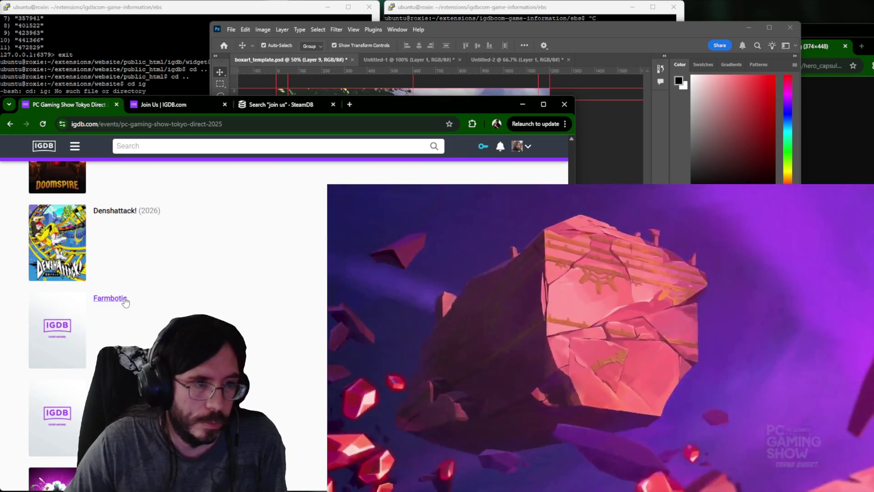
{"action": "scroll", "coordinate": [137, 330], "scroll_direction": "up", "scroll_amount": 1}
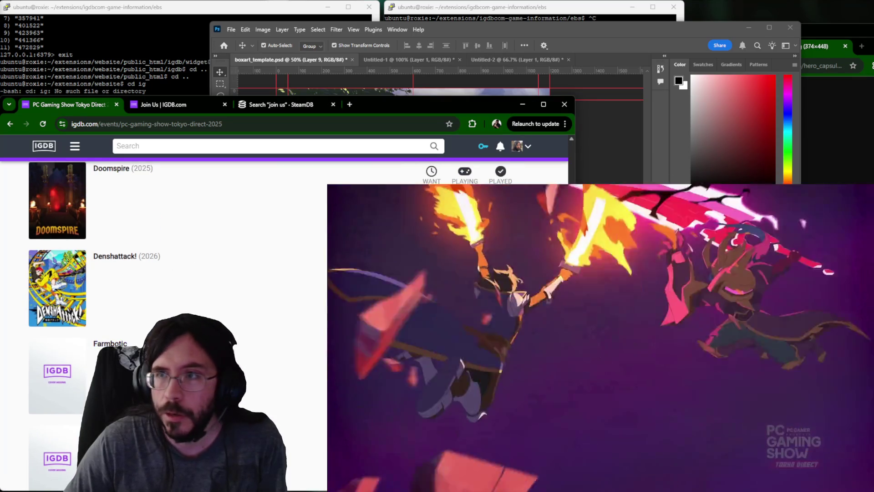
Close the Steam hero capsule and library artwork images and bring PC Gamer's YouTube videos forward.
{"action": "left_click", "coordinate": [845, 121]}
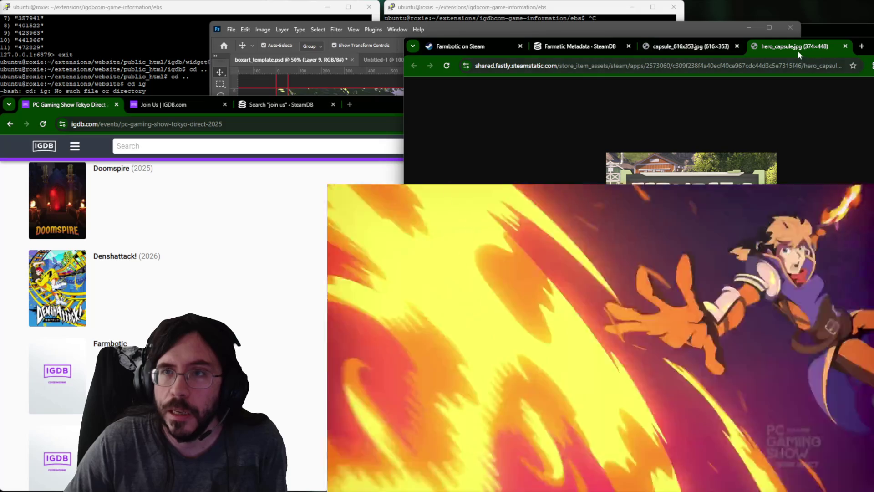
{"action": "left_click", "coordinate": [844, 46]}
{"action": "left_click_drag", "start_coordinate": [864, 54], "coordinate": [852, 19]}
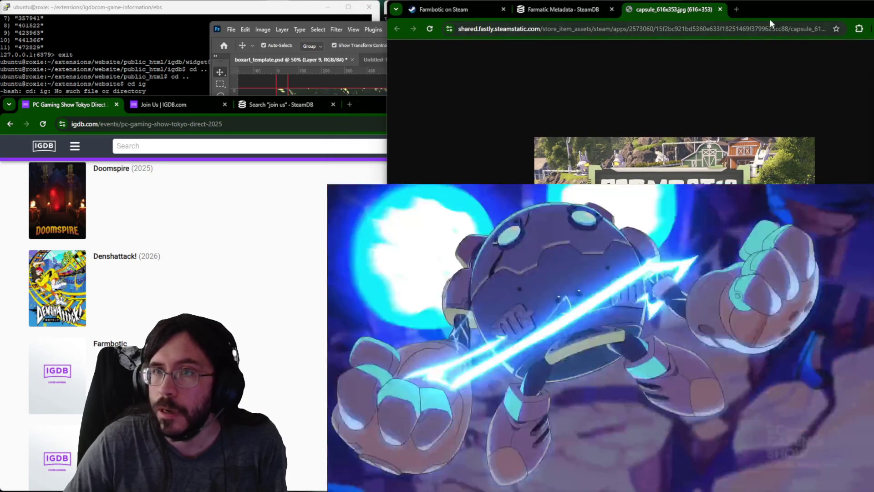
{"action": "left_click_drag", "start_coordinate": [769, 19], "coordinate": [770, 43]}
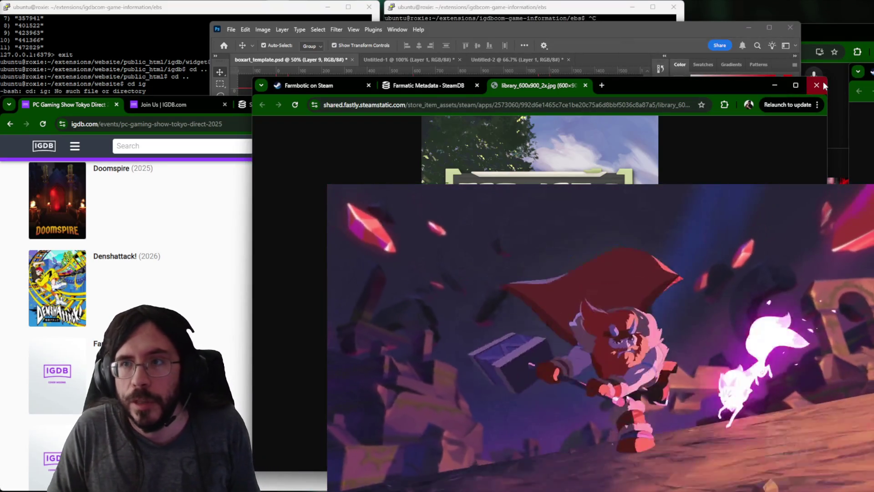
{"action": "left_click", "coordinate": [818, 85]}
{"action": "left_click", "coordinate": [832, 116]}
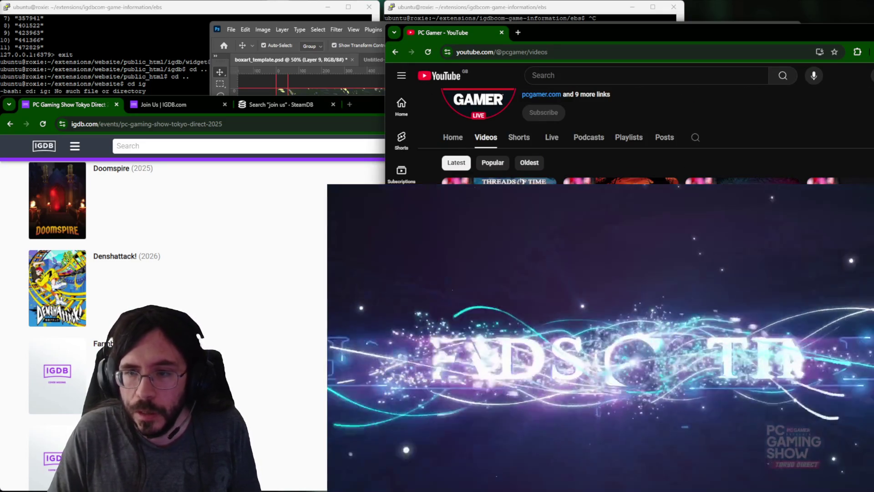
{"action": "scroll", "coordinate": [629, 144], "scroll_direction": "down", "scroll_amount": 2}
{"action": "scroll", "coordinate": [628, 144], "scroll_direction": "down", "scroll_amount": 2}
{"action": "scroll", "coordinate": [60, 183], "scroll_direction": "up", "scroll_amount": 2}
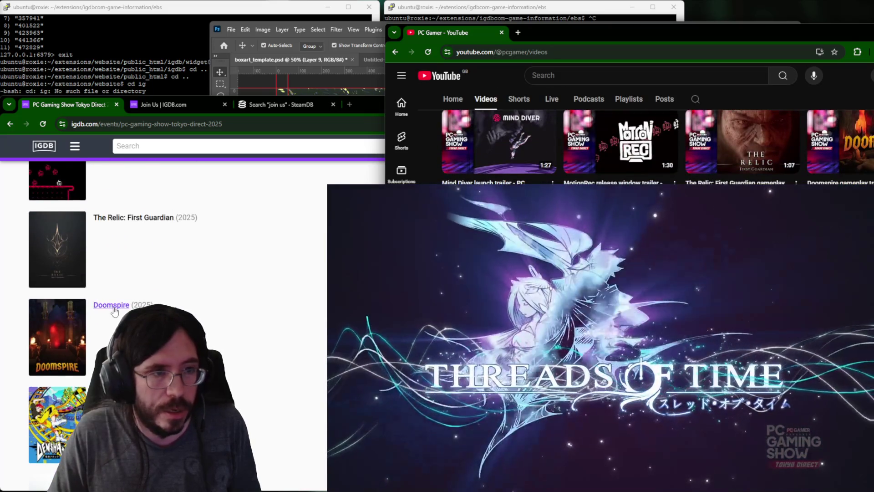
Check Doomspire's page briefly, close it and move the event page after the other tabs.
{"action": "middle_click", "coordinate": [115, 312]}
{"action": "left_click", "coordinate": [205, 104]}
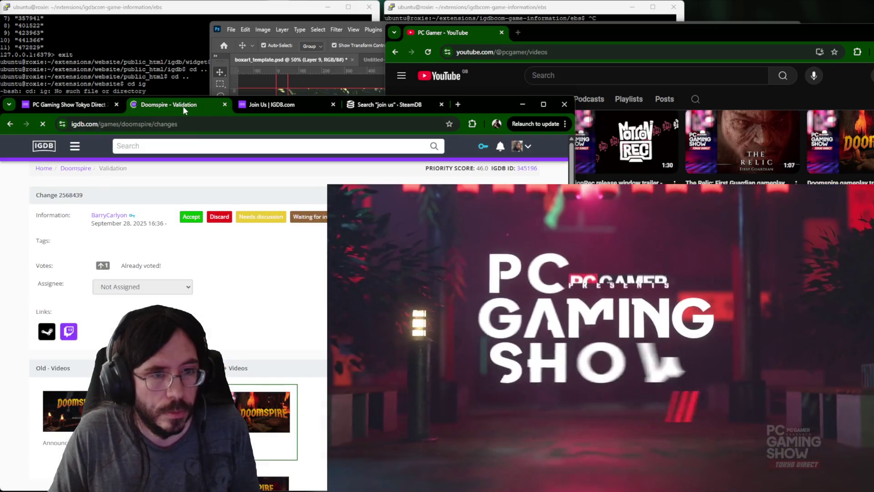
{"action": "scroll", "coordinate": [279, 323], "scroll_direction": "down", "scroll_amount": 5}
{"action": "key", "text": "ctrl+w"}
{"action": "key", "text": "ctrl+1"}
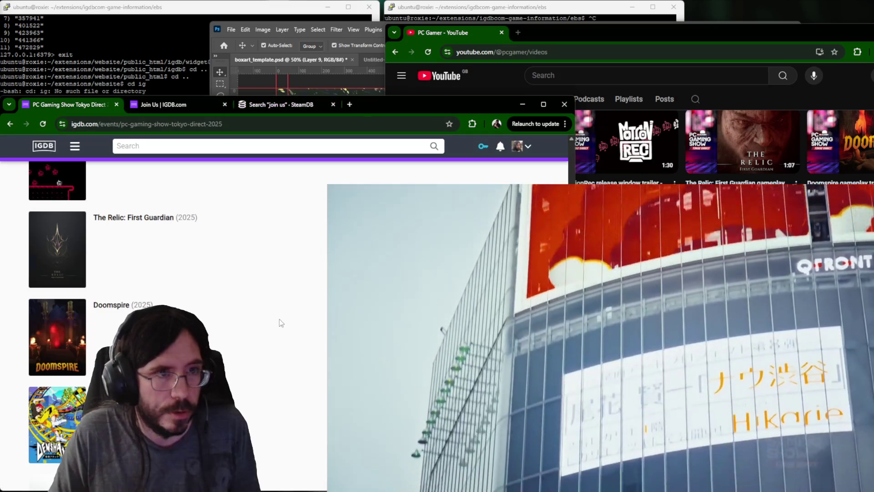
{"action": "left_click_drag", "start_coordinate": [94, 104], "coordinate": [278, 114]}
{"action": "scroll", "coordinate": [143, 285], "scroll_direction": "up", "scroll_amount": 1}
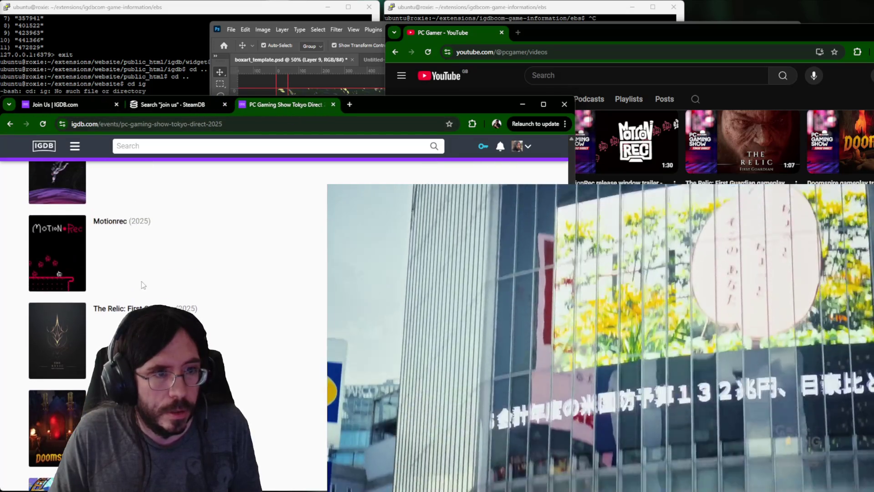
Copy a Tokyo Direct trailer link from YouTube and open The Relic: First Guardian's page.
{"action": "key", "text": "alt+Tab"}
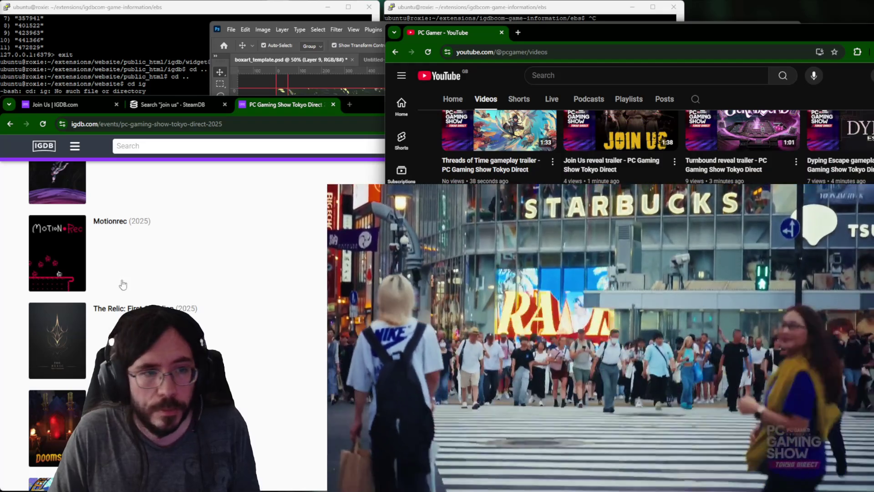
{"action": "left_click", "coordinate": [124, 284]}
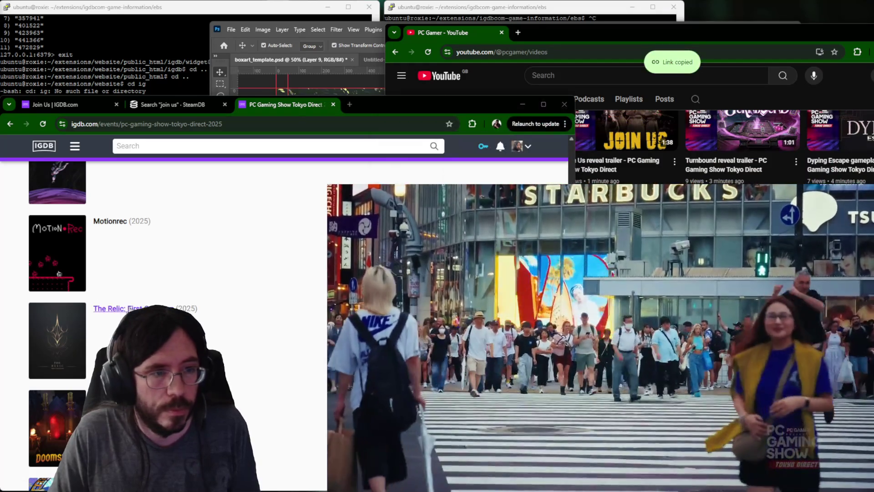
{"action": "left_click", "coordinate": [364, 106]}
{"action": "scroll", "coordinate": [163, 274], "scroll_direction": "down", "scroll_amount": 3}
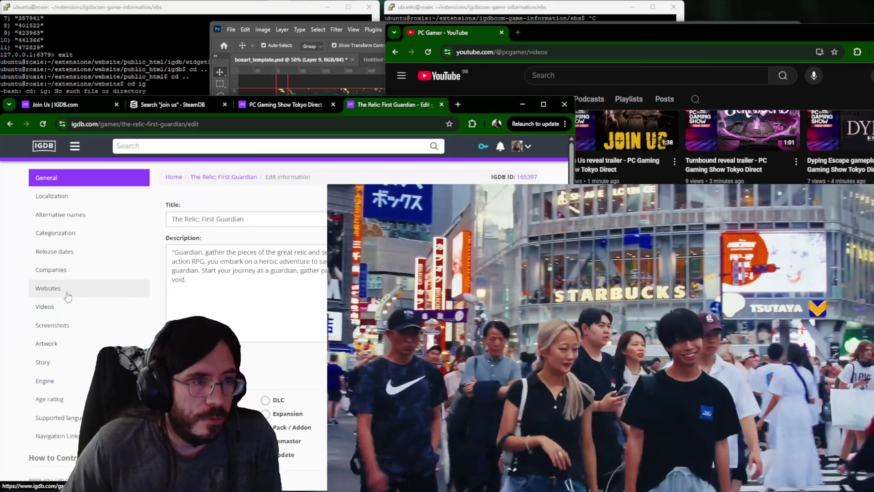
Paste the gameplay trailer link into The Relic's video entries, submit, and return to the event list.
{"action": "left_click", "coordinate": [75, 306]}
{"action": "scroll", "coordinate": [205, 321], "scroll_direction": "down", "scroll_amount": 5}
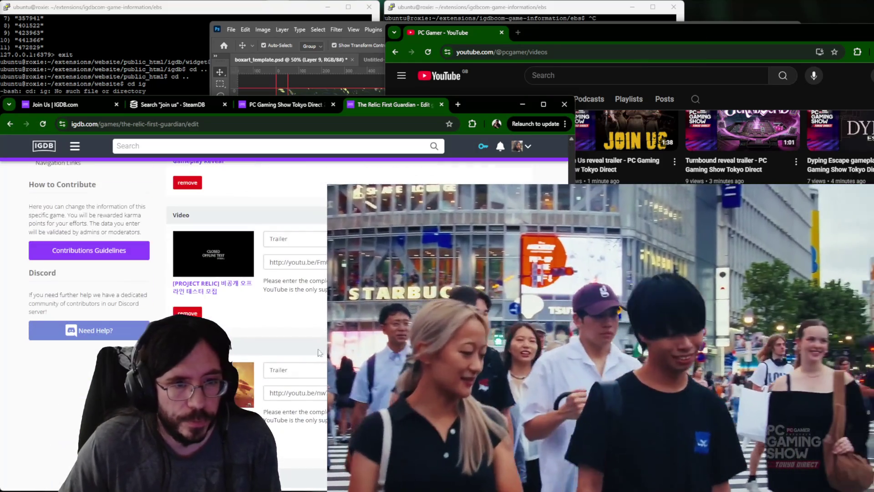
{"action": "scroll", "coordinate": [273, 341], "scroll_direction": "down", "scroll_amount": 5}
{"action": "key", "text": "ctrl+v"}
{"action": "scroll", "coordinate": [273, 307], "scroll_direction": "down", "scroll_amount": 3}
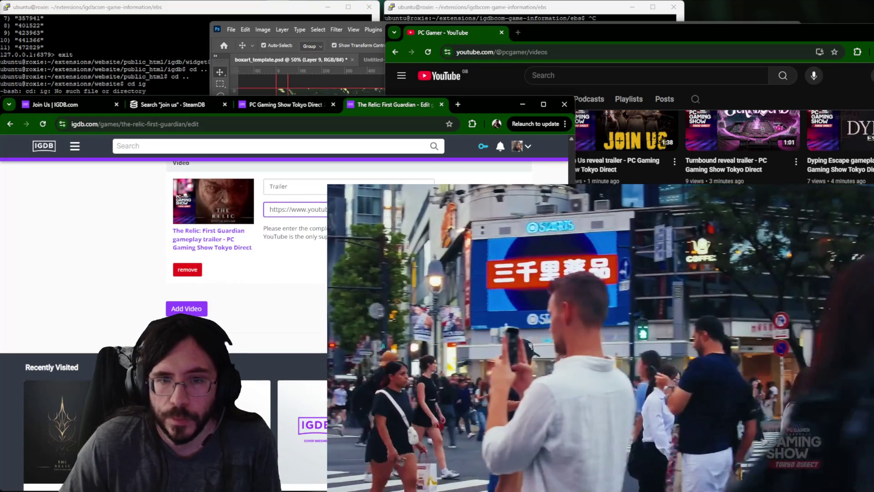
{"action": "key", "text": "alt+Tab"}
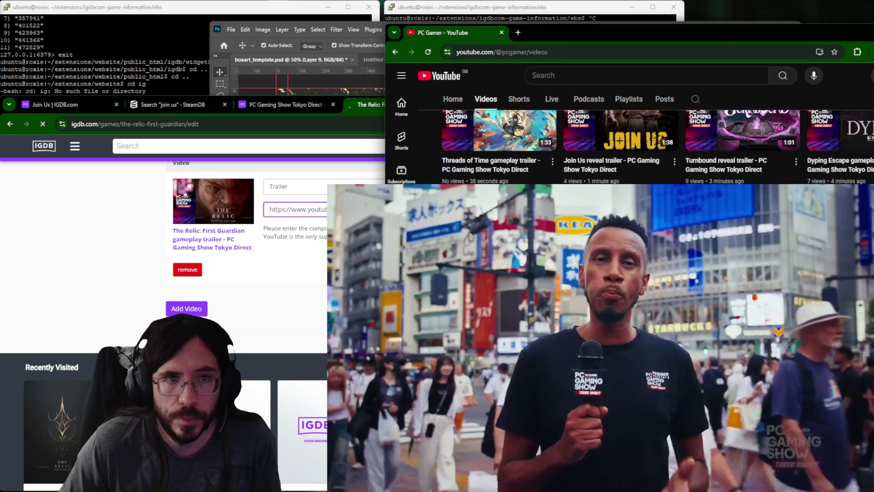
{"action": "left_click", "coordinate": [324, 315]}
{"action": "left_click", "coordinate": [278, 107]}
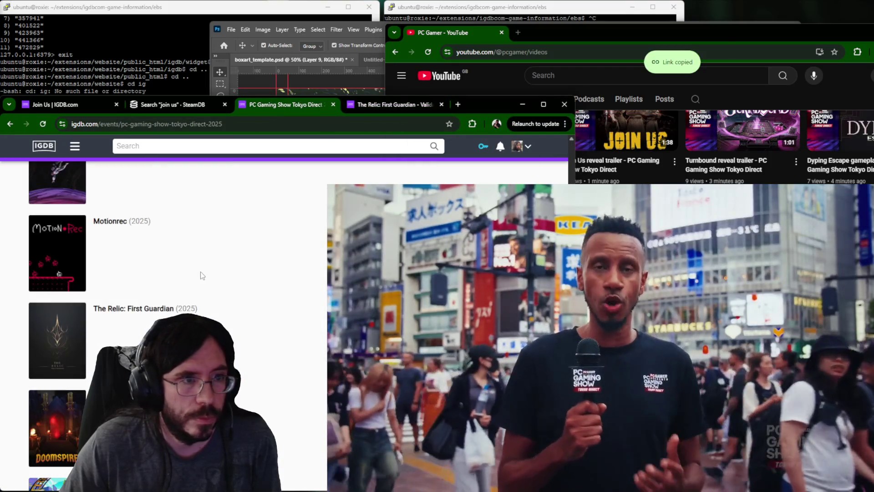
Add the release window trailer to Motionrec's videos, submit, and return to the event list.
{"action": "left_click_drag", "start_coordinate": [398, 105], "coordinate": [397, 105]}
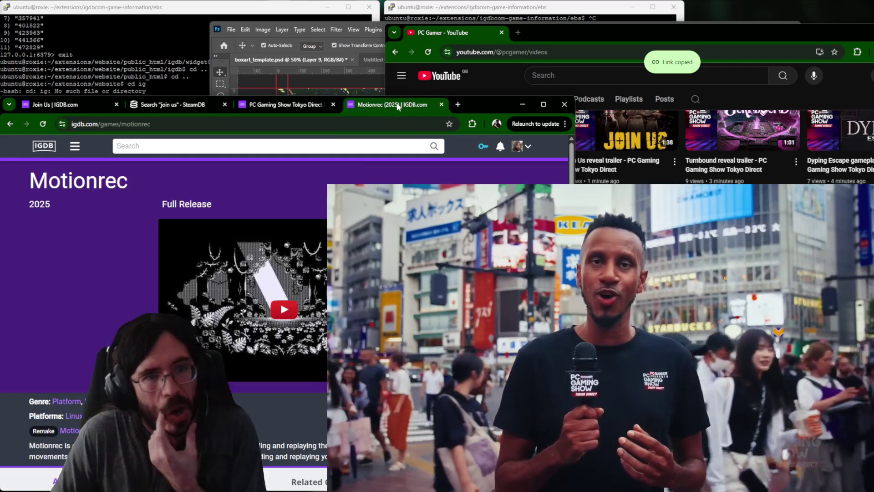
{"action": "left_click", "coordinate": [94, 208]}
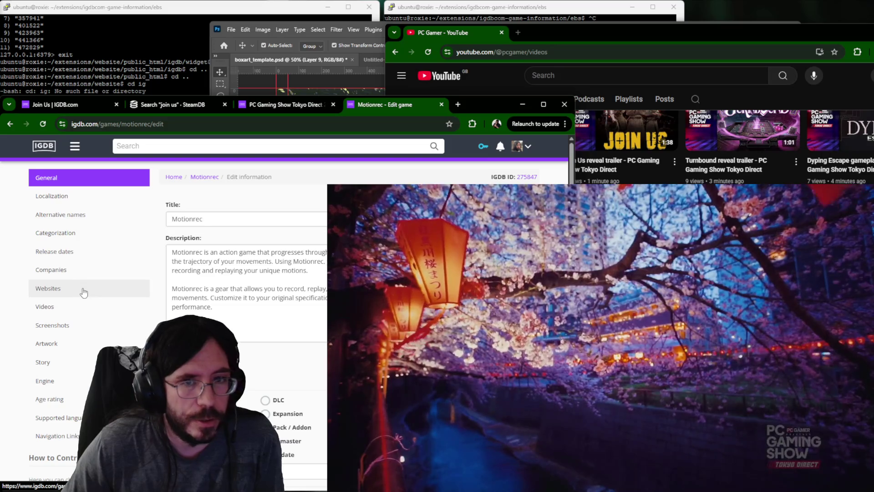
{"action": "left_click", "coordinate": [82, 307]}
{"action": "scroll", "coordinate": [82, 310], "scroll_direction": "down", "scroll_amount": 3}
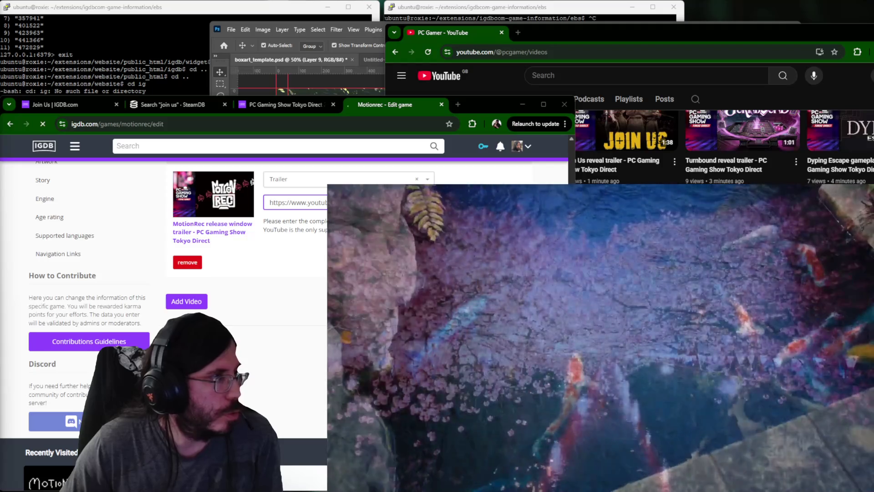
{"action": "left_click", "coordinate": [291, 103]}
{"action": "scroll", "coordinate": [210, 230], "scroll_direction": "up", "scroll_amount": 2}
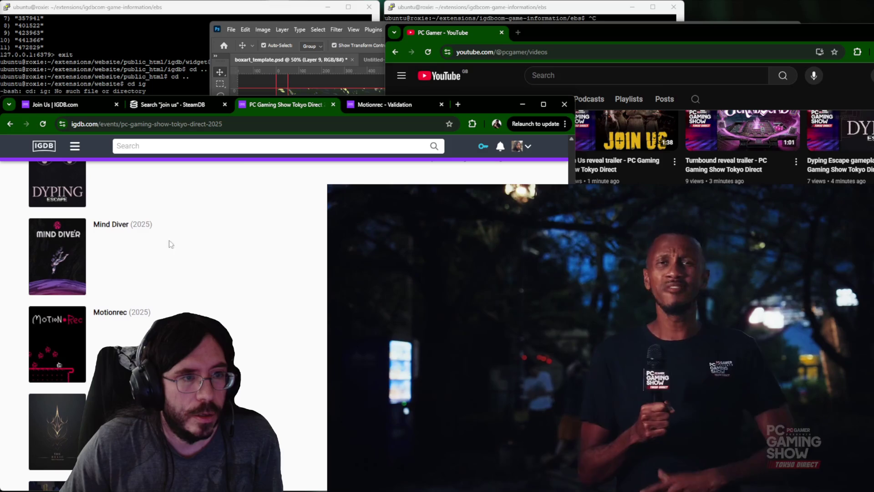
Load Mind Diver into the working tab and bring its edit form forward.
{"action": "left_click_drag", "start_coordinate": [404, 103], "coordinate": [404, 105]}
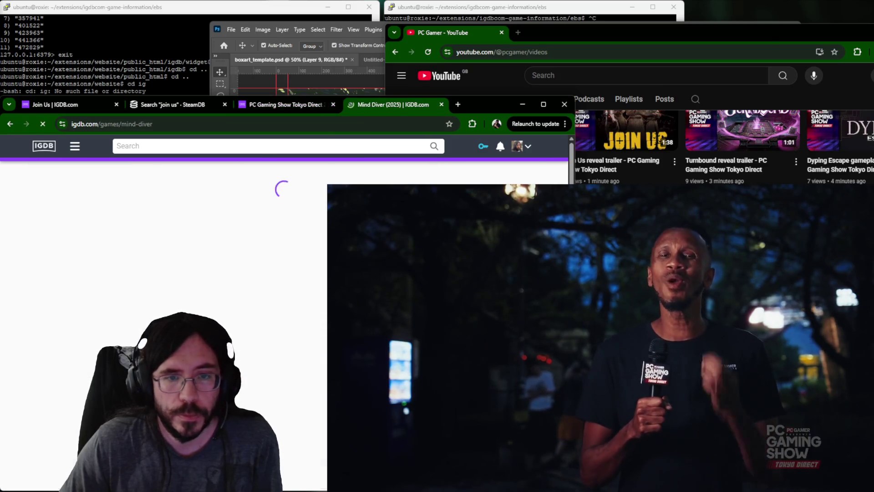
{"action": "left_click", "coordinate": [733, 34]}
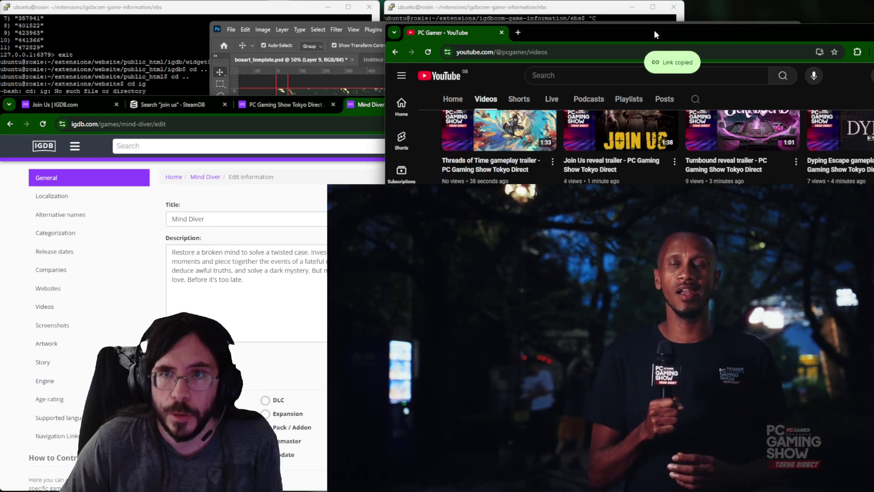
{"action": "left_click_drag", "start_coordinate": [653, 33], "coordinate": [684, 10]}
{"action": "left_click", "coordinate": [64, 287]}
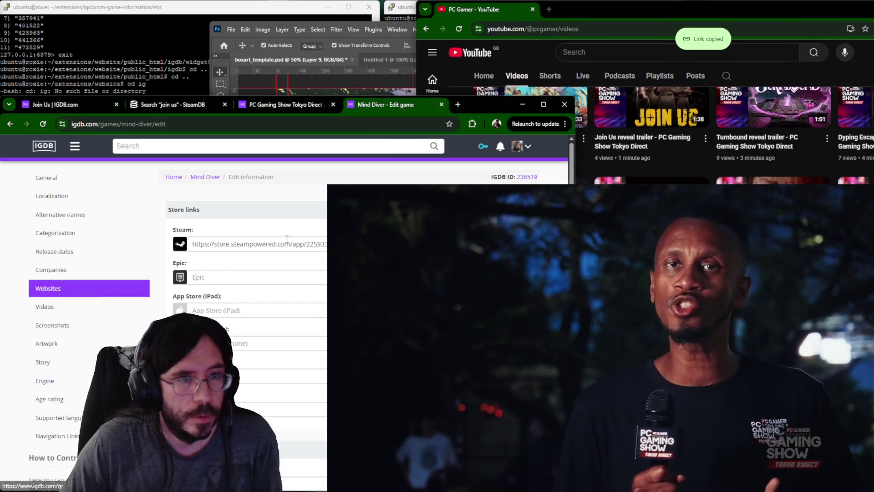
{"action": "scroll", "coordinate": [287, 238], "scroll_direction": "down", "scroll_amount": 3}
{"action": "scroll", "coordinate": [137, 273], "scroll_direction": "up", "scroll_amount": 3}
Paste the Mind Diver launch trailer into its video fields, submit, and return to the event list.
{"action": "left_click", "coordinate": [44, 306]}
{"action": "scroll", "coordinate": [311, 216], "scroll_direction": "down", "scroll_amount": 3}
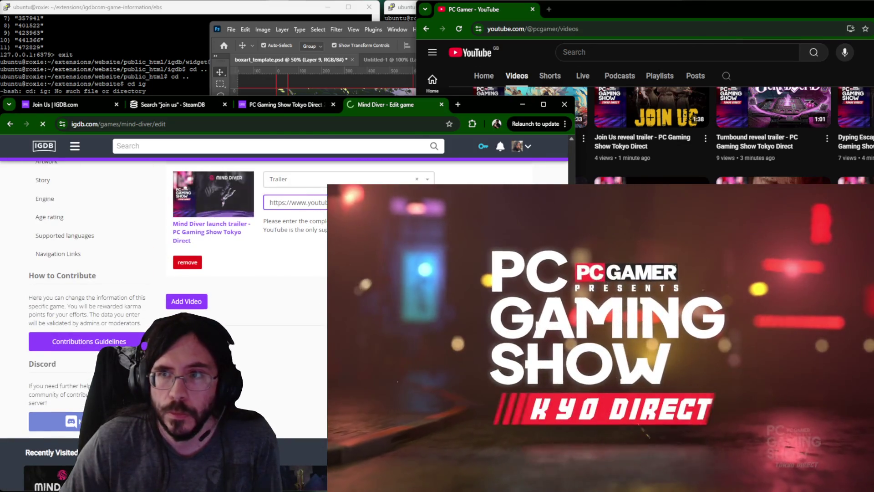
{"action": "key", "text": "Return"}
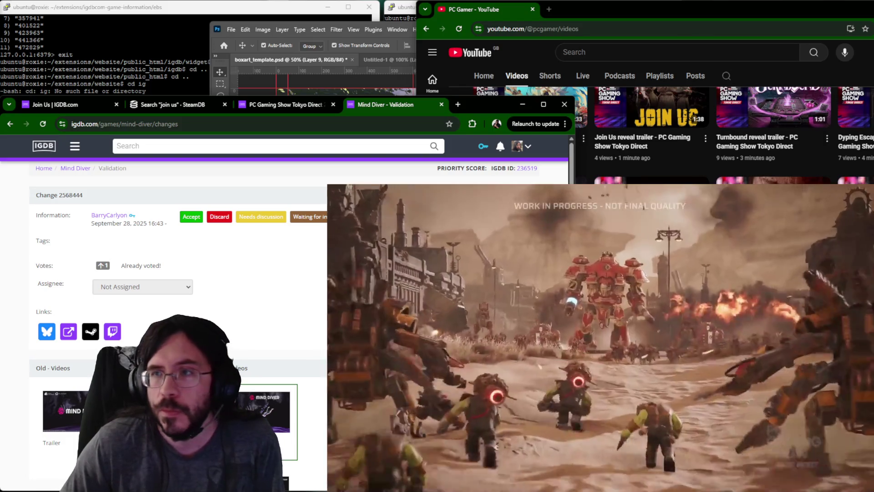
{"action": "scroll", "coordinate": [718, 136], "scroll_direction": "up", "scroll_amount": 1}
{"action": "key", "text": "alt+Tab"}
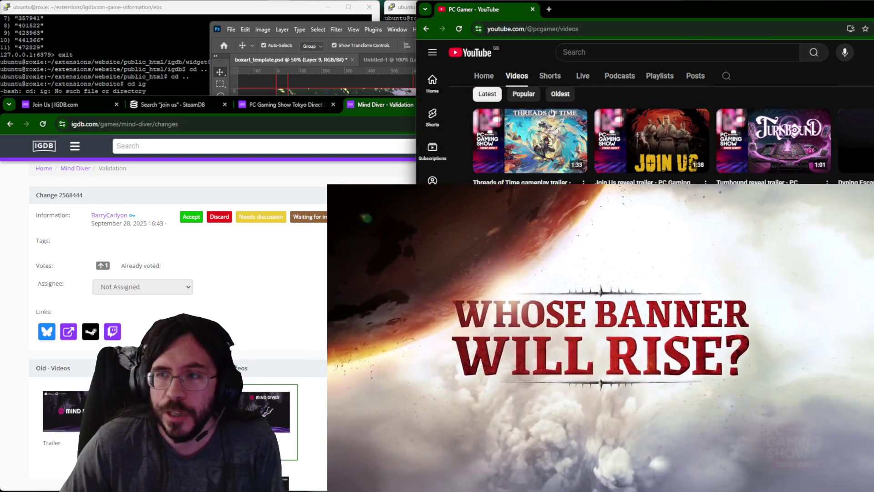
{"action": "left_click", "coordinate": [284, 107]}
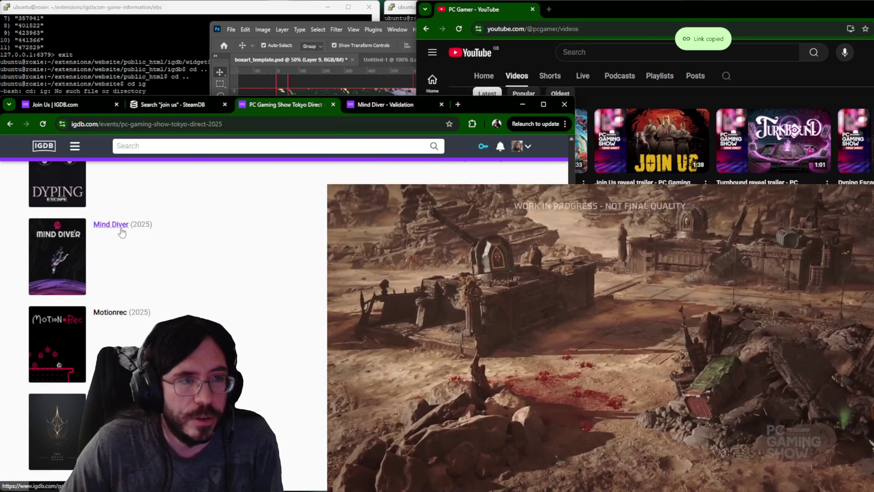
{"action": "scroll", "coordinate": [120, 219], "scroll_direction": "up", "scroll_amount": 1}
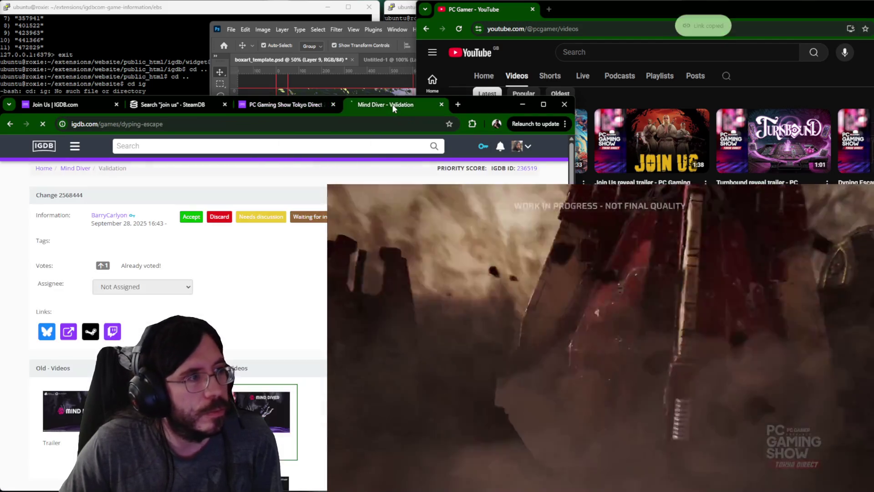
Load Dyping Escape into the working tab and submit its gameplay trailer in a new video field.
{"action": "left_click_drag", "start_coordinate": [121, 188], "coordinate": [390, 108]}
{"action": "scroll", "coordinate": [164, 307], "scroll_direction": "down", "scroll_amount": 2}
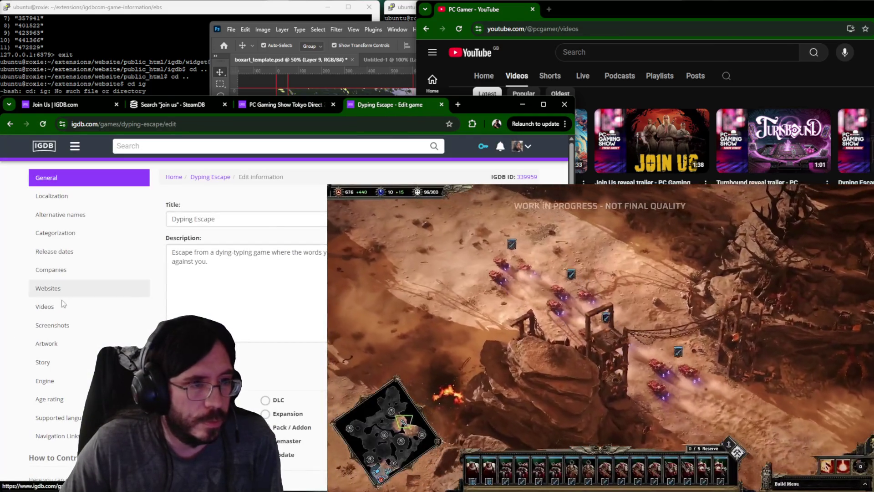
{"action": "left_click", "coordinate": [63, 306]}
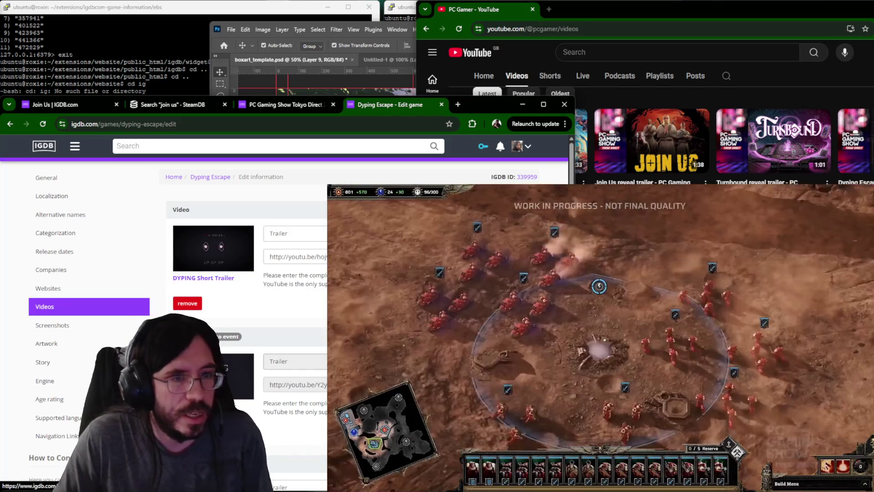
{"action": "scroll", "coordinate": [164, 307], "scroll_direction": "down", "scroll_amount": 3}
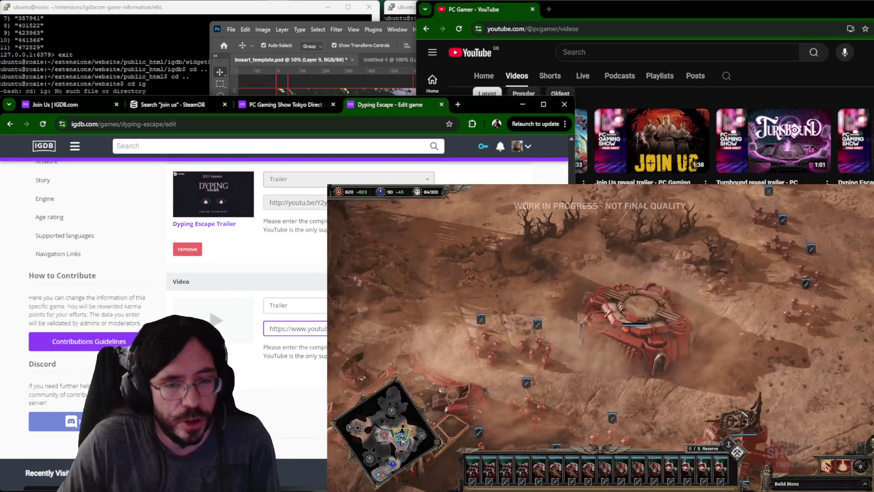
{"action": "key", "text": "Return"}
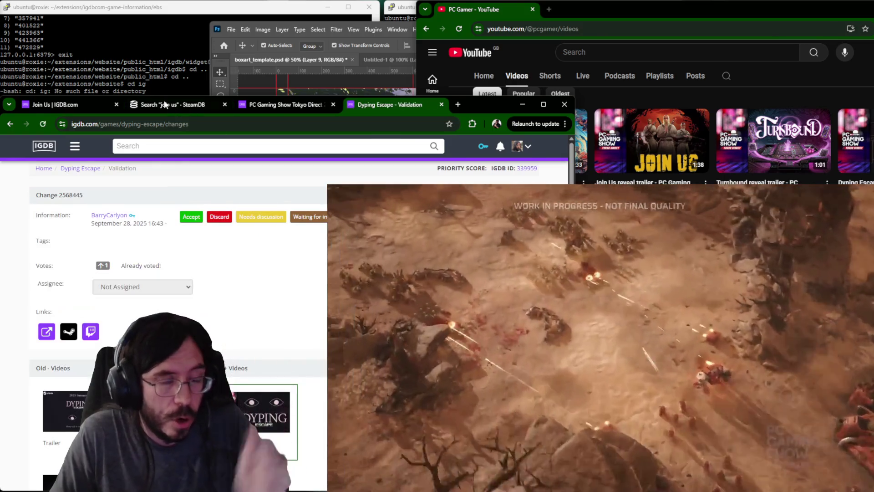
Close the Dyping Escape validation page and return to the event game list.
{"action": "left_click", "coordinate": [171, 106]}
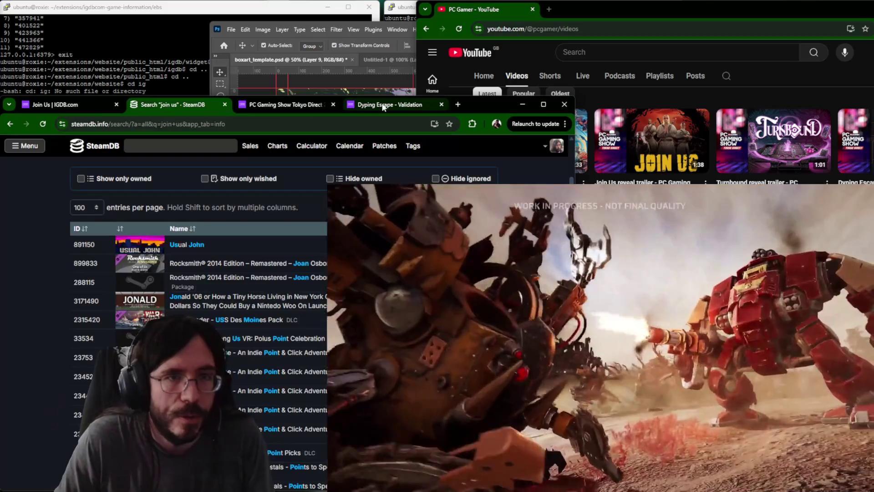
{"action": "left_click", "coordinate": [382, 104]}
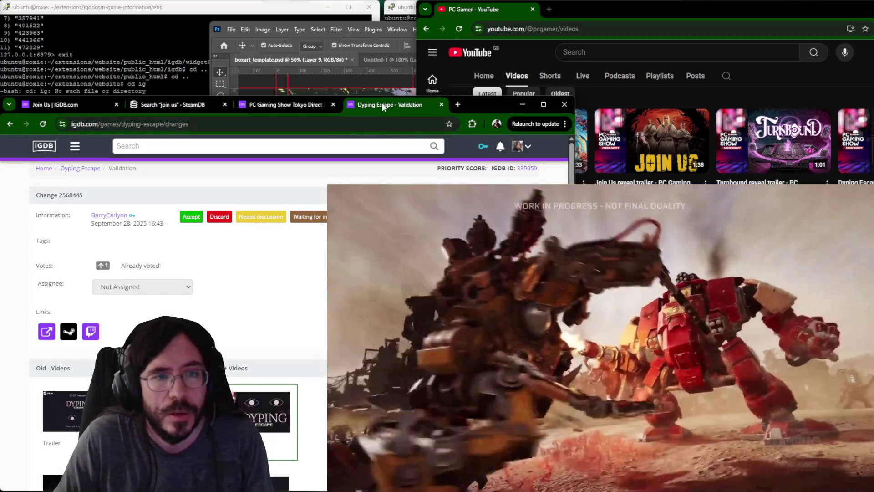
{"action": "key", "text": "ctrl+w"}
{"action": "scroll", "coordinate": [117, 247], "scroll_direction": "up", "scroll_amount": 2}
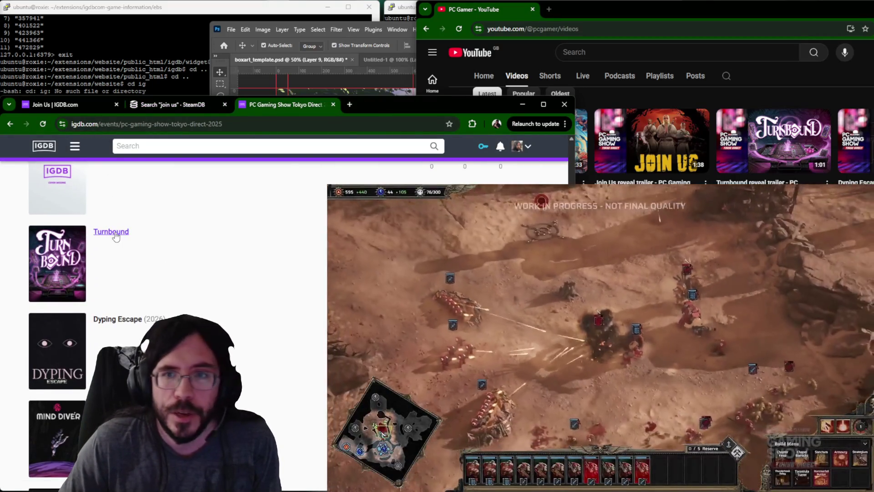
Copy the Turnbound reveal trailer link from YouTube and switch to Turnbound's new tab.
{"action": "middle_click", "coordinate": [110, 231]}
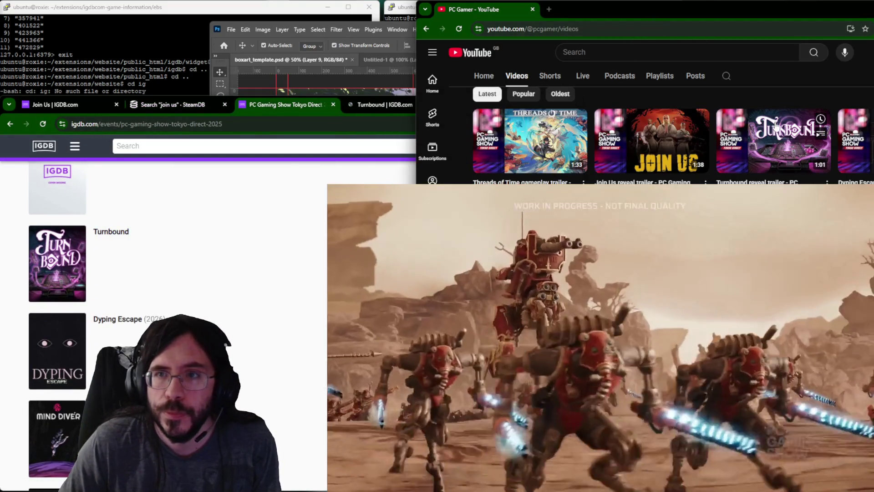
{"action": "right_click", "coordinate": [792, 129]}
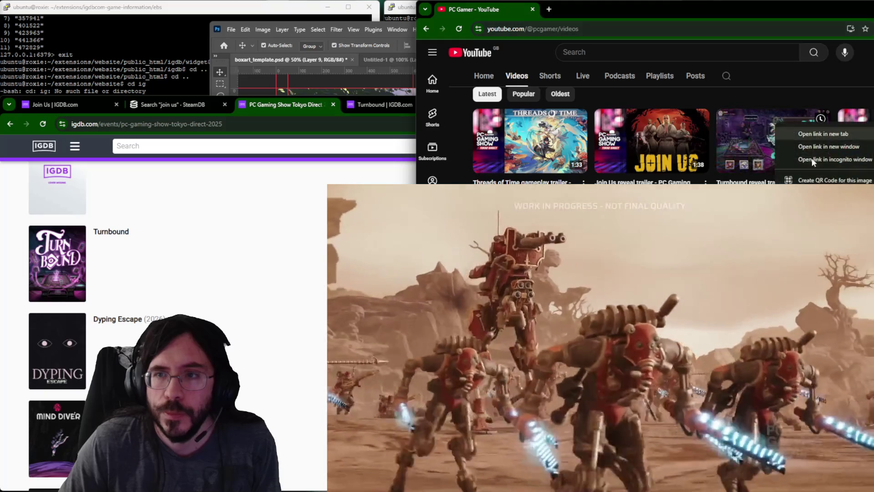
{"action": "left_click", "coordinate": [826, 198]}
{"action": "left_click", "coordinate": [382, 105]}
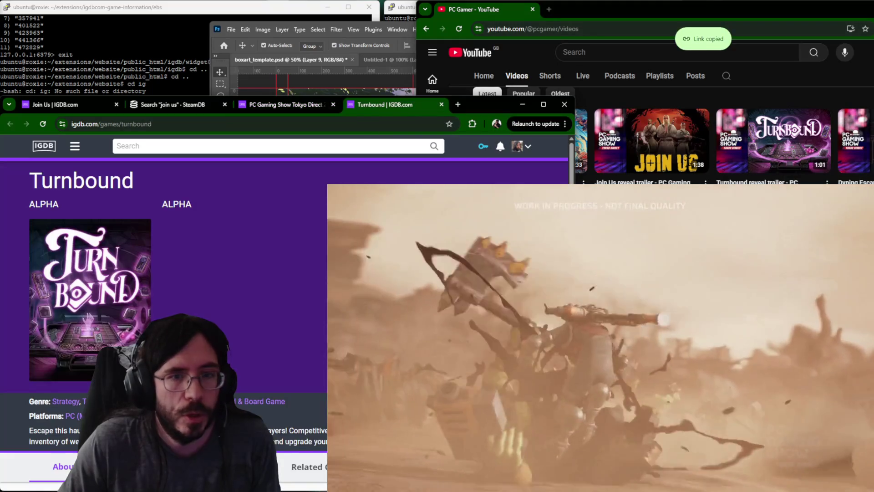
{"action": "scroll", "coordinate": [164, 308], "scroll_direction": "down", "scroll_amount": 2}
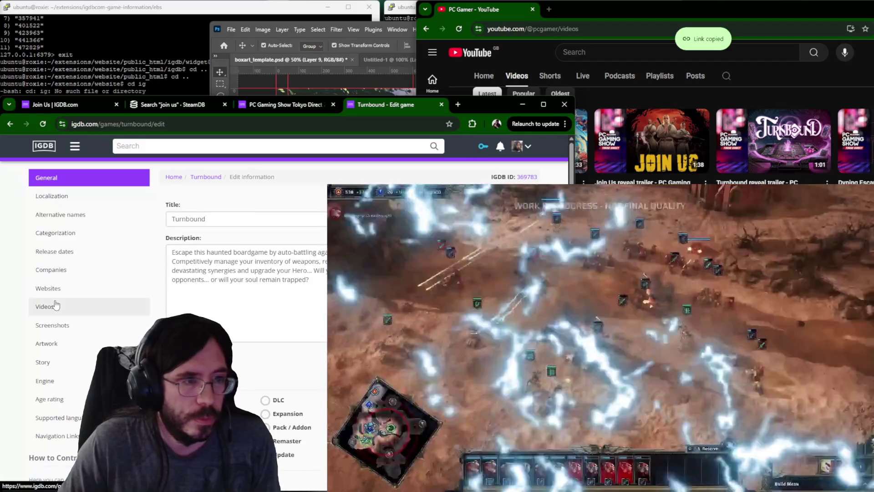
Paste the trailer link into Turnbound's video fields and submit the change for validation.
{"action": "left_click", "coordinate": [52, 306]}
{"action": "key", "text": "ctrl+v"}
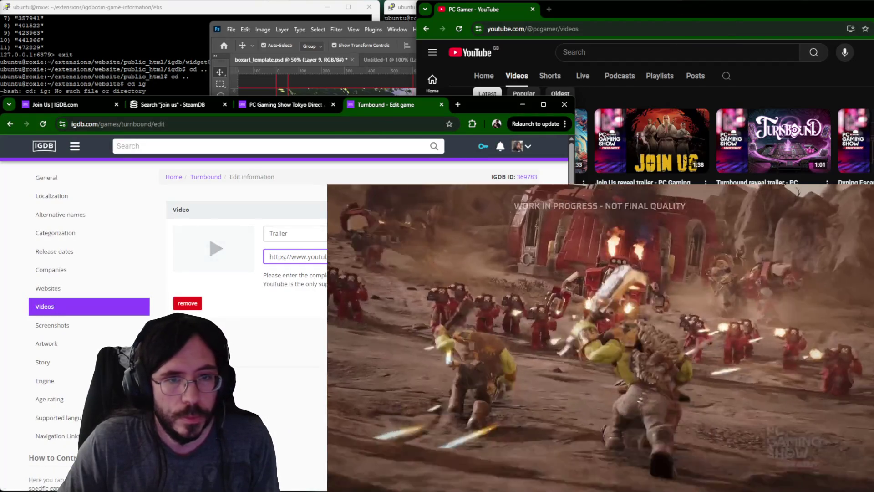
{"action": "left_click", "coordinate": [599, 131]}
{"action": "right_click", "coordinate": [633, 134]}
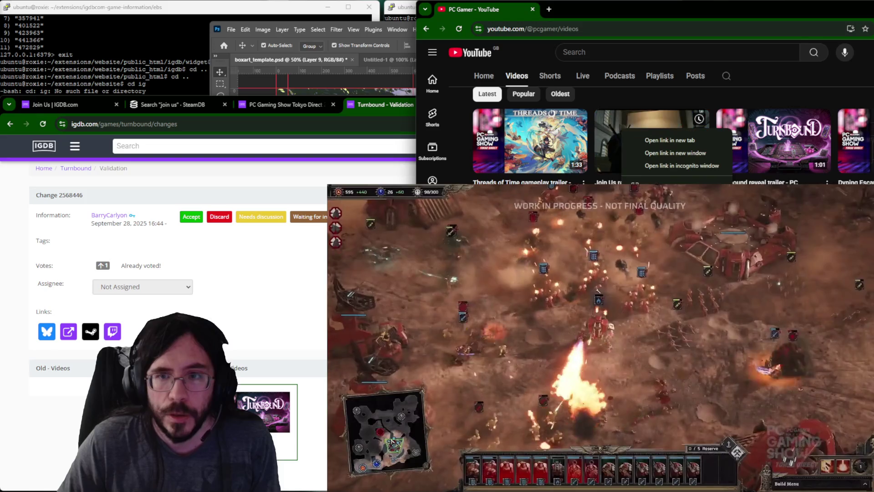